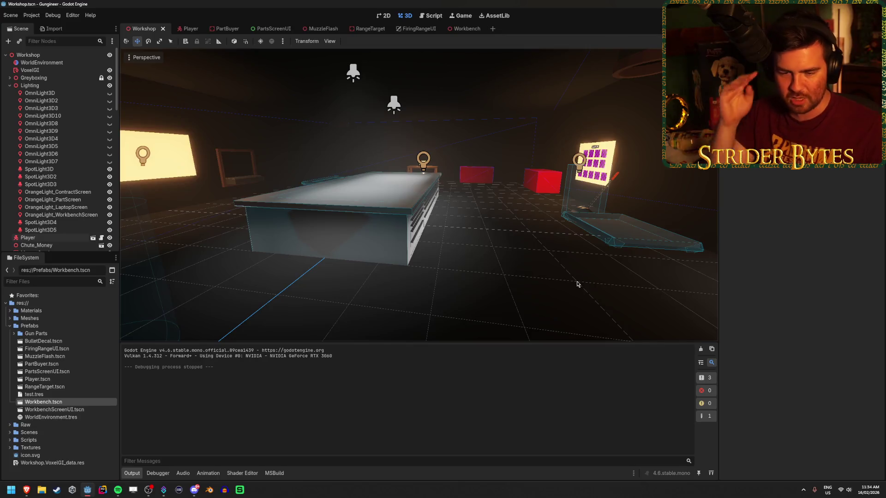
Step: Compare the workbench area with OrangeLight_WorkbenchScreen hidden and shown, leaving it visible
{"action": "key", "text": "w"}
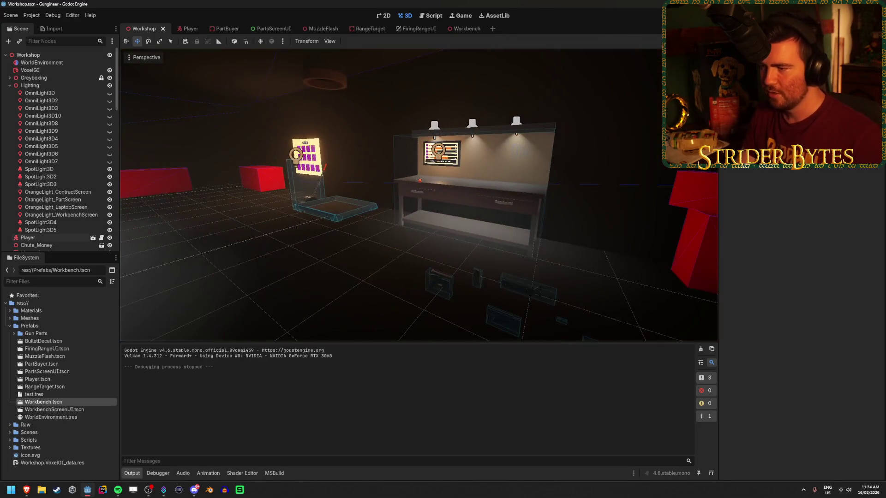
{"action": "key", "text": "s"}
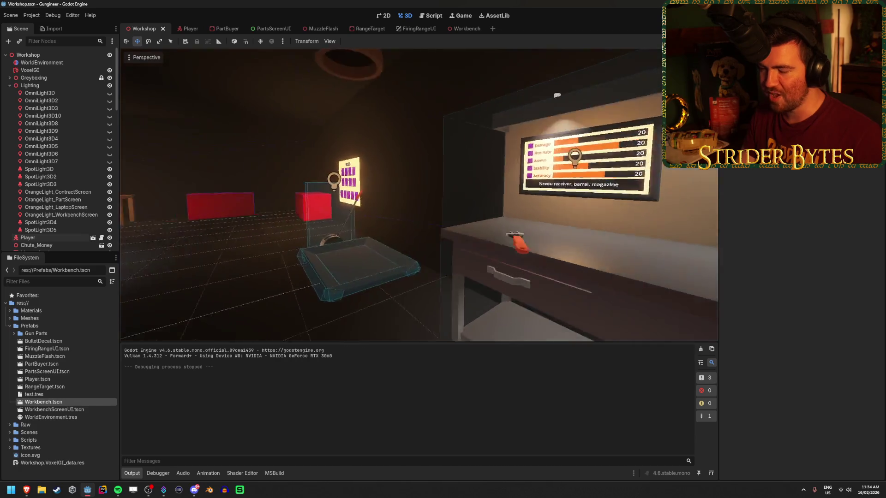
{"action": "key", "text": "s"}
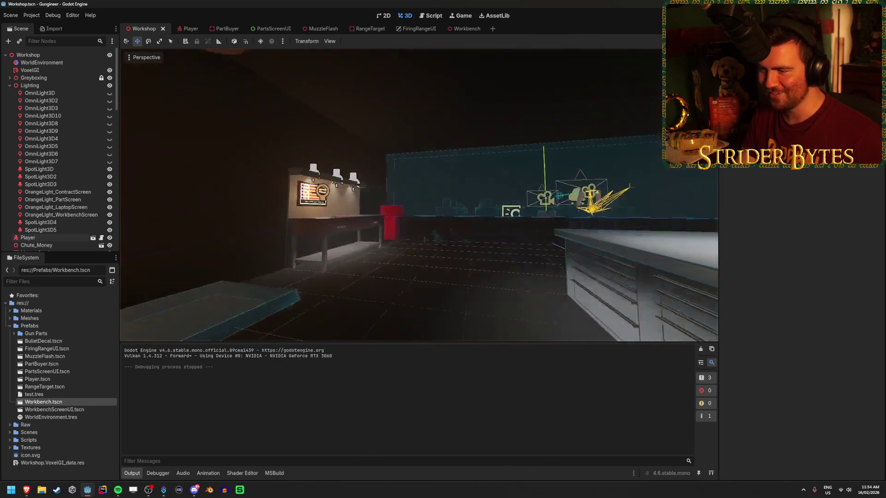
{"action": "key", "text": "a"}
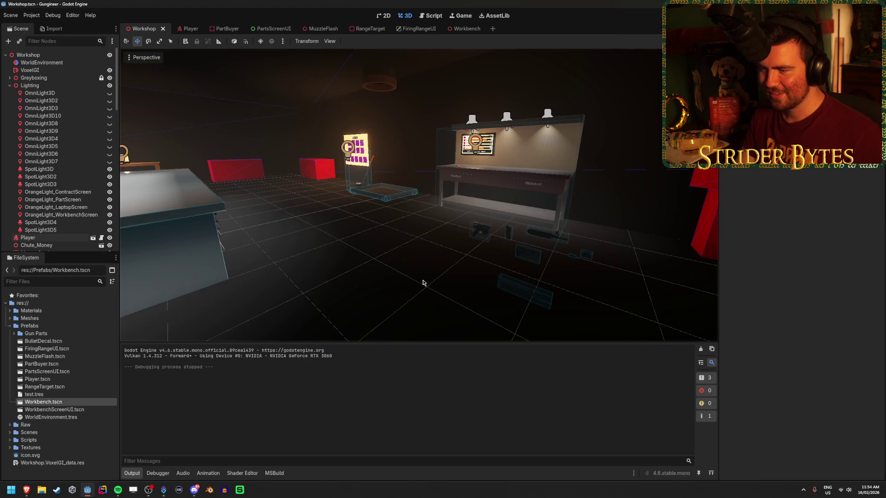
{"action": "key", "text": "d"}
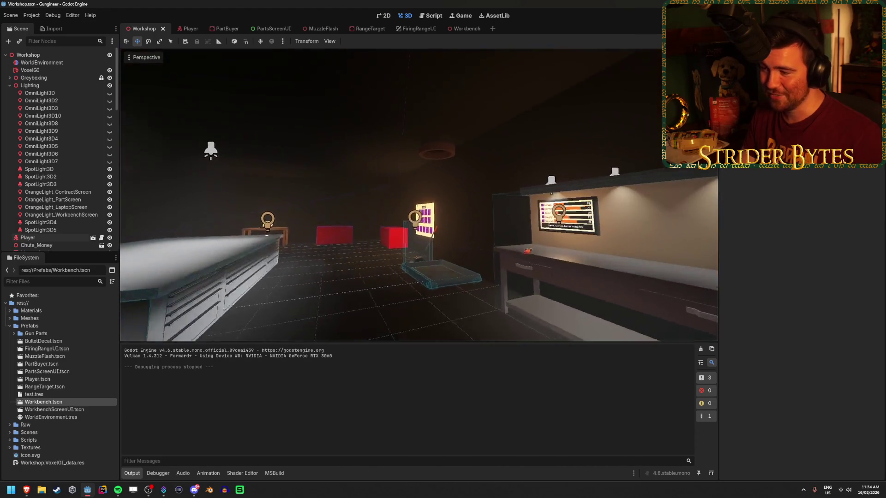
{"action": "key", "text": "s"}
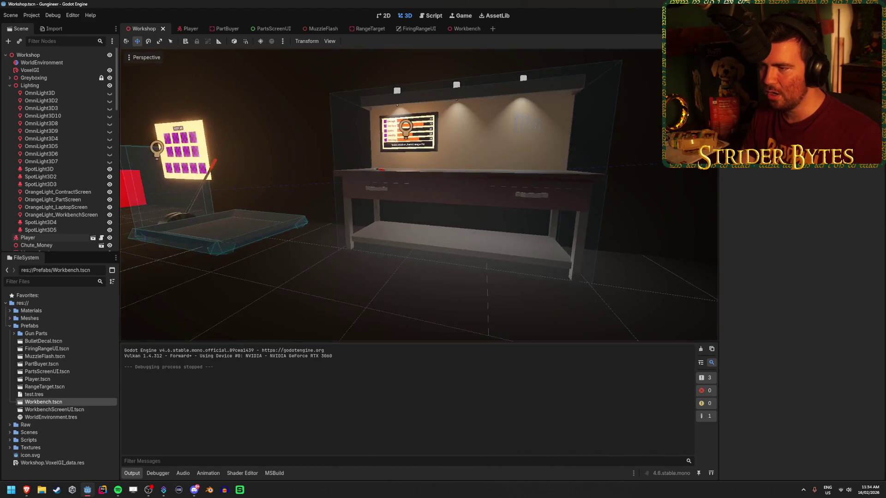
{"action": "left_click", "coordinate": [97, 216]}
{"action": "left_click", "coordinate": [109, 215]}
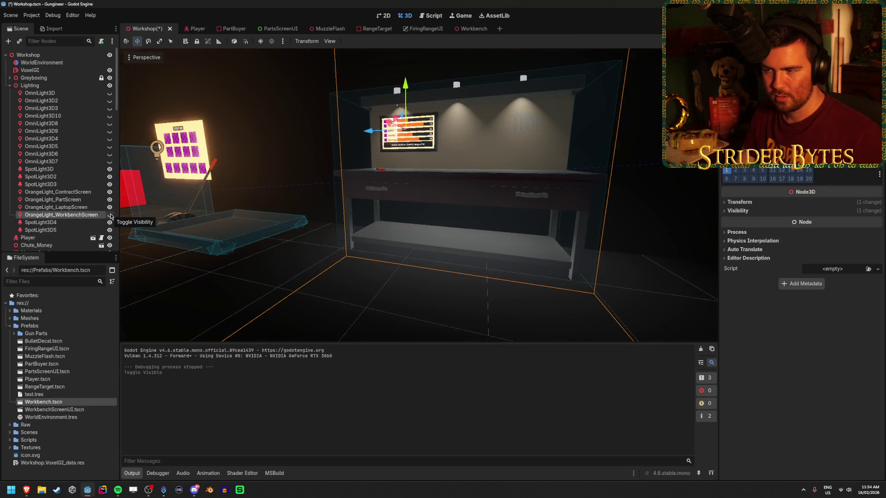
{"action": "left_click", "coordinate": [109, 214]}
Step: Select SpotLight3D through SpotLight3D3, deselect them, and save the Workshop scene
{"action": "left_click", "coordinate": [46, 176]}
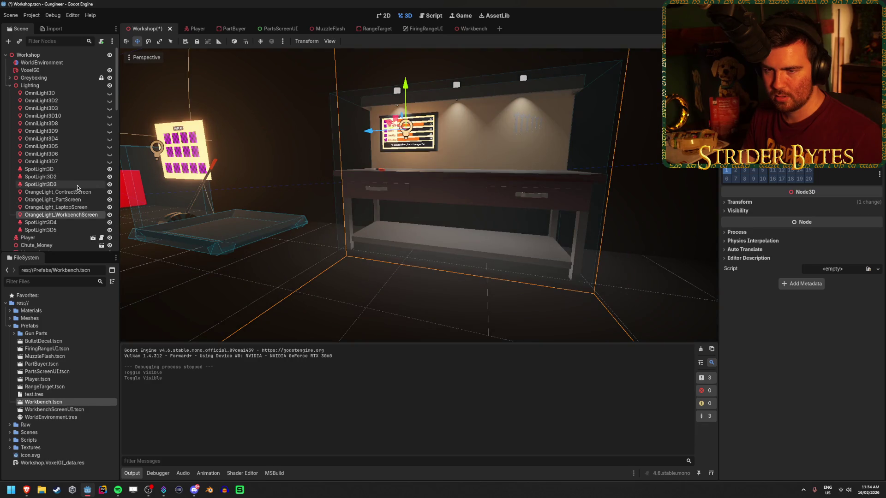
{"action": "left_click", "coordinate": [46, 184], "text": "shift"}
{"action": "left_click", "coordinate": [78, 170], "text": "shift"}
{"action": "left_click", "coordinate": [444, 307]}
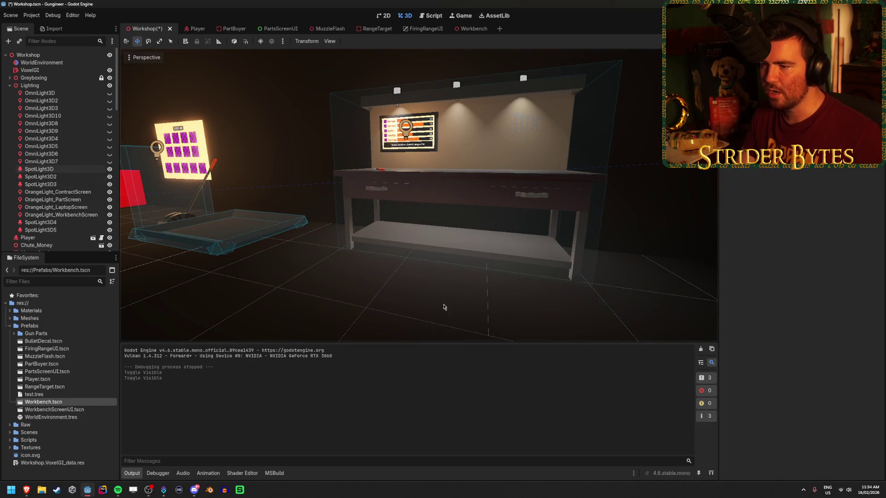
{"action": "key", "text": "ctrl+s"}
{"action": "mouse_move", "coordinate": [489, 295]}
{"action": "left_mouse_down"}
{"action": "mouse_move", "coordinate": [455, 311]}
{"action": "mouse_move", "coordinate": [492, 109]}
{"action": "left_mouse_up"}
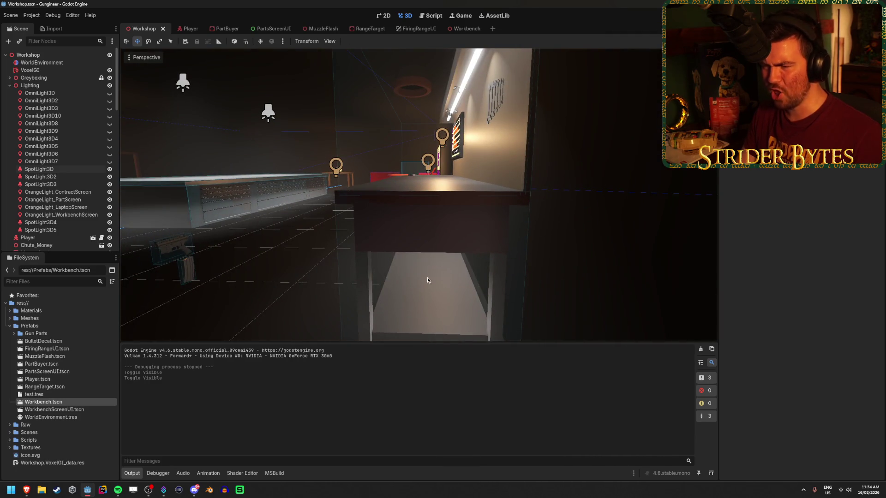
{"action": "left_click_drag", "start_coordinate": [427, 280], "coordinate": [430, 299]}
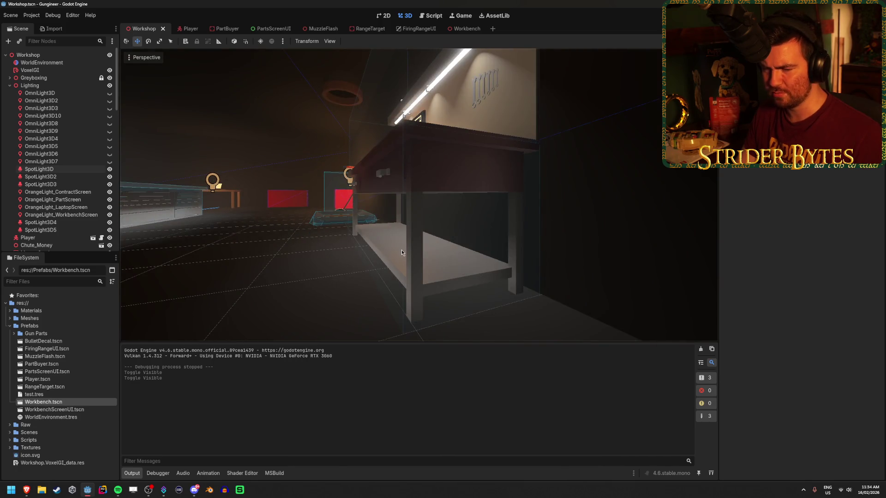
{"action": "mouse_move", "coordinate": [288, 278]}
{"action": "left_mouse_down"}
{"action": "mouse_move", "coordinate": [393, 283]}
{"action": "mouse_move", "coordinate": [378, 279]}
{"action": "mouse_move", "coordinate": [420, 246]}
{"action": "left_mouse_up"}
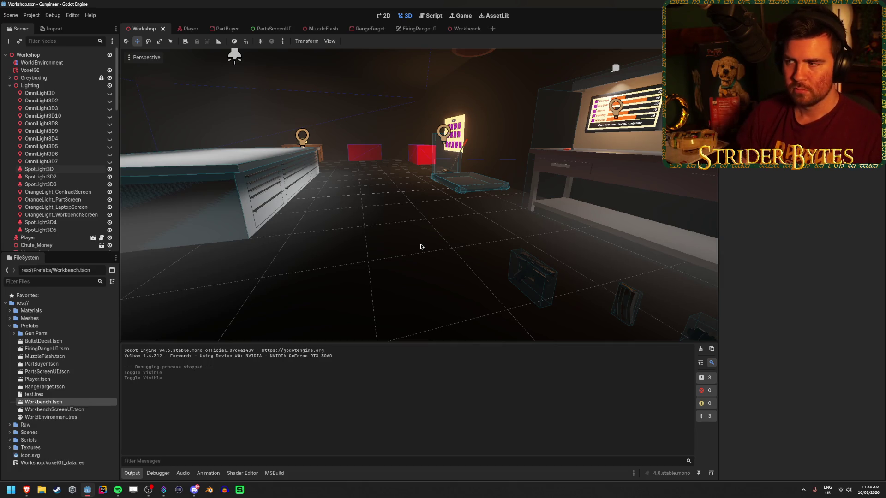
{"action": "mouse_move", "coordinate": [420, 247]}
{"action": "left_mouse_down"}
{"action": "mouse_move", "coordinate": [500, 169]}
{"action": "mouse_move", "coordinate": [470, 268]}
{"action": "left_mouse_up"}
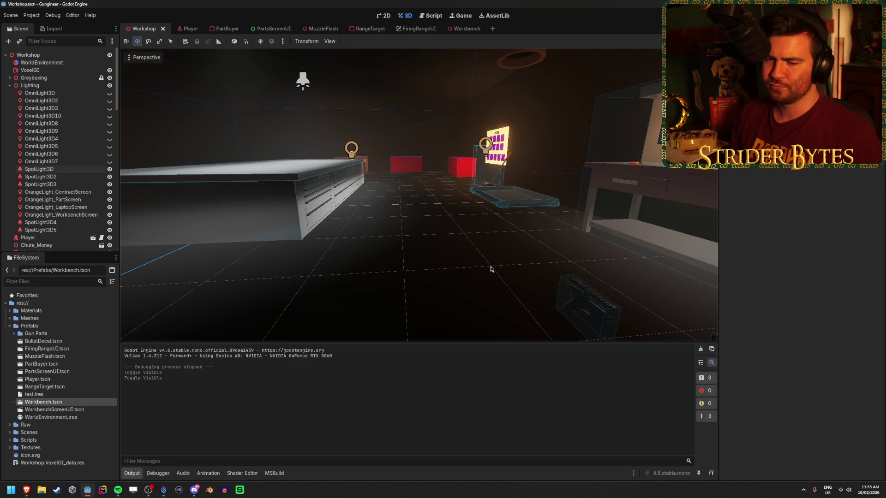
{"action": "left_click_drag", "start_coordinate": [492, 267], "coordinate": [494, 270]}
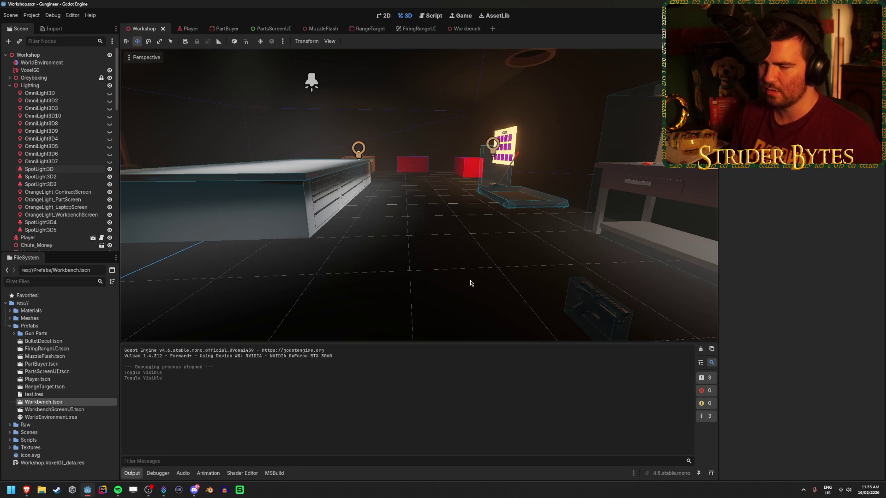
{"action": "left_click_drag", "start_coordinate": [480, 272], "coordinate": [480, 271]}
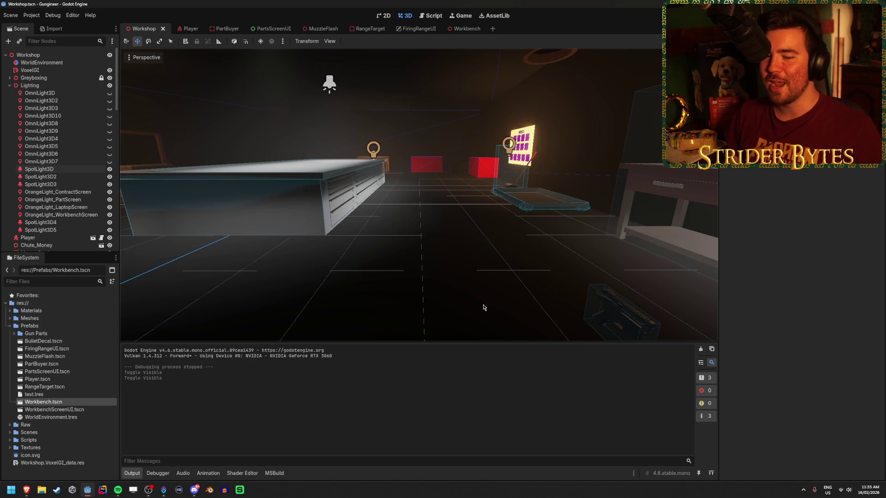
{"action": "key", "text": "a"}
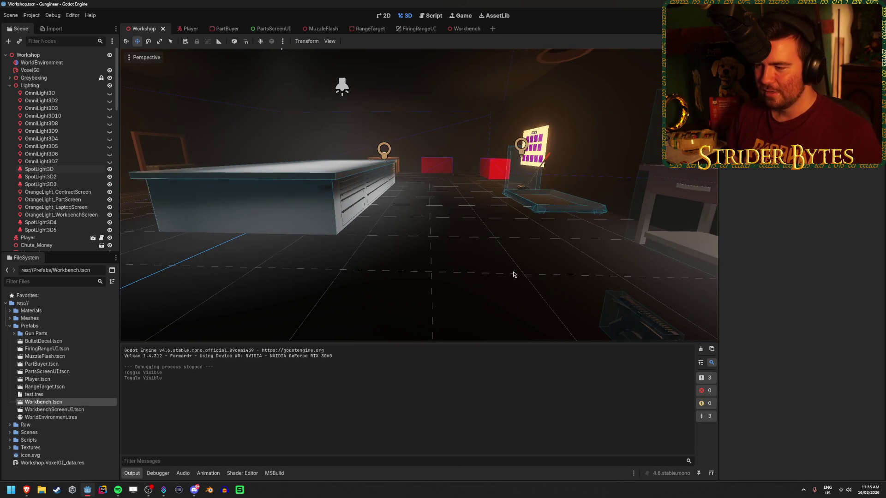
{"action": "key", "text": "a"}
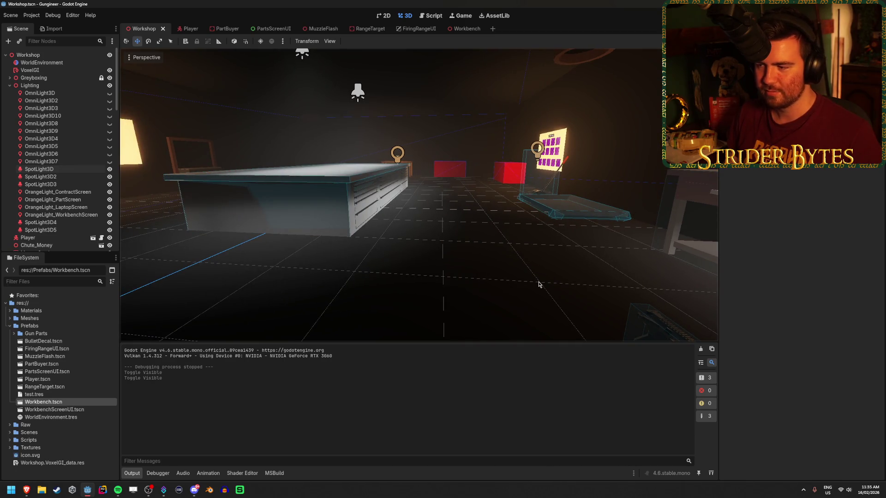
{"action": "mouse_move", "coordinate": [538, 284]}
{"action": "left_mouse_down"}
{"action": "mouse_move", "coordinate": [466, 310]}
{"action": "mouse_move", "coordinate": [446, 276]}
{"action": "left_mouse_up"}
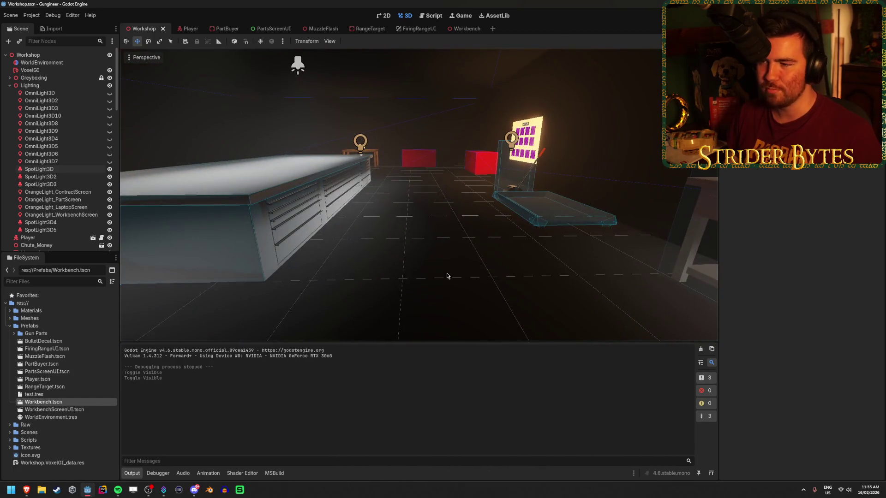
{"action": "key", "text": "w"}
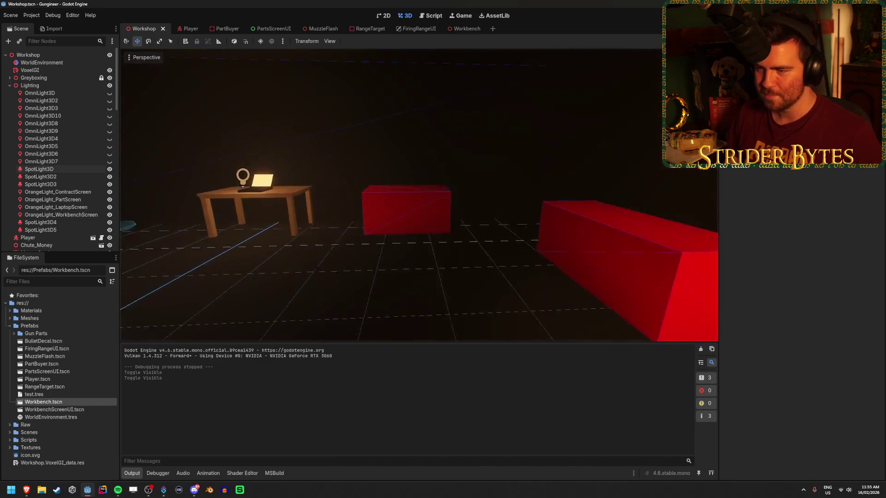
{"action": "key", "text": "w"}
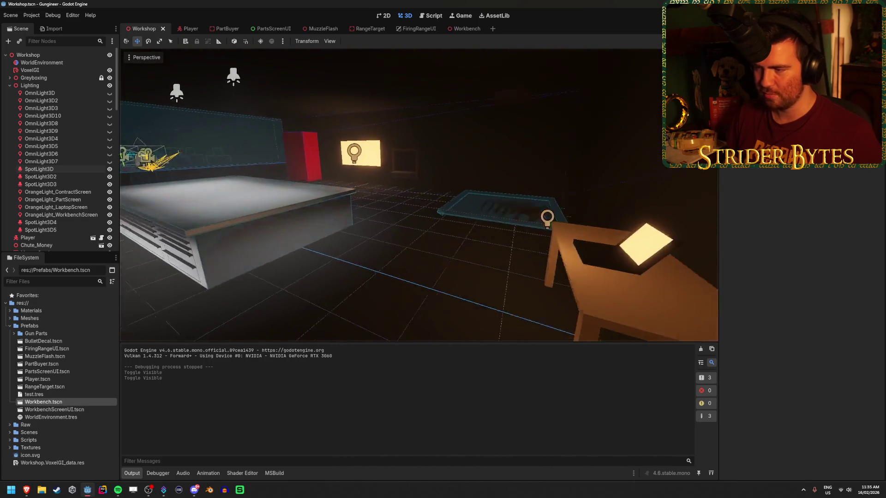
{"action": "mouse_move", "coordinate": [454, 272]}
{"action": "left_mouse_down"}
{"action": "mouse_move", "coordinate": [378, 272]}
{"action": "mouse_move", "coordinate": [454, 272]}
{"action": "mouse_move", "coordinate": [401, 273]}
{"action": "left_mouse_up"}
{"action": "key", "text": "w"}
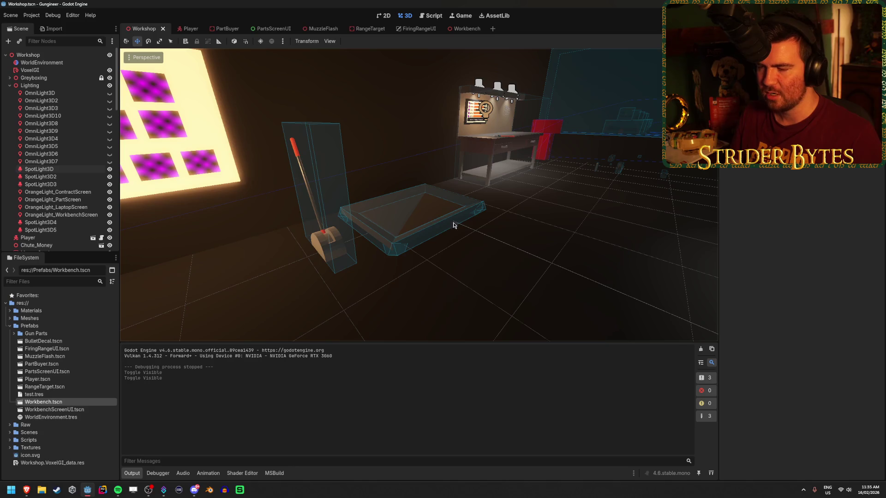
{"action": "left_click_drag", "start_coordinate": [571, 276], "coordinate": [517, 276]}
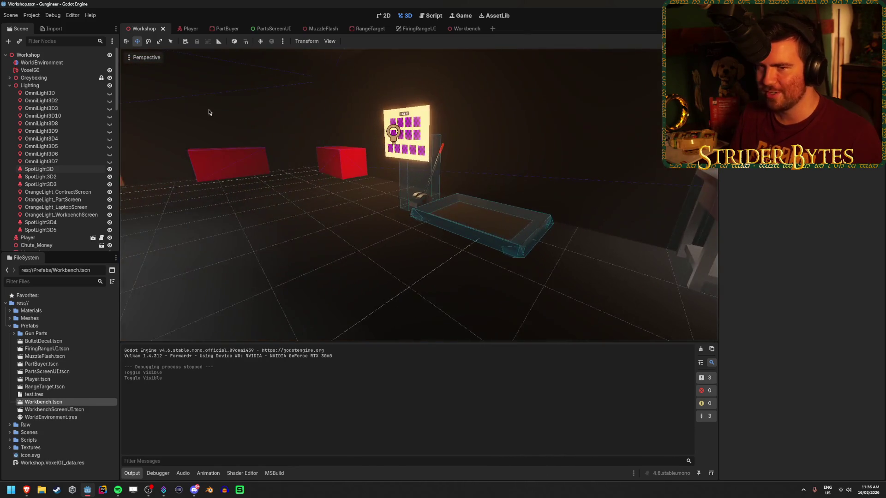
{"action": "left_click", "coordinate": [75, 64]}
Step: Collapse SSAO and enable SDFGI on the WorldEnvironment, comparing the lighting off and on
{"action": "left_click", "coordinate": [736, 176]}
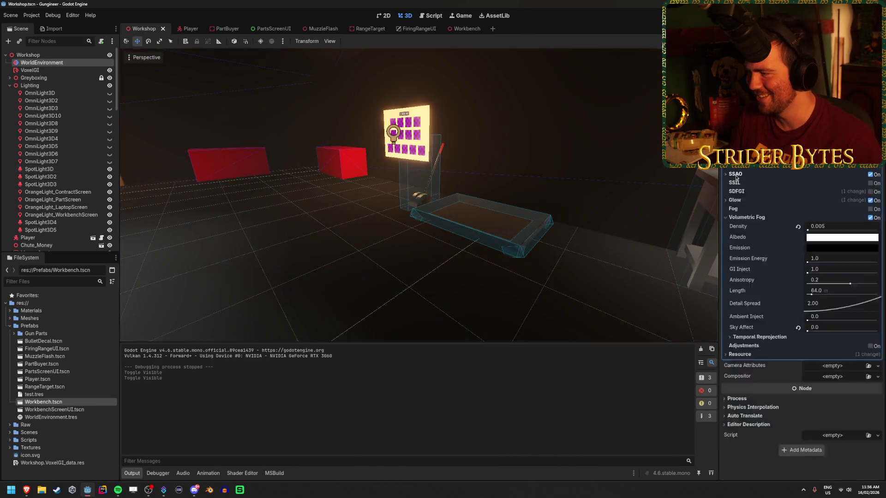
{"action": "left_click", "coordinate": [871, 192]}
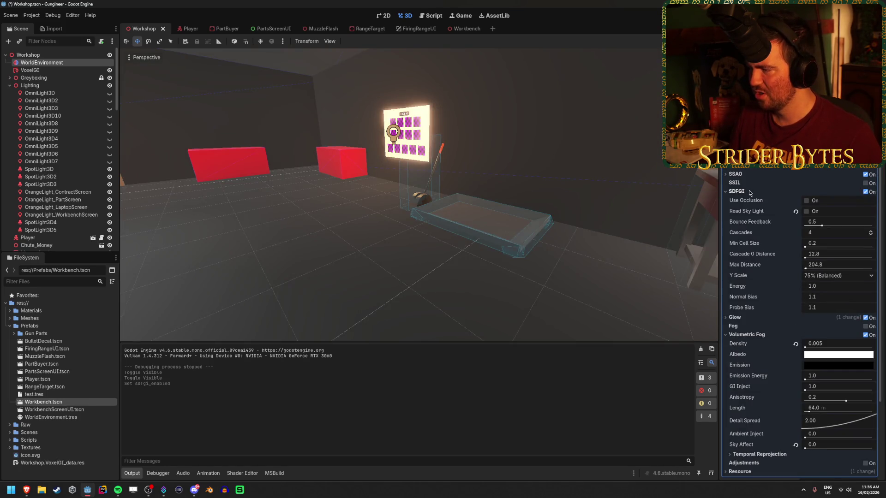
{"action": "key", "text": "w"}
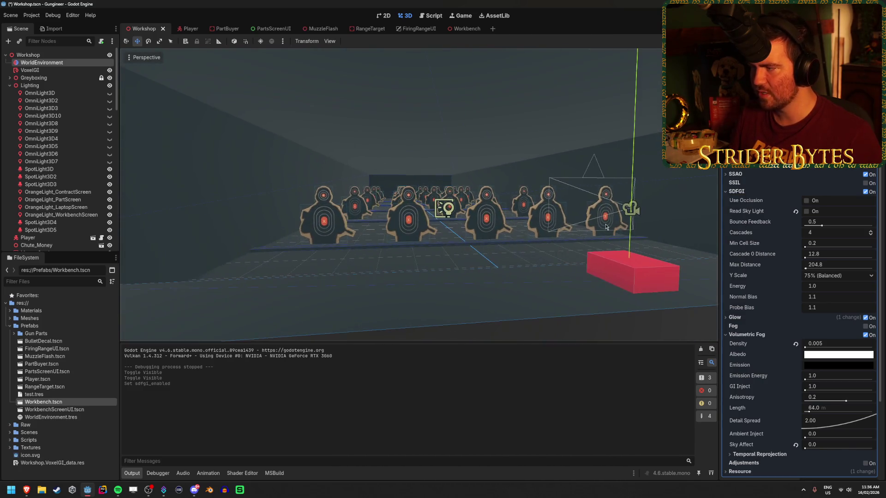
{"action": "left_click", "coordinate": [867, 193]}
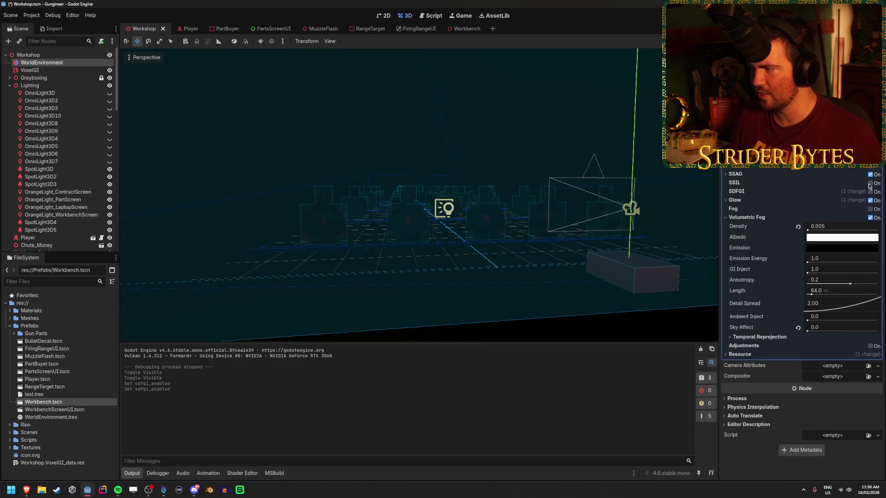
{"action": "left_click", "coordinate": [871, 192]}
{"action": "left_click", "coordinate": [871, 193]}
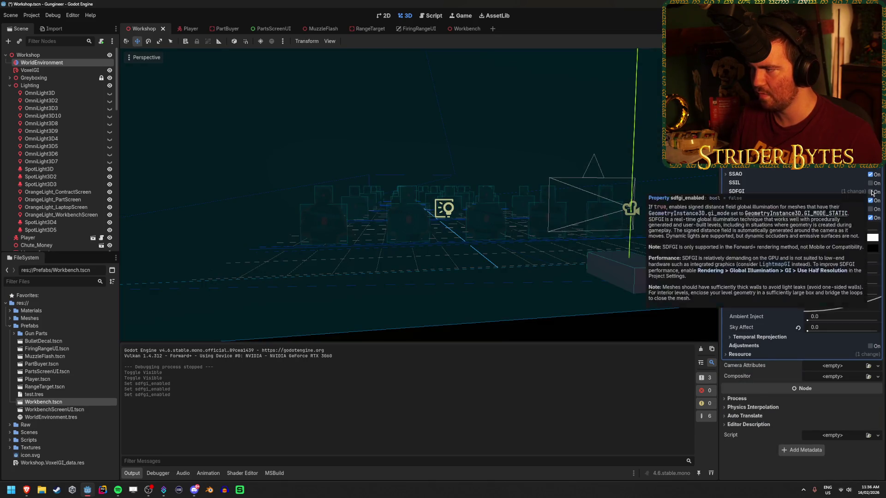
Step: Fly toward the firing range targets and run the project with F5
{"action": "key", "text": "w"}
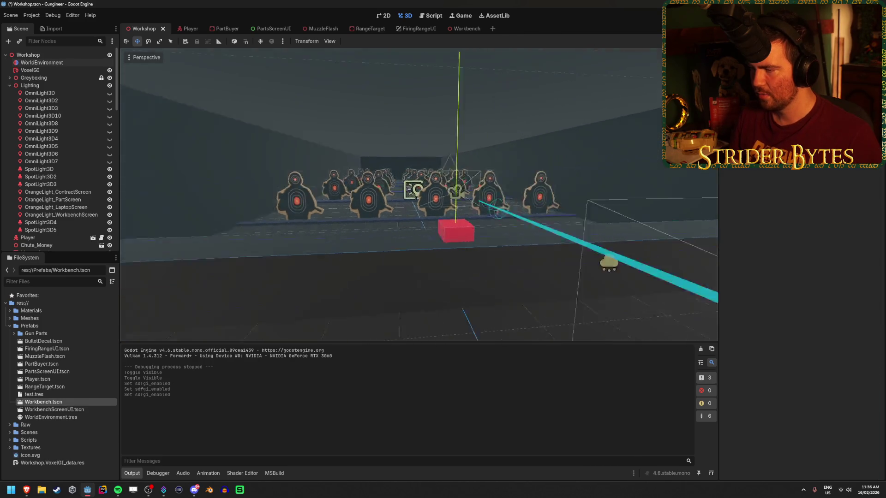
{"action": "key", "text": "w"}
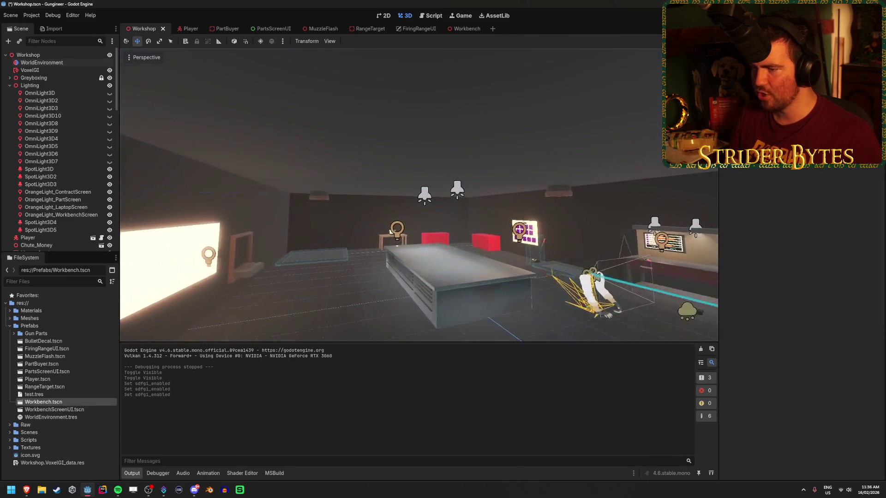
{"action": "key", "text": "w"}
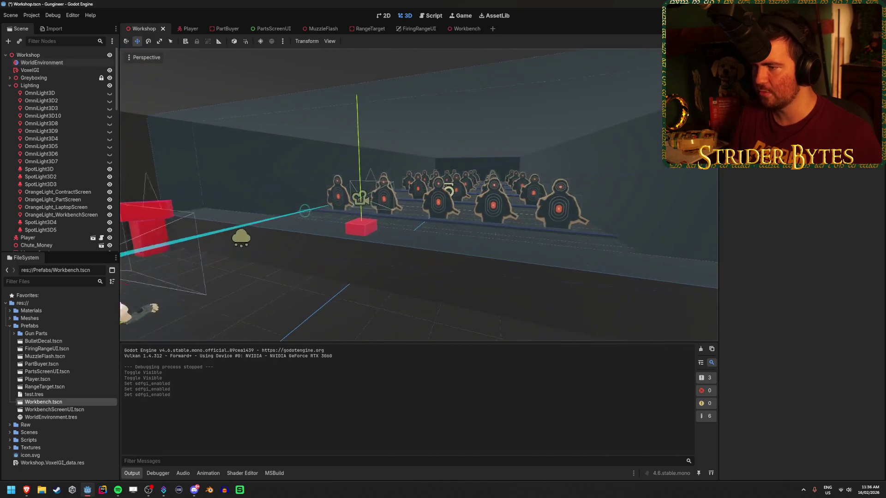
{"action": "key", "text": "w"}
{"action": "key", "text": "F5"}
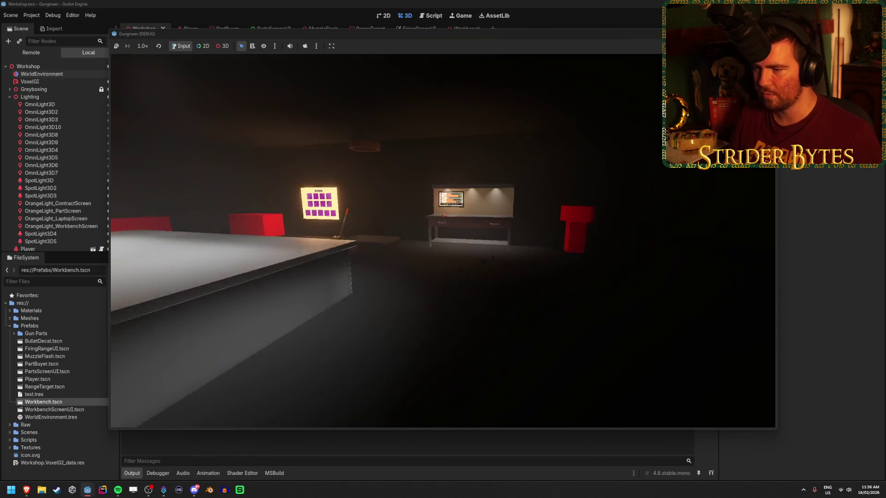
Step: Stop the Gungineer debug game with F8 to return to the 3D editor
{"action": "key", "text": "F8"}
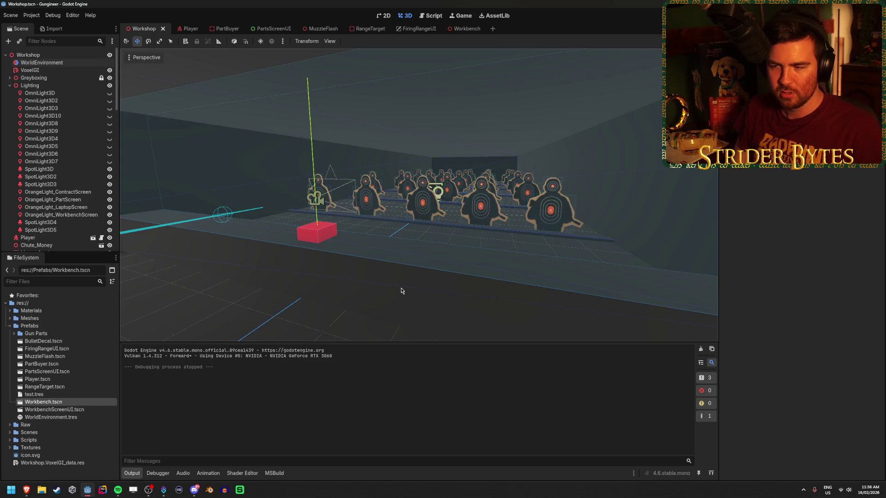
Step: Turn off SDFGI in the WorldEnvironment settings
{"action": "mouse_move", "coordinate": [401, 291]}
{"action": "left_mouse_down"}
{"action": "mouse_move", "coordinate": [322, 289]}
{"action": "mouse_move", "coordinate": [406, 291]}
{"action": "left_mouse_up"}
{"action": "left_click", "coordinate": [41, 62]}
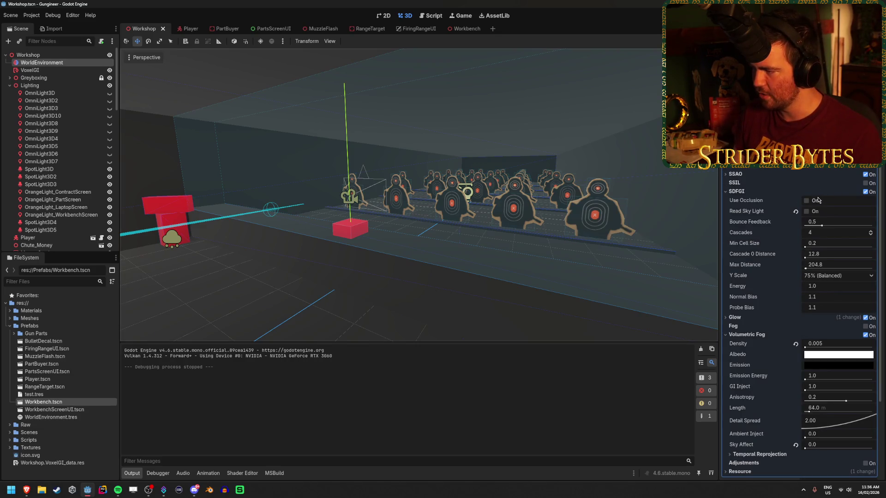
{"action": "left_click", "coordinate": [865, 192]}
{"action": "left_click", "coordinate": [393, 181]}
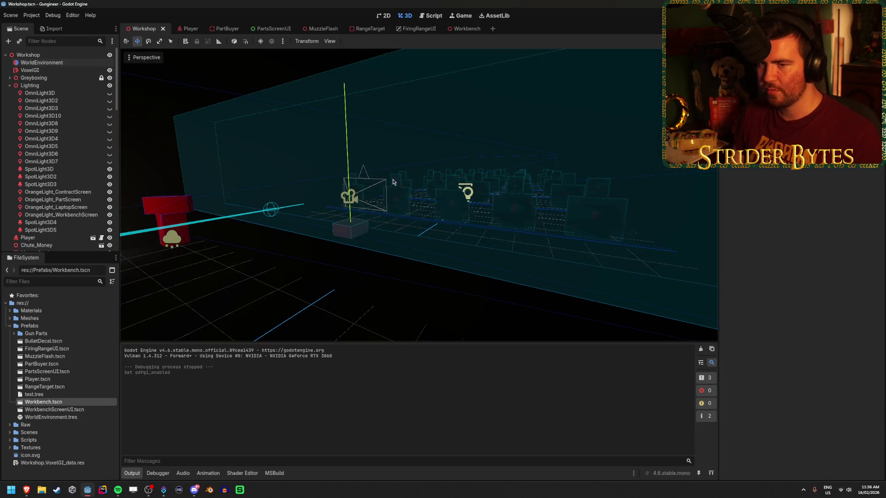
Step: Make OmniLight3D through OmniLight3D7 visible, save the Workshop scene, and run the game
{"action": "left_click", "coordinate": [74, 93]}
{"action": "left_click", "coordinate": [41, 161], "text": "shift"}
{"action": "left_click", "coordinate": [110, 162]}
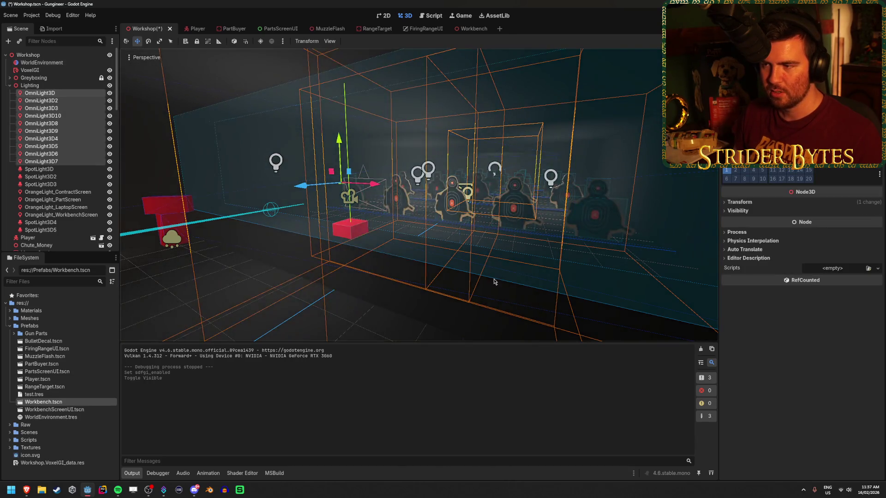
{"action": "left_click", "coordinate": [494, 281]}
{"action": "key", "text": "ctrl+s"}
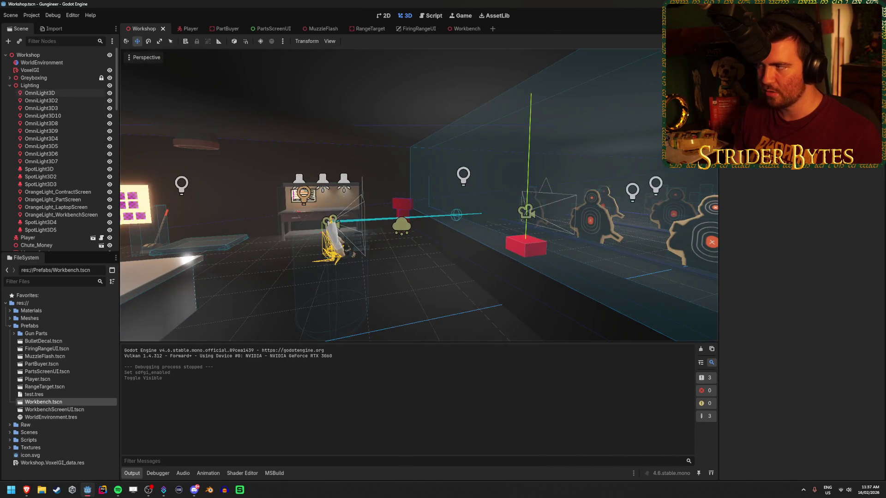
{"action": "key", "text": "F5"}
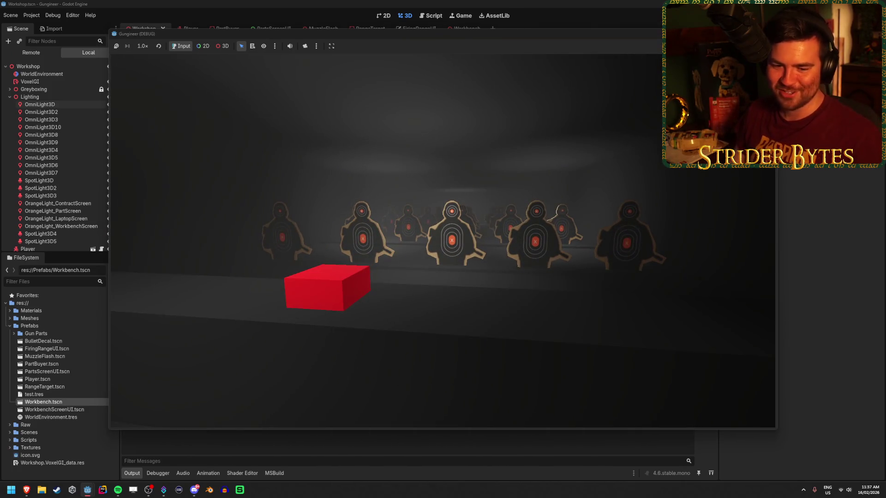
Step: Stop the game, hide RangeTarget through RangeTarget25, and relaunch with F5
{"action": "key", "text": "F8"}
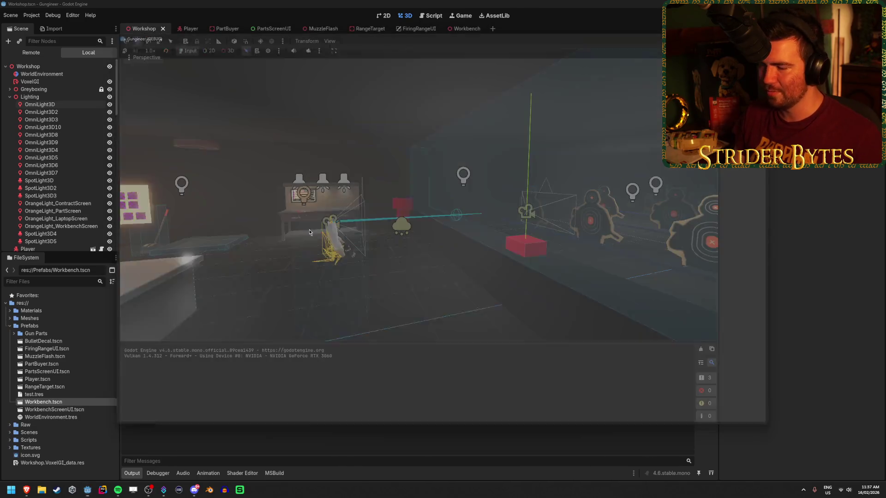
{"action": "scroll", "coordinate": [55, 161], "scroll_direction": "down", "scroll_amount": 10}
{"action": "left_click", "coordinate": [47, 243]}
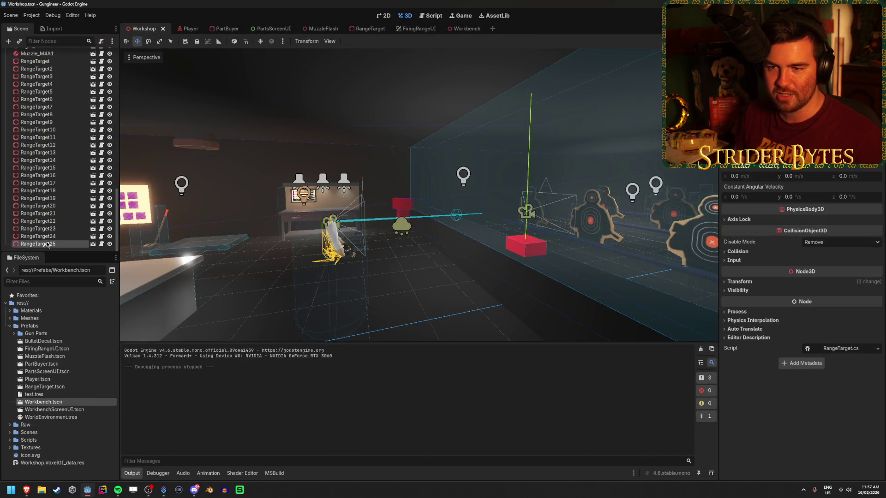
{"action": "scroll", "coordinate": [47, 185], "scroll_direction": "up", "scroll_amount": 5}
{"action": "left_click", "coordinate": [51, 135], "text": "shift"}
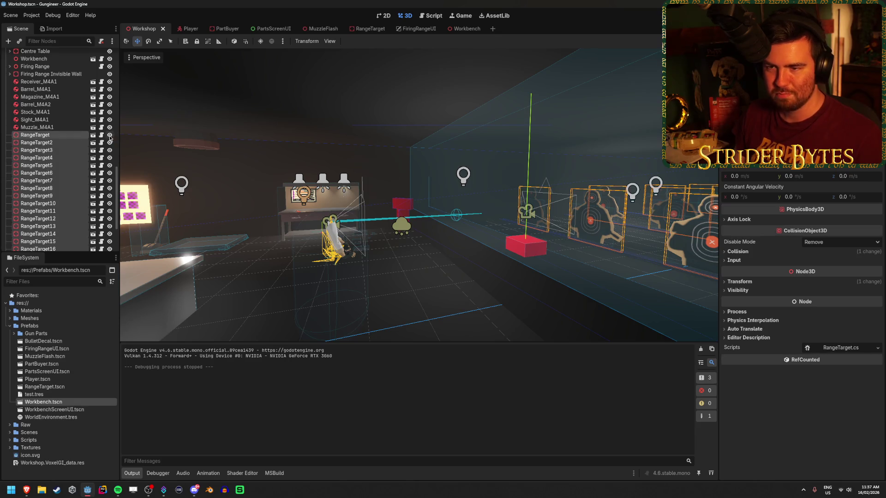
{"action": "left_click", "coordinate": [110, 135]}
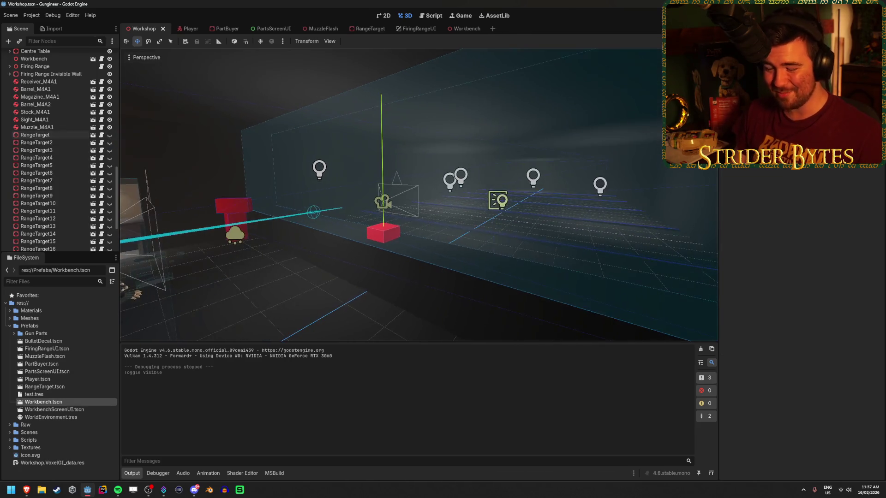
{"action": "key", "text": "F5"}
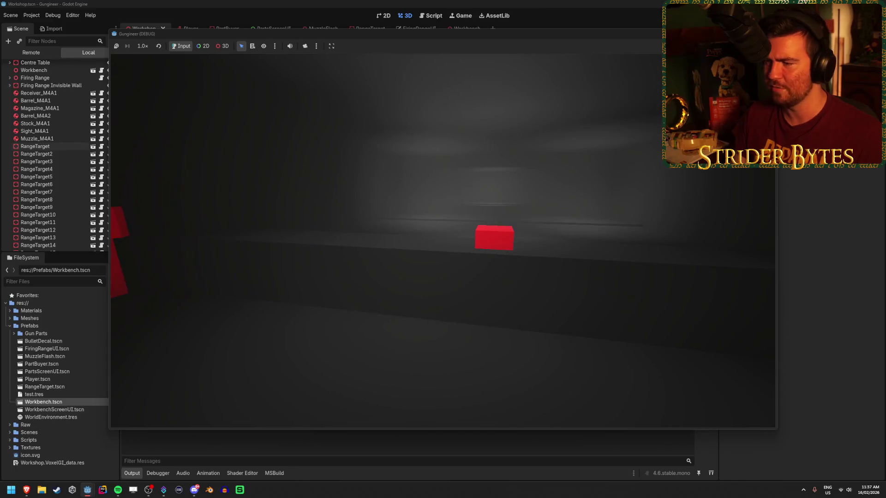
Step: Walk the player past the centre table to the workbench, then step back holding the assembled rifle
{"action": "key", "text": "s"}
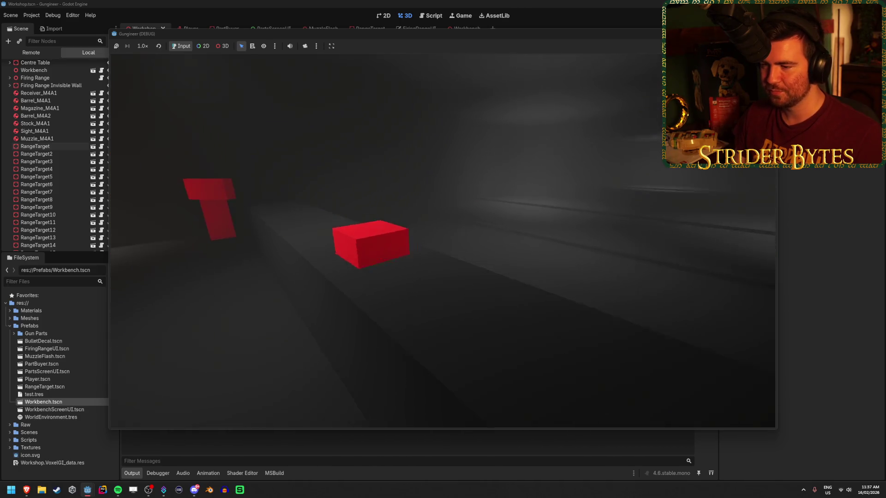
{"action": "key", "text": "w"}
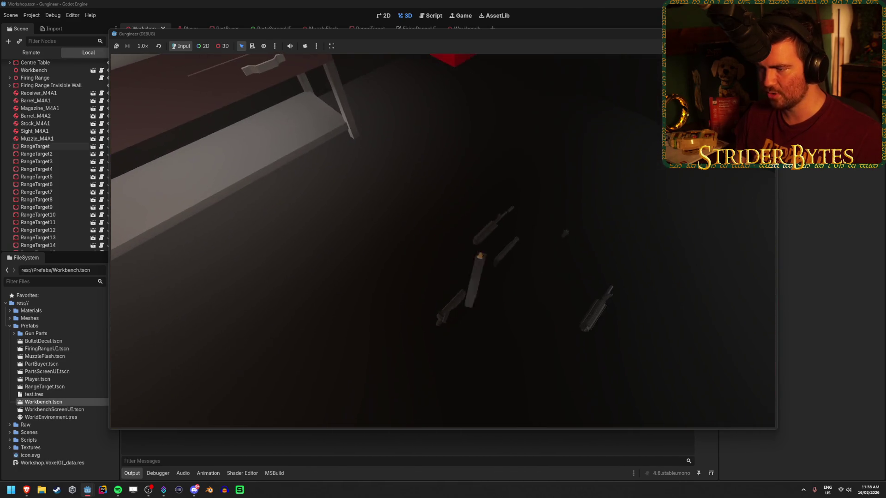
{"action": "key", "text": "1"}
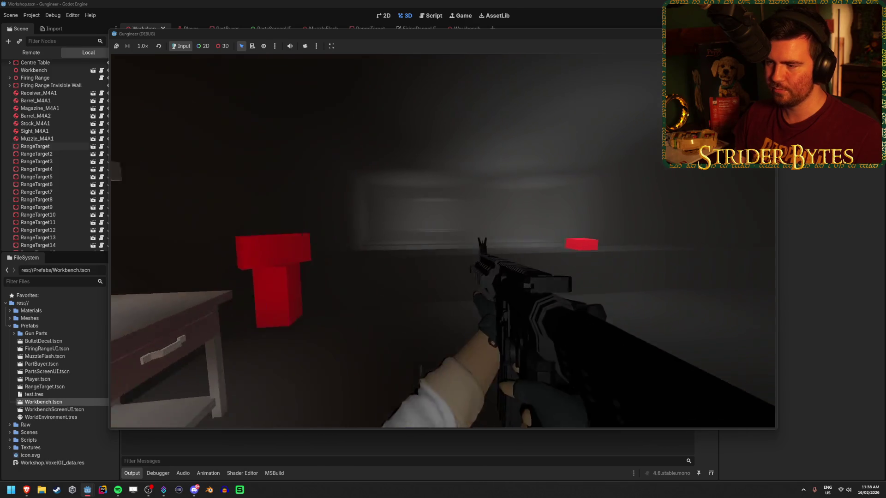
Step: Fire repeated shots at the red targets while turning toward the workbench
{"action": "left_click", "coordinate": [443, 241]}
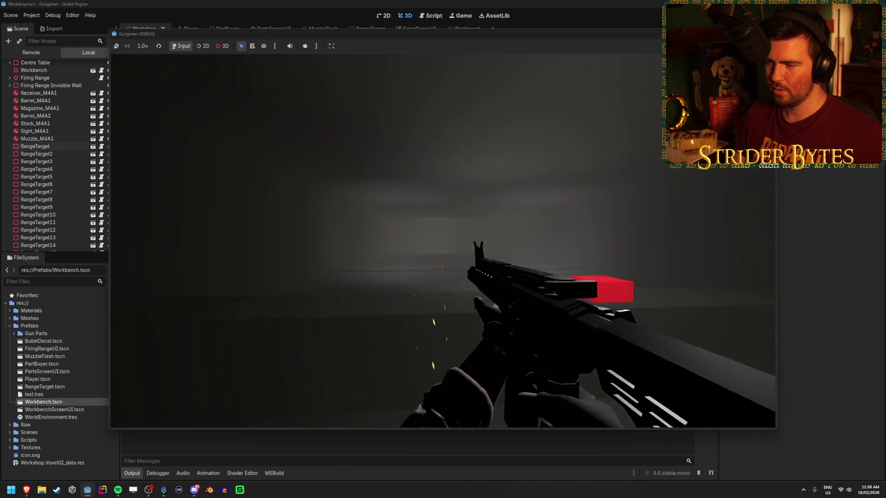
{"action": "left_click", "coordinate": [442, 241]}
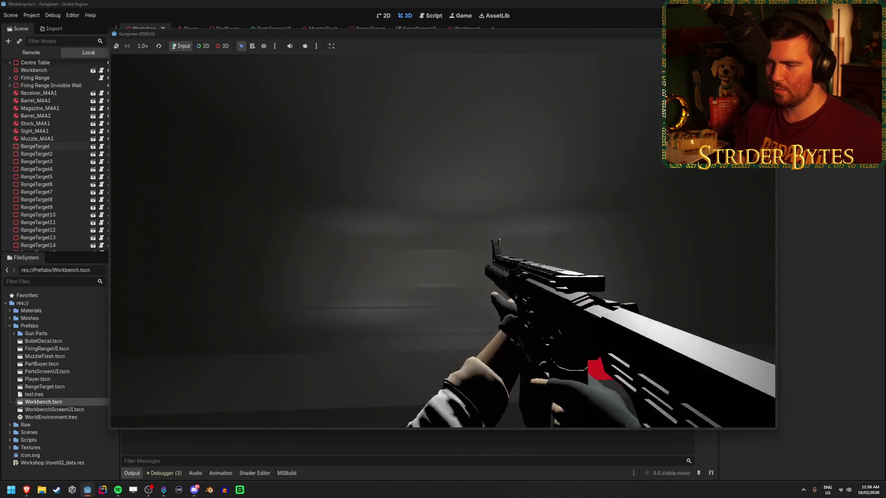
{"action": "left_click", "coordinate": [443, 241]}
{"action": "left_click", "coordinate": [442, 240]}
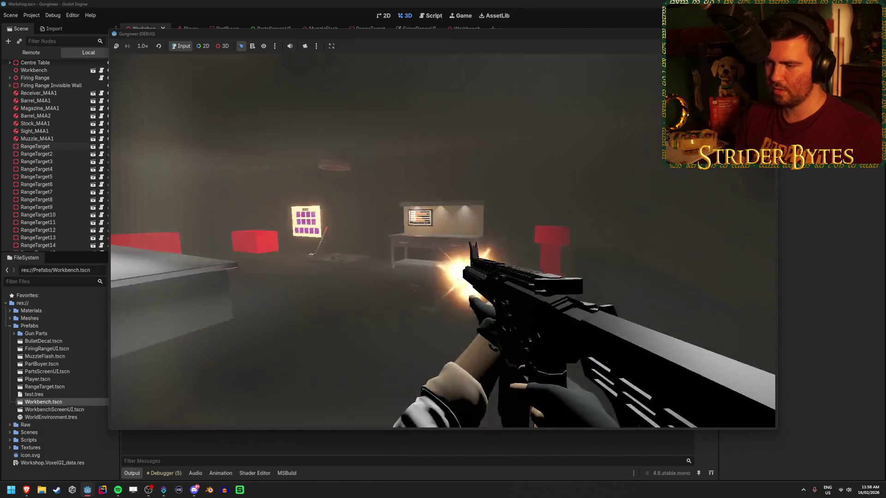
{"action": "left_click", "coordinate": [442, 241]}
{"action": "left_click", "coordinate": [443, 240]}
{"action": "left_click", "coordinate": [443, 241]}
{"action": "left_click", "coordinate": [443, 240]}
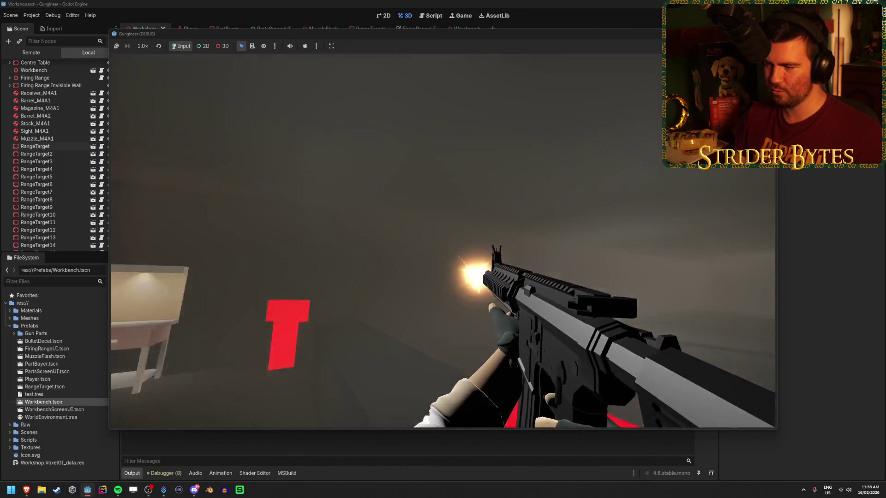
{"action": "left_click", "coordinate": [443, 241]}
{"action": "left_click", "coordinate": [442, 241]}
{"action": "left_click", "coordinate": [443, 241]}
{"action": "left_click", "coordinate": [442, 241]}
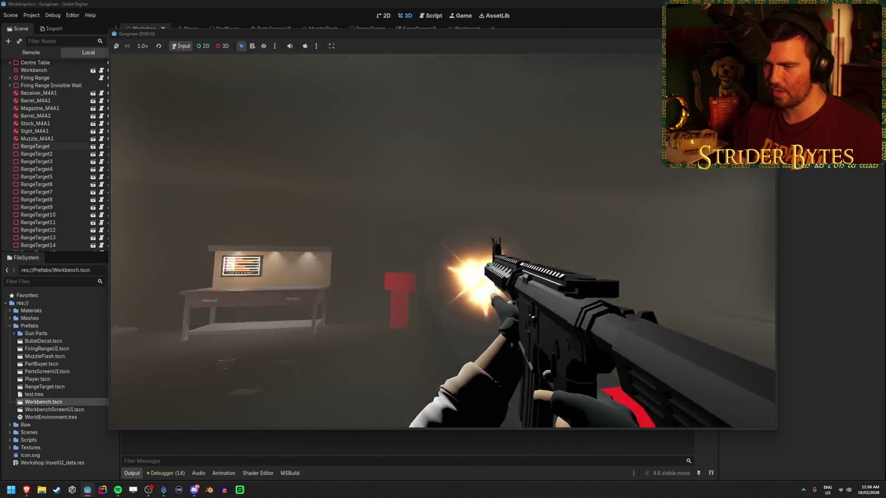
{"action": "left_click", "coordinate": [442, 241]}
{"action": "left_click", "coordinate": [443, 241]}
{"action": "left_click", "coordinate": [443, 241]}
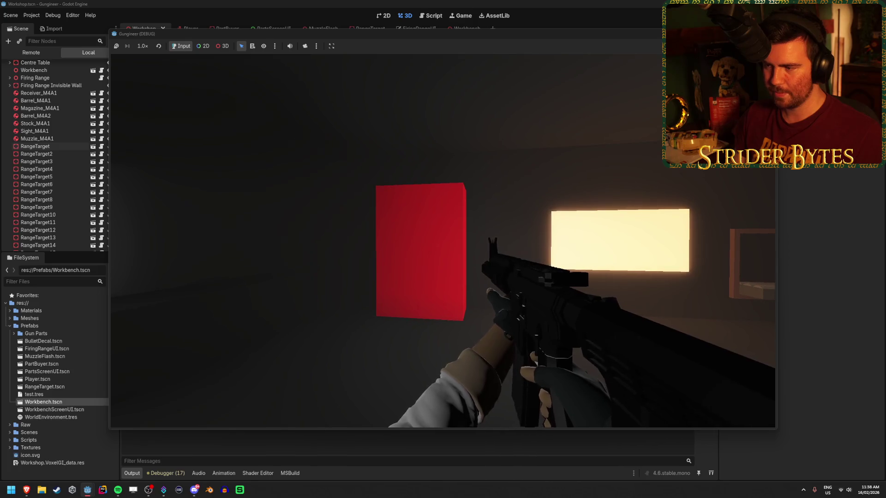
Step: Walk toward the bright window and red block, firing at the floor to leave bullet holes
{"action": "key", "text": "w"}
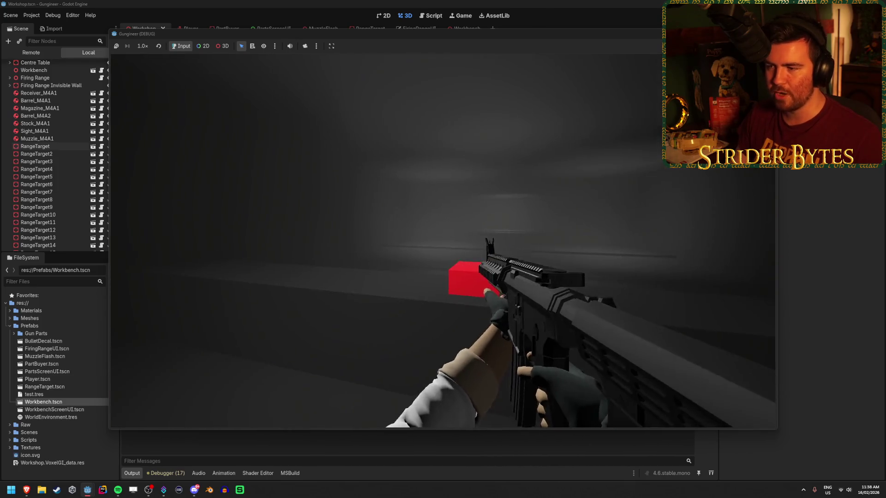
{"action": "key", "text": "w"}
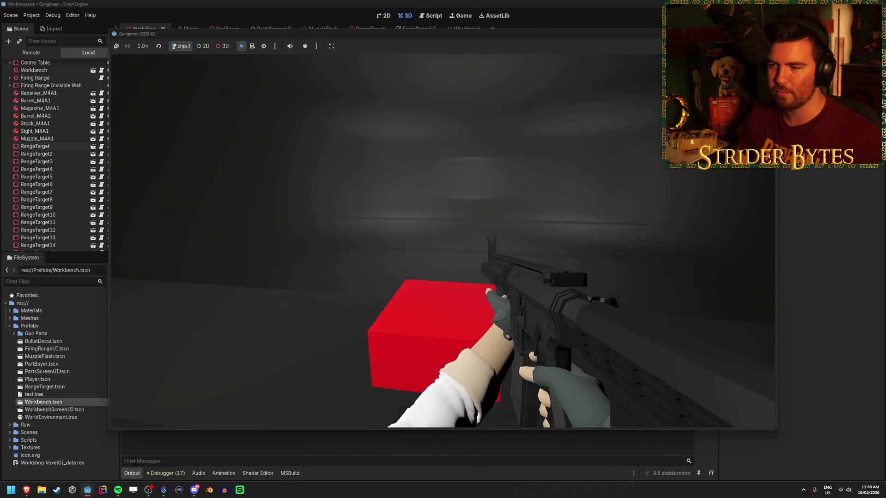
{"action": "key", "text": "w"}
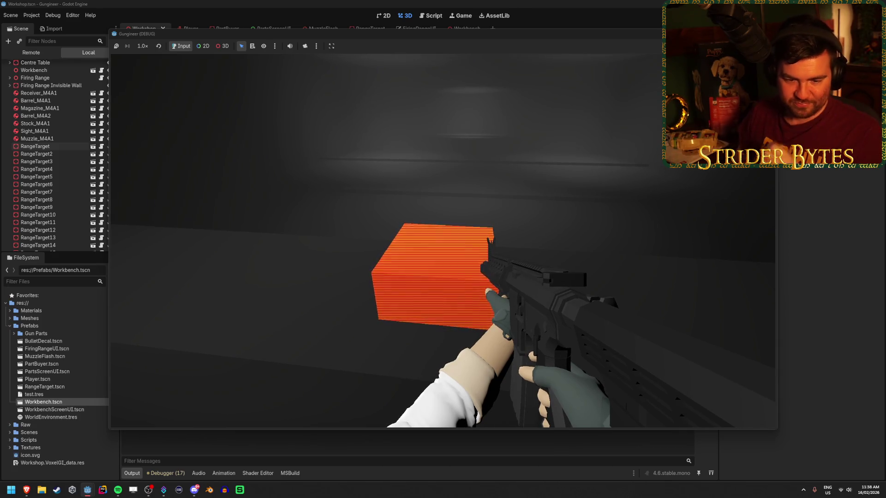
{"action": "left_click", "coordinate": [442, 240]}
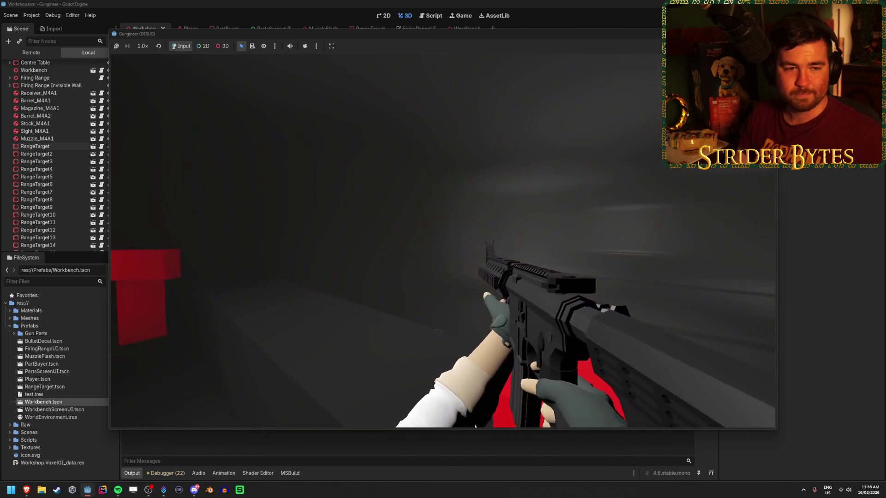
{"action": "left_click", "coordinate": [443, 241]}
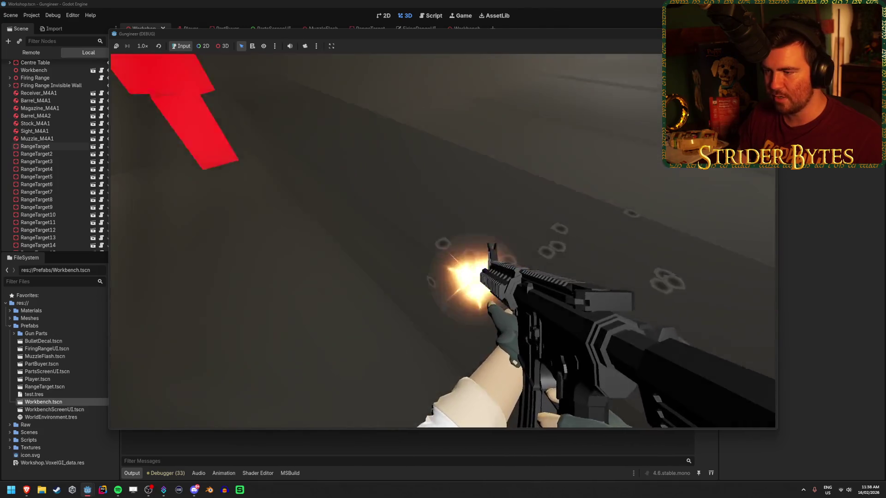
{"action": "left_click", "coordinate": [443, 241]}
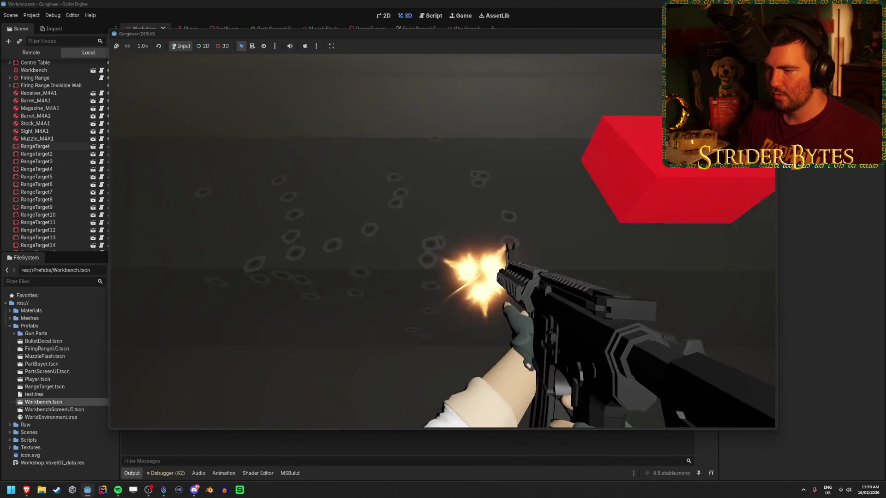
{"action": "left_click", "coordinate": [443, 241]}
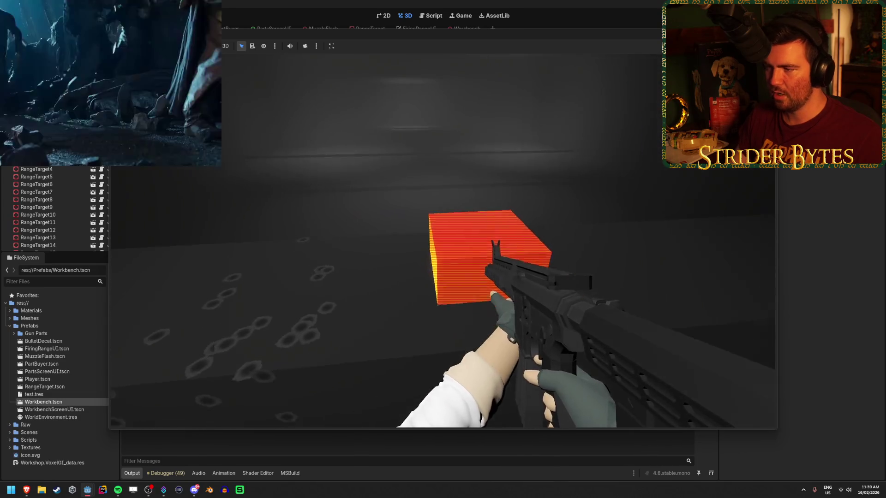
{"action": "right_click", "coordinate": [442, 241]}
{"action": "left_click", "coordinate": [443, 241]}
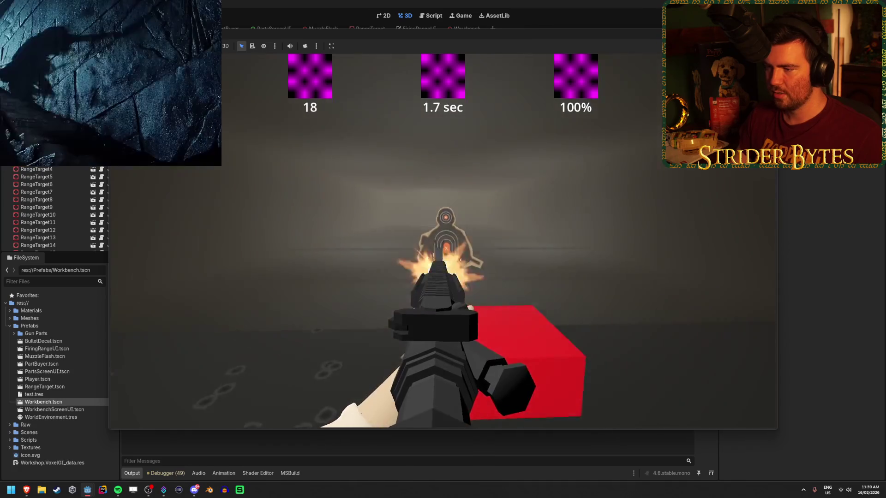
{"action": "left_click", "coordinate": [443, 241]}
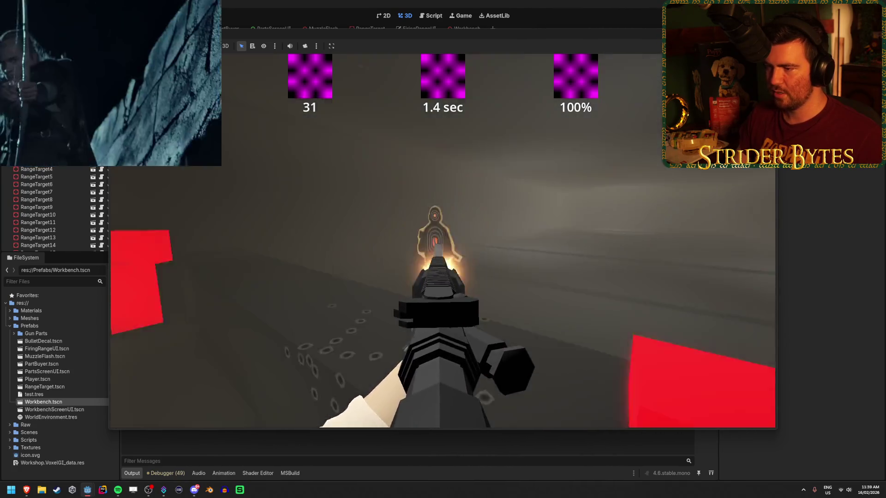
{"action": "left_click", "coordinate": [443, 241]}
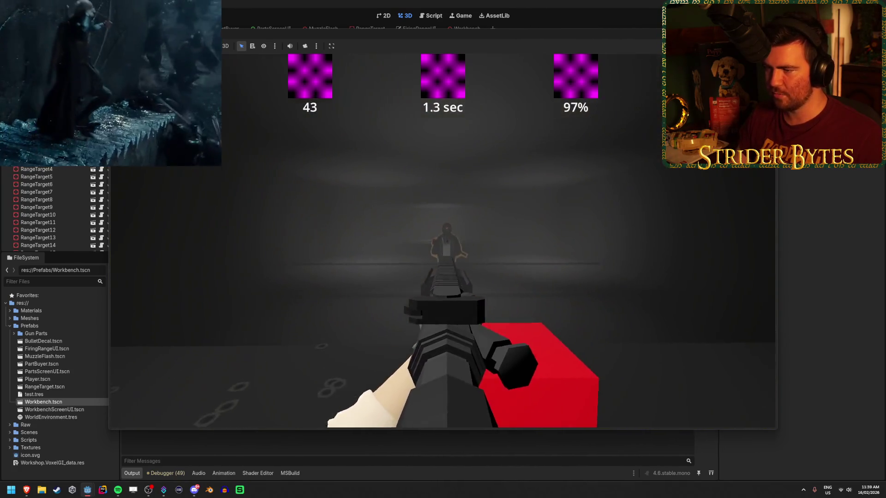
{"action": "left_click", "coordinate": [442, 241]}
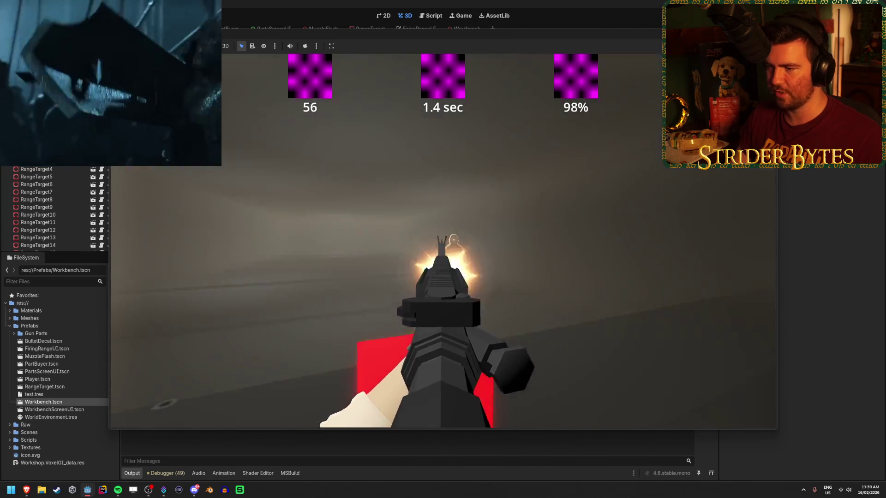
{"action": "left_click", "coordinate": [443, 240]}
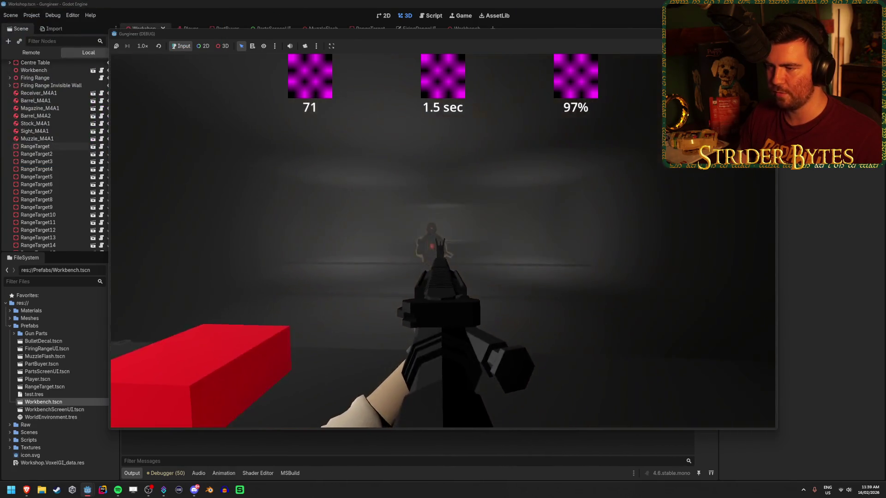
{"action": "left_click", "coordinate": [443, 241]}
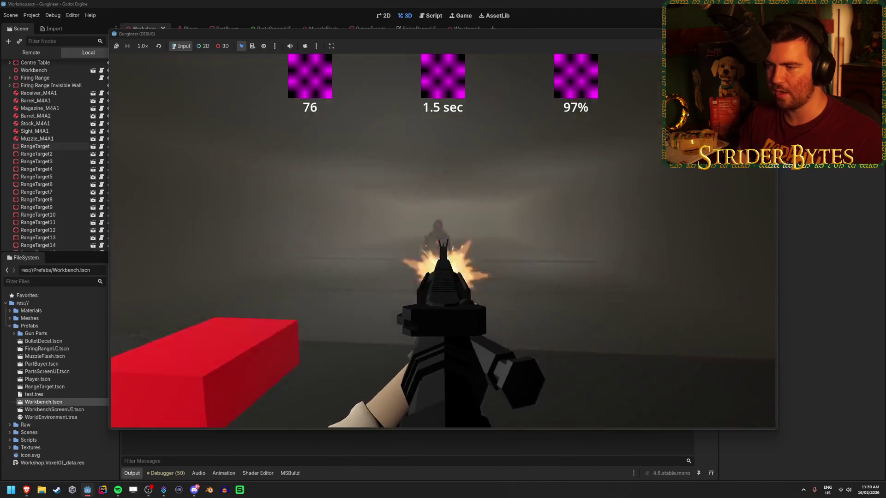
{"action": "left_click", "coordinate": [443, 241]}
{"action": "left_click", "coordinate": [443, 241]}
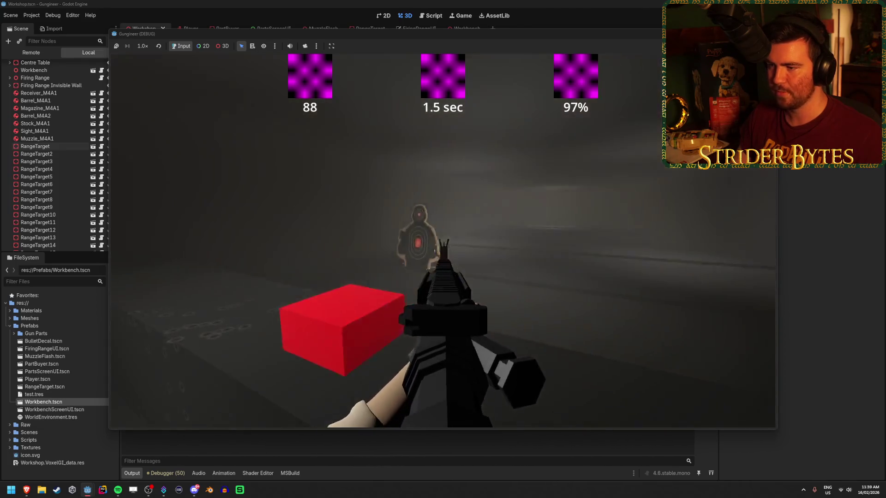
{"action": "left_click", "coordinate": [443, 241]}
{"action": "left_click", "coordinate": [442, 240]}
{"action": "left_click", "coordinate": [443, 241]}
{"action": "left_click", "coordinate": [442, 241]}
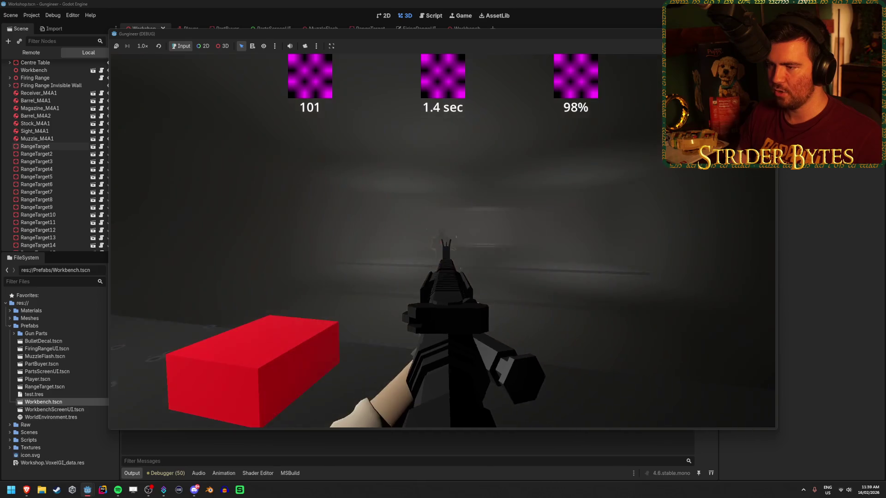
{"action": "left_click", "coordinate": [442, 241]}
{"action": "left_click", "coordinate": [443, 240]}
{"action": "left_click", "coordinate": [443, 241]}
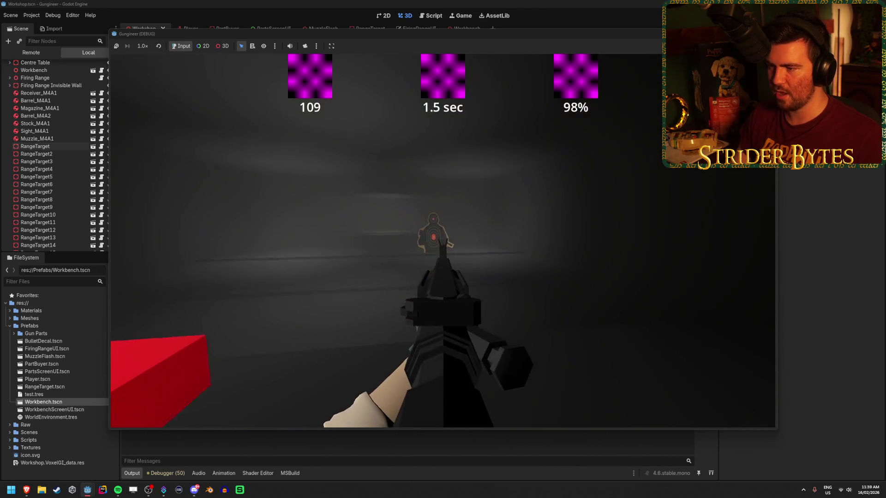
{"action": "left_click", "coordinate": [443, 241]}
{"action": "left_click", "coordinate": [443, 241]}
{"action": "left_click", "coordinate": [442, 241]}
{"action": "left_click", "coordinate": [443, 241]}
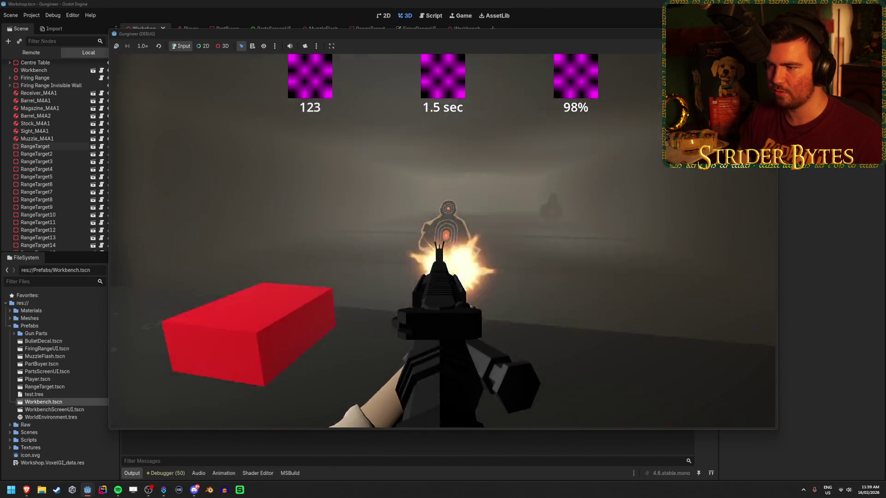
{"action": "left_click", "coordinate": [443, 241]}
{"action": "left_click", "coordinate": [442, 241]}
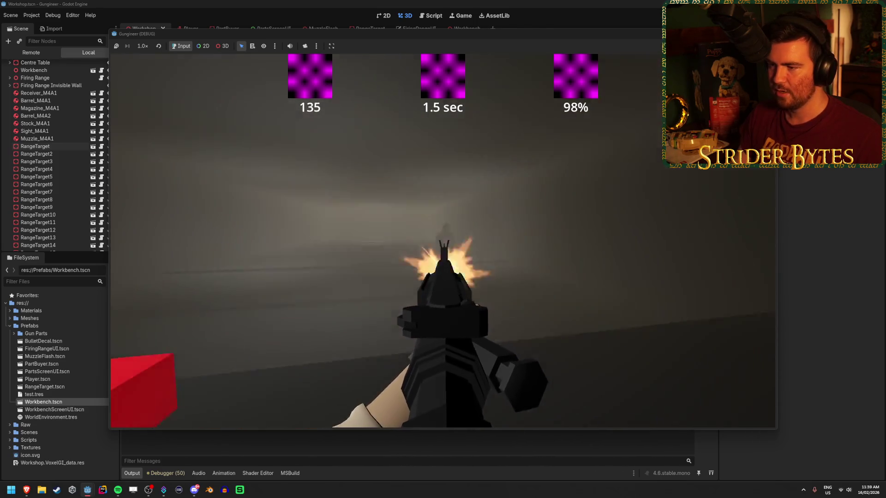
{"action": "left_click", "coordinate": [443, 241]}
{"action": "left_click", "coordinate": [443, 241]}
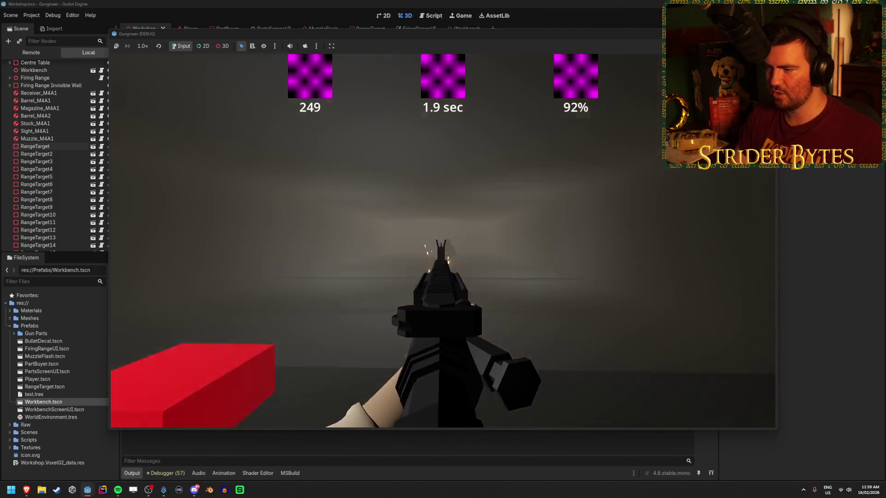
{"action": "mouse_move", "coordinate": [443, 249]}
{"action": "left_mouse_down"}
{"action": "mouse_move", "coordinate": [461, 249]}
{"action": "mouse_move", "coordinate": [427, 251]}
{"action": "left_mouse_up"}
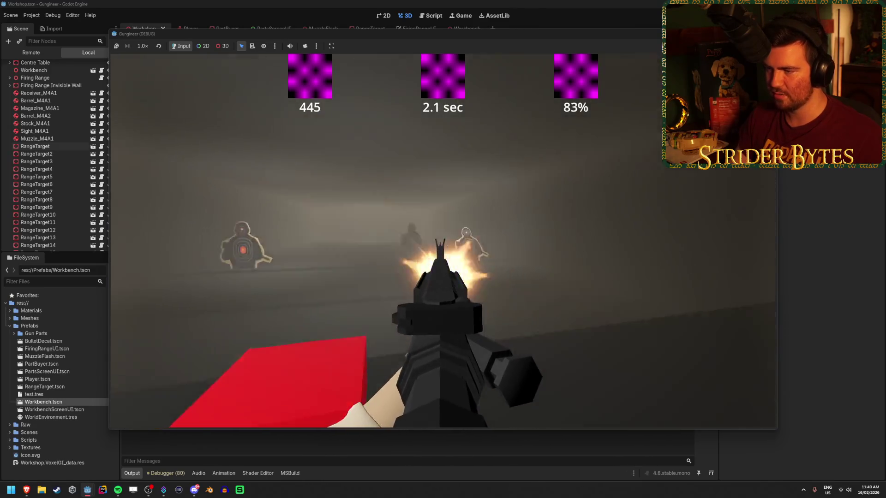
Step: Fire bursts and single shots at the targets, then press Escape to close the game
{"action": "left_click_drag", "start_coordinate": [427, 251], "coordinate": [427, 251]}
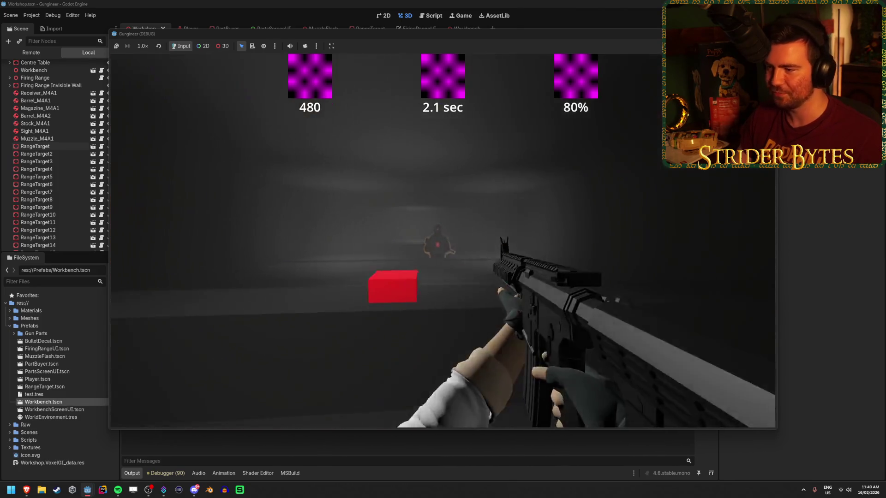
{"action": "left_click_drag", "start_coordinate": [443, 249], "coordinate": [443, 249]}
{"action": "left_click", "coordinate": [443, 249]}
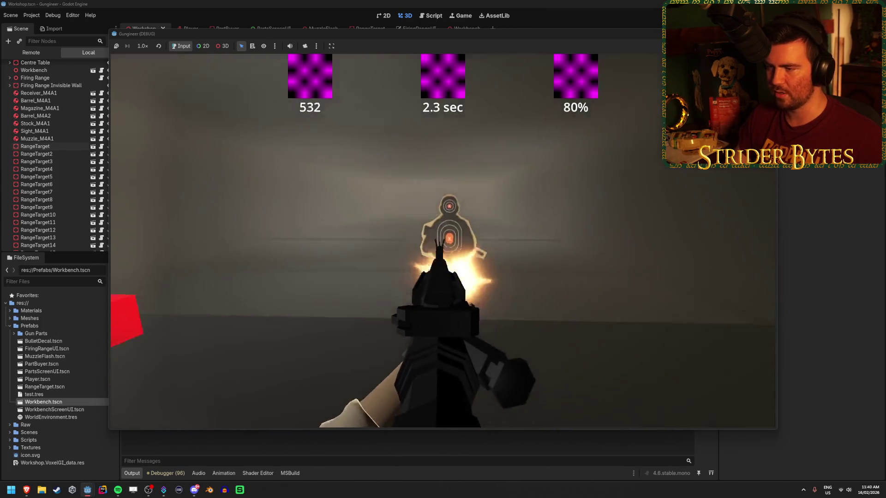
{"action": "left_click", "coordinate": [442, 249]}
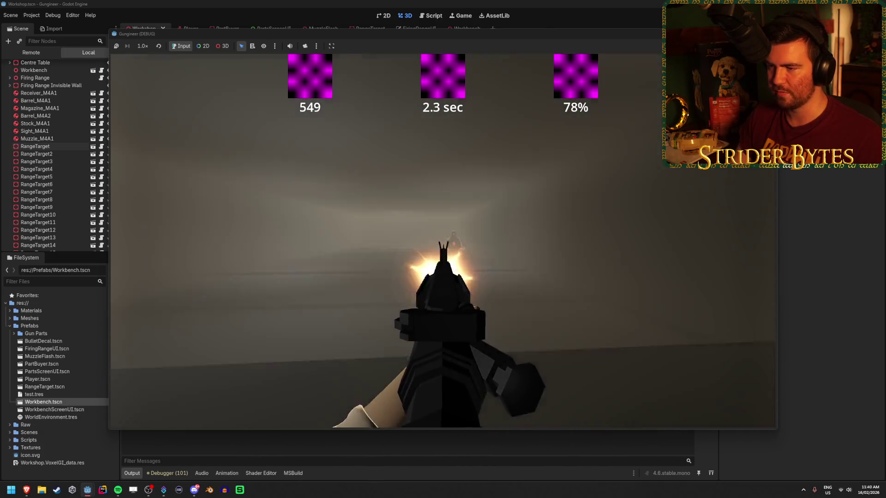
{"action": "left_click_drag", "start_coordinate": [443, 249], "coordinate": [442, 249]}
{"action": "left_click_drag", "start_coordinate": [442, 249], "coordinate": [442, 249]}
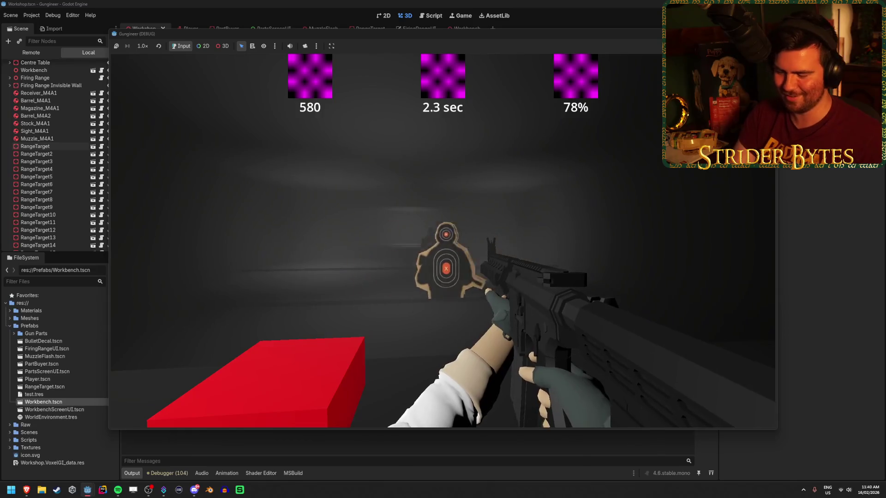
{"action": "key", "text": "Escape"}
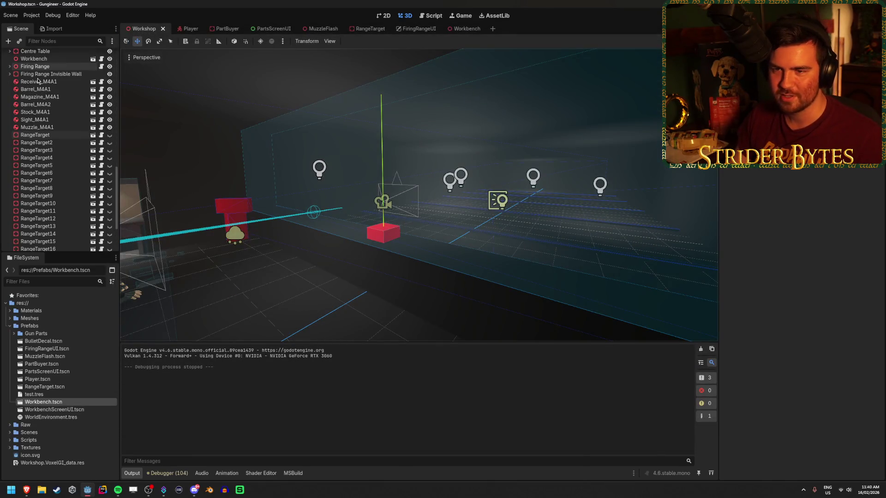
Step: Make RangeTarget through RangeTarget25 visible again
{"action": "left_click", "coordinate": [44, 135]}
{"action": "scroll", "coordinate": [63, 234], "scroll_direction": "down", "scroll_amount": 5}
{"action": "left_click", "coordinate": [47, 243], "text": "shift"}
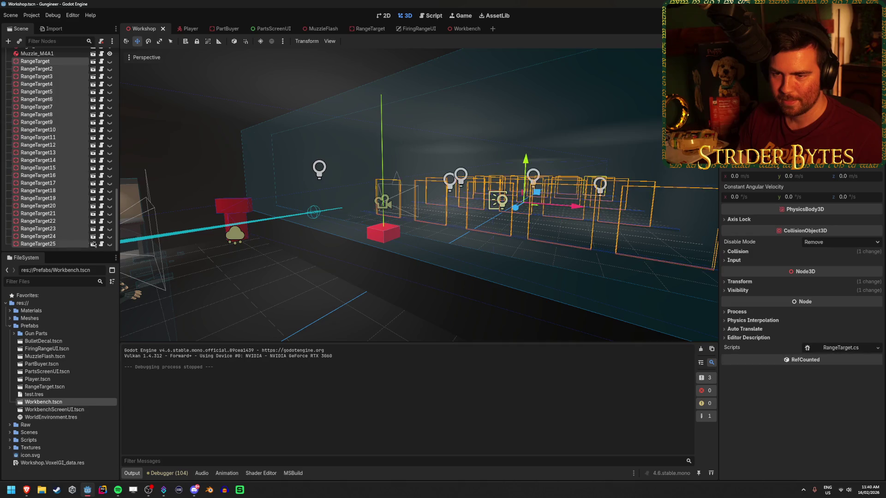
{"action": "left_click", "coordinate": [109, 244]}
{"action": "scroll", "coordinate": [30, 200], "scroll_direction": "up", "scroll_amount": 5}
Step: Hide all ten omni lights under Lighting and look across the darkened firing range
{"action": "scroll", "coordinate": [30, 199], "scroll_direction": "up", "scroll_amount": 10}
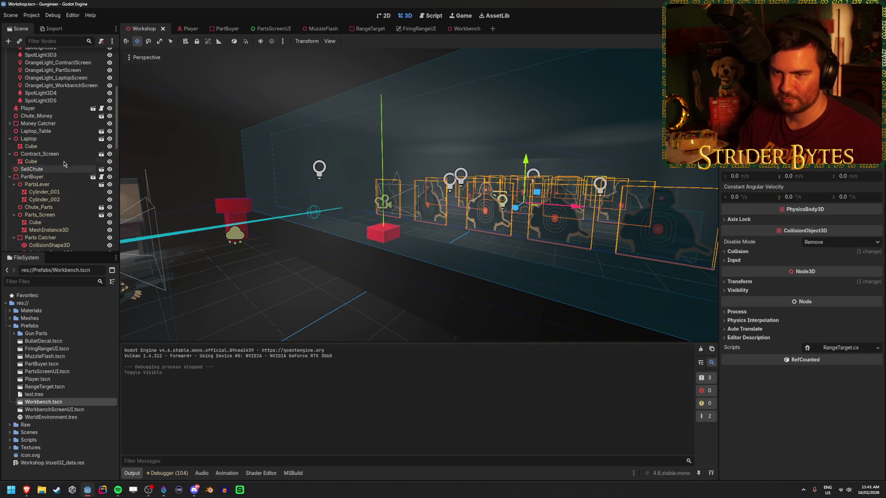
{"action": "left_click", "coordinate": [67, 162]}
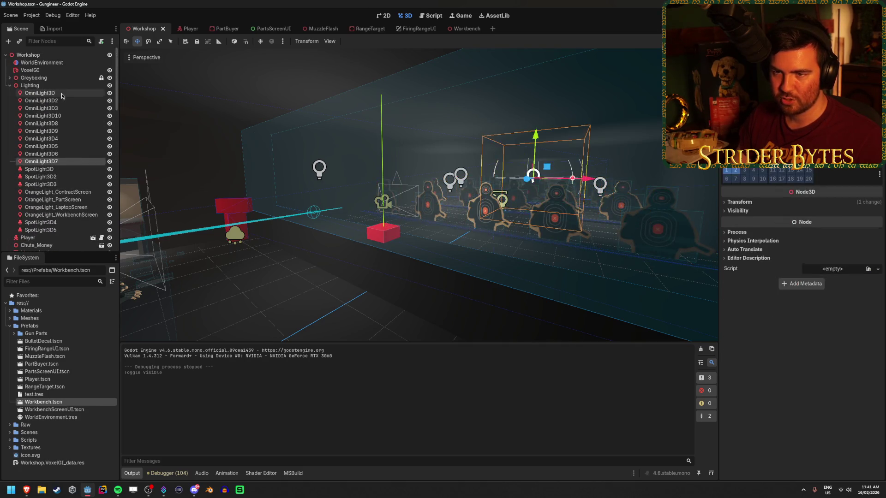
{"action": "left_click", "coordinate": [40, 92], "text": "shift"}
{"action": "left_click", "coordinate": [110, 93]}
{"action": "left_click", "coordinate": [409, 308]}
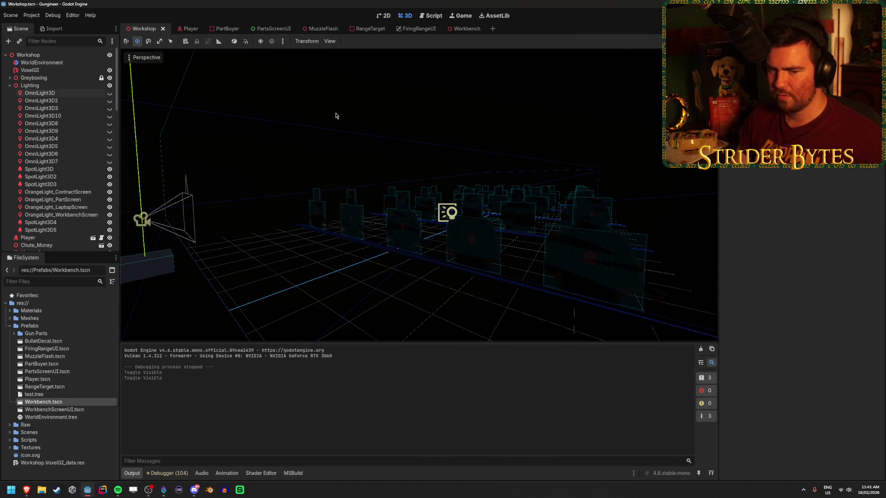
{"action": "mouse_move", "coordinate": [328, 300]}
{"action": "left_mouse_down"}
{"action": "mouse_move", "coordinate": [364, 283]}
{"action": "mouse_move", "coordinate": [302, 336]}
{"action": "left_mouse_up"}
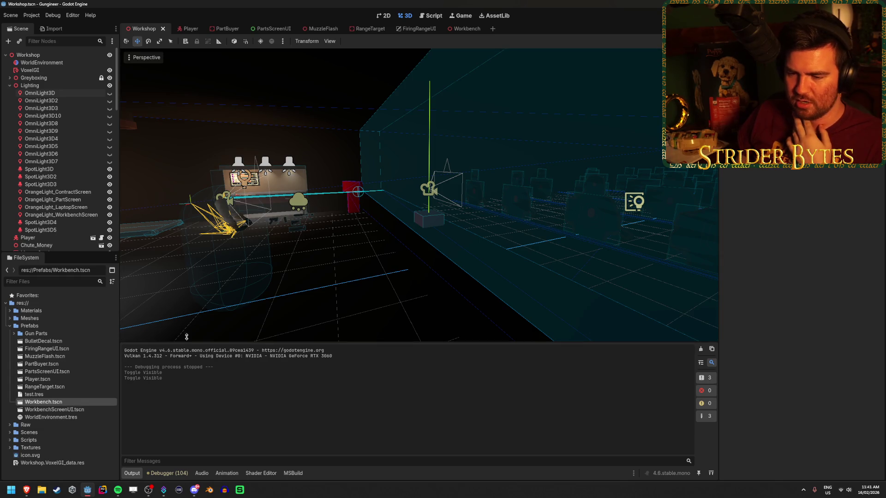
Step: Collapse the Prefabs folder in the FileSystem dock
{"action": "left_click", "coordinate": [11, 327]}
{"action": "left_click", "coordinate": [10, 326]}
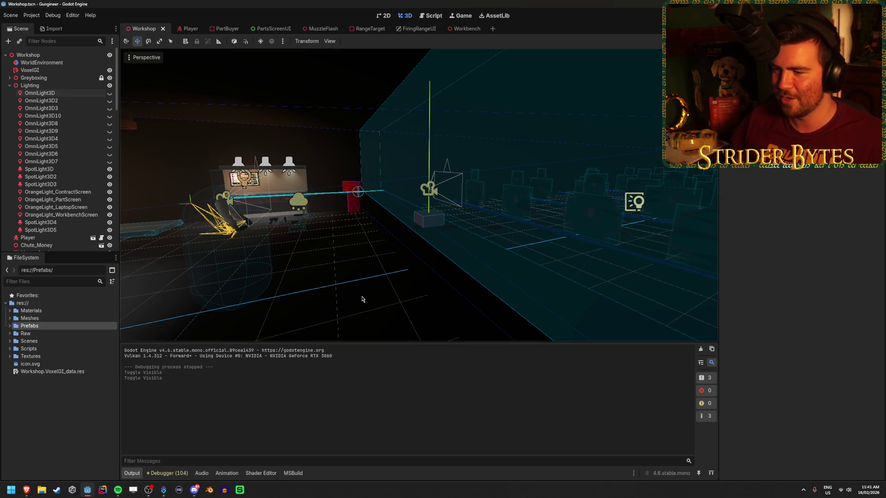
{"action": "left_click_drag", "start_coordinate": [367, 278], "coordinate": [415, 263]}
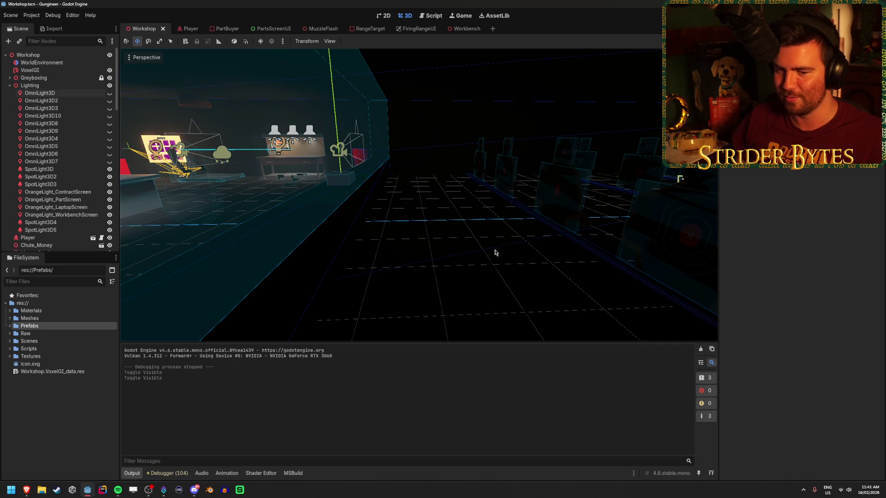
Step: Fly the view into the lit workshop room and open the Lighting group's context menu
{"action": "mouse_move", "coordinate": [496, 251]}
{"action": "left_mouse_down"}
{"action": "mouse_move", "coordinate": [458, 275]}
{"action": "mouse_move", "coordinate": [423, 275]}
{"action": "left_mouse_up"}
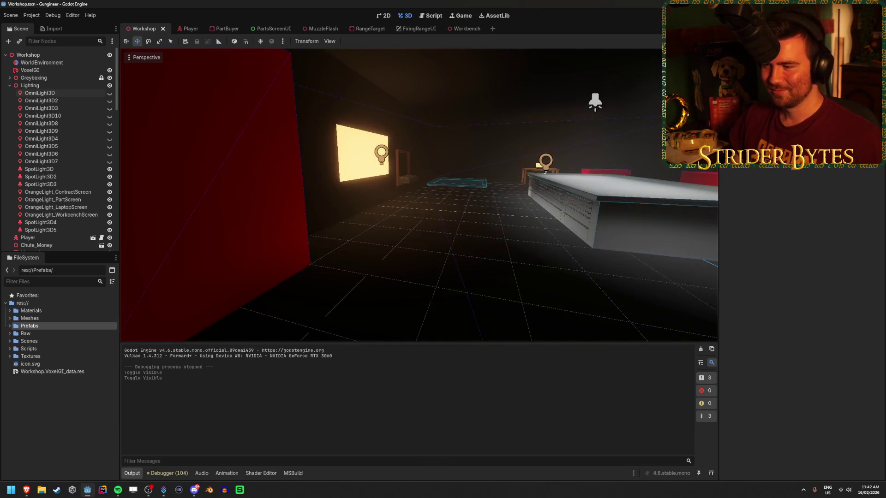
{"action": "mouse_move", "coordinate": [417, 267]}
{"action": "left_mouse_down"}
{"action": "mouse_move", "coordinate": [388, 304]}
{"action": "mouse_move", "coordinate": [305, 212]}
{"action": "mouse_move", "coordinate": [226, 226]}
{"action": "left_mouse_up"}
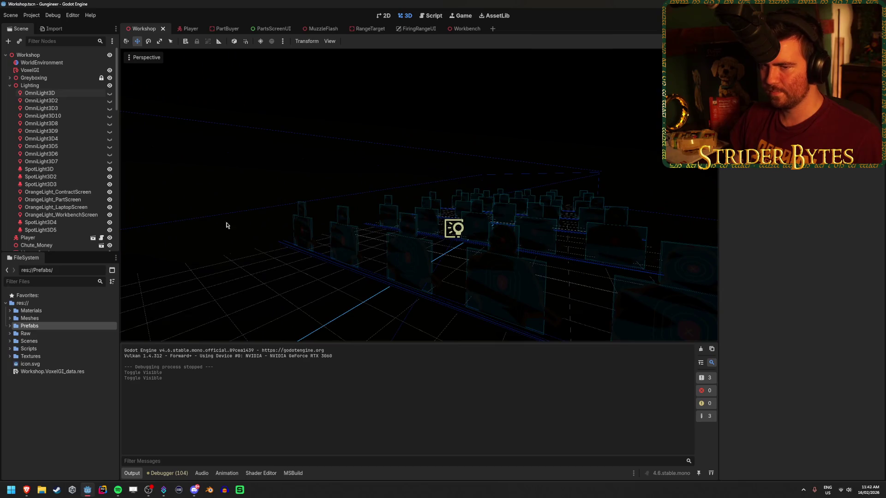
{"action": "right_click", "coordinate": [45, 86]}
Step: Search Lighting's new-child chooser for 'light' and compare DirectionalLight3D, OmniLight3D and SpotLight3D
{"action": "left_click", "coordinate": [76, 93]}
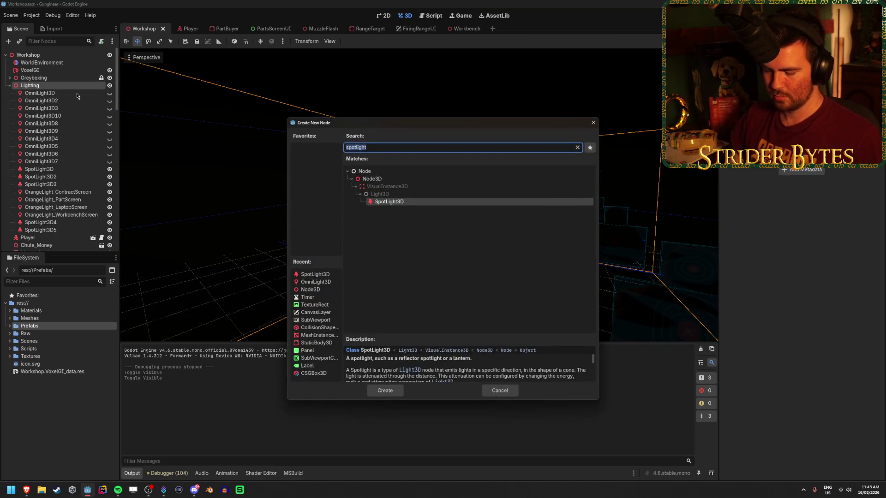
{"action": "type", "text": "light"}
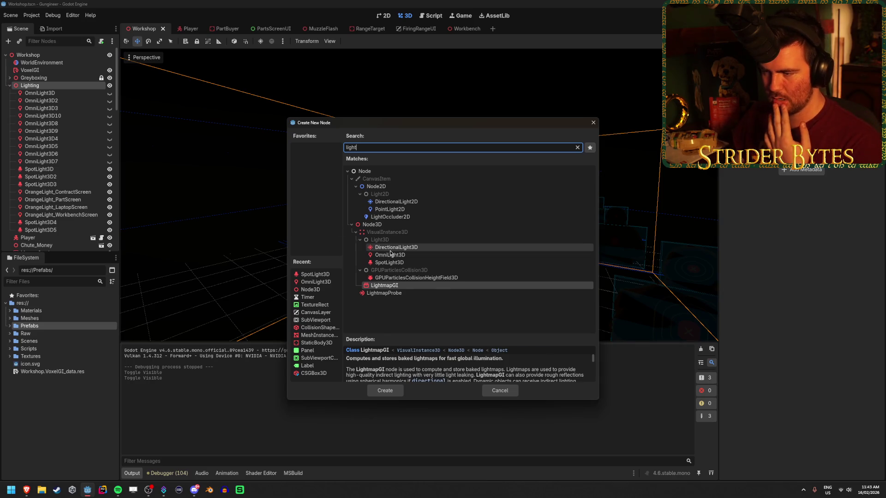
{"action": "left_click", "coordinate": [396, 263]}
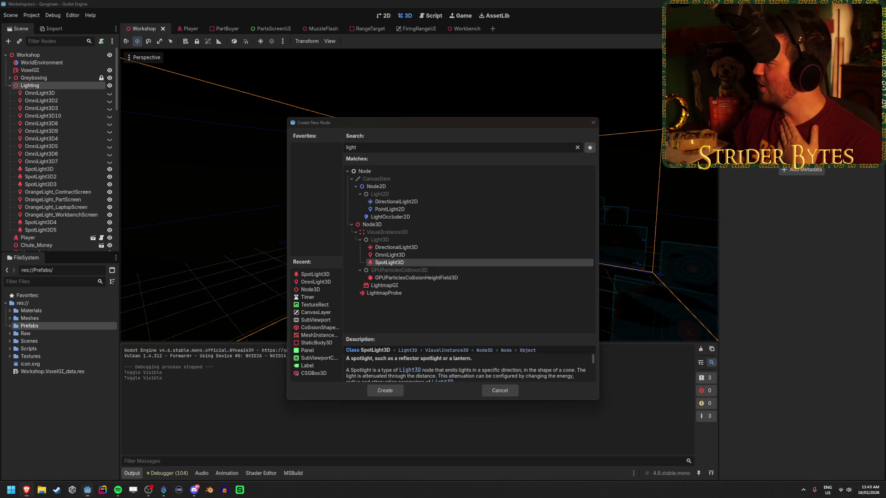
{"action": "left_click", "coordinate": [433, 325]}
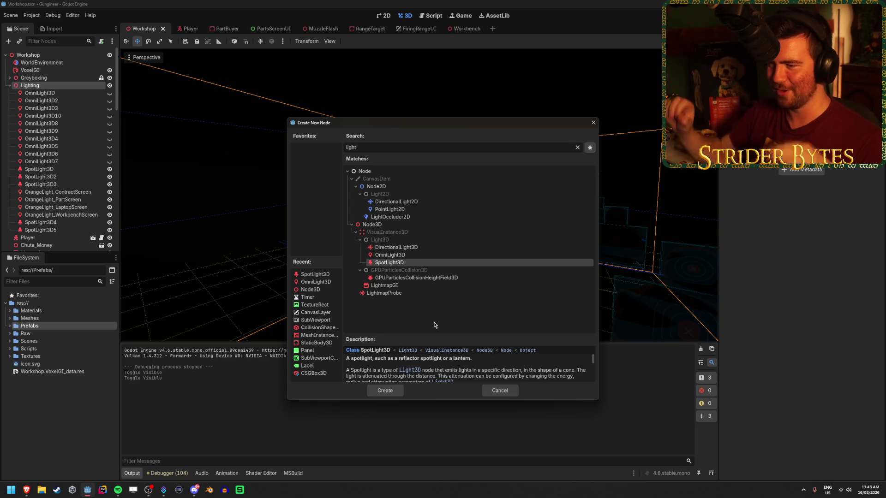
{"action": "left_click", "coordinate": [392, 248]}
{"action": "left_click", "coordinate": [390, 256]}
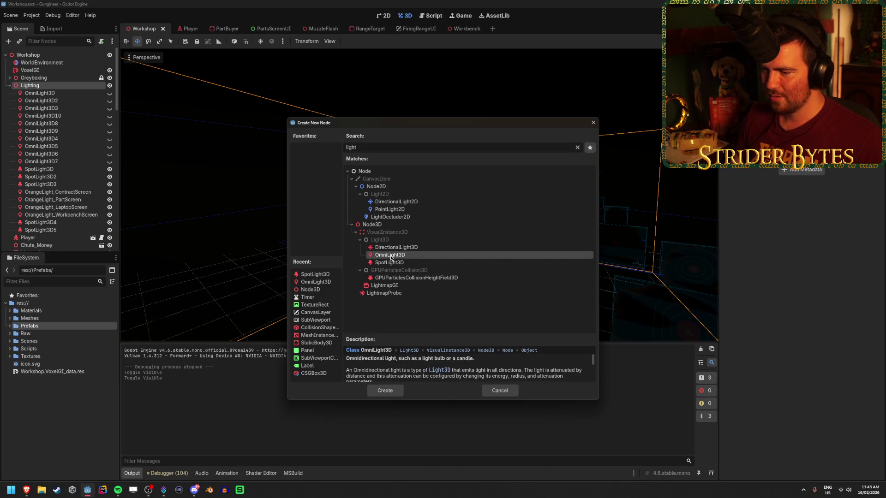
{"action": "left_click", "coordinate": [392, 264]}
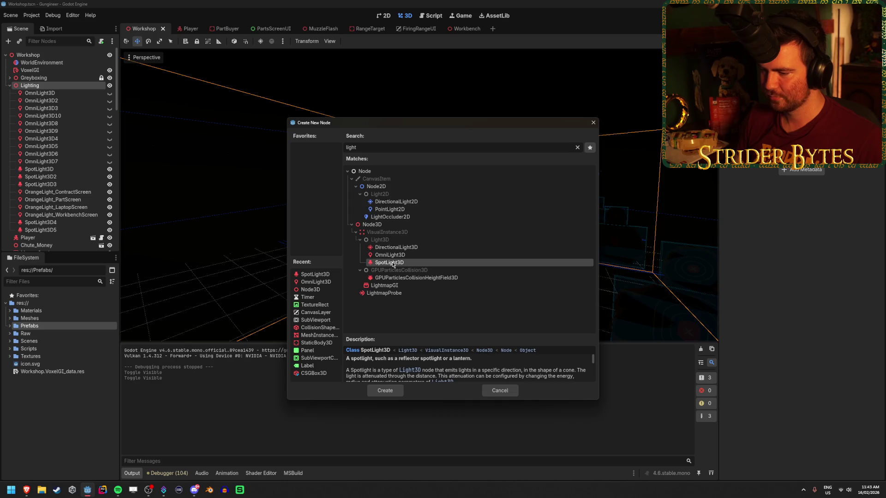
{"action": "left_click", "coordinate": [397, 254]}
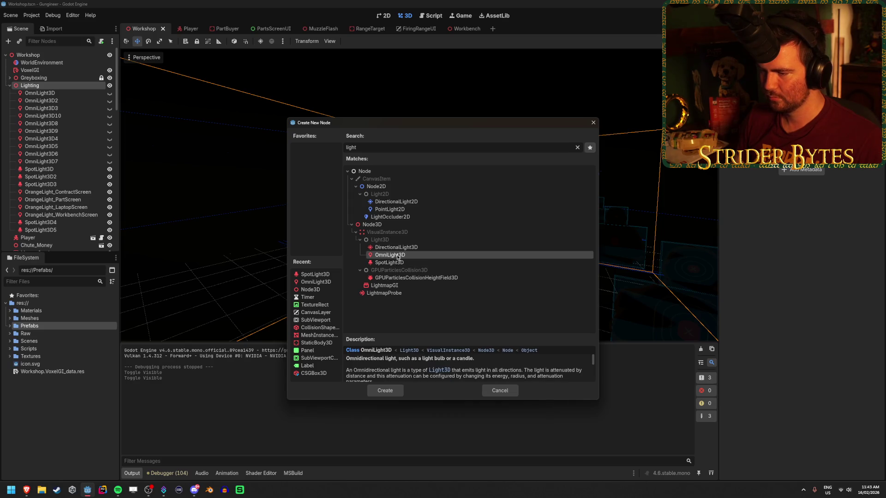
{"action": "left_click", "coordinate": [395, 247]}
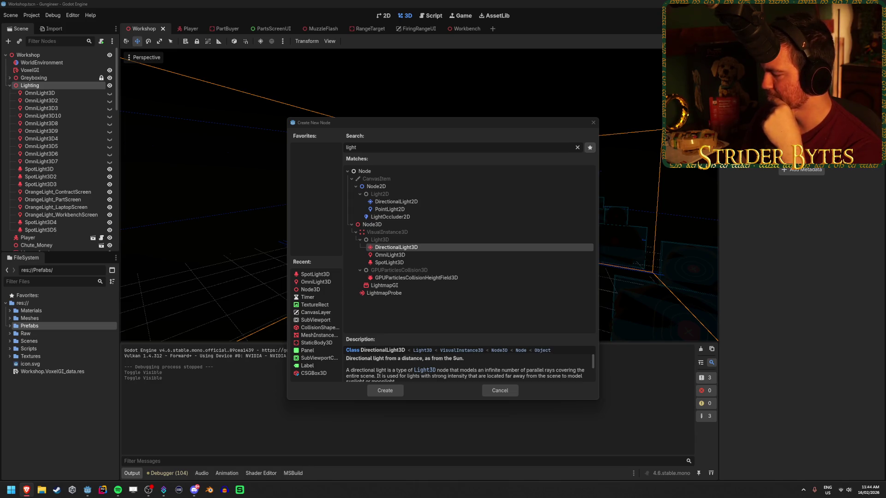
Step: Cancel the Create New Node dialog without adding any light
{"action": "left_click", "coordinate": [607, 113]}
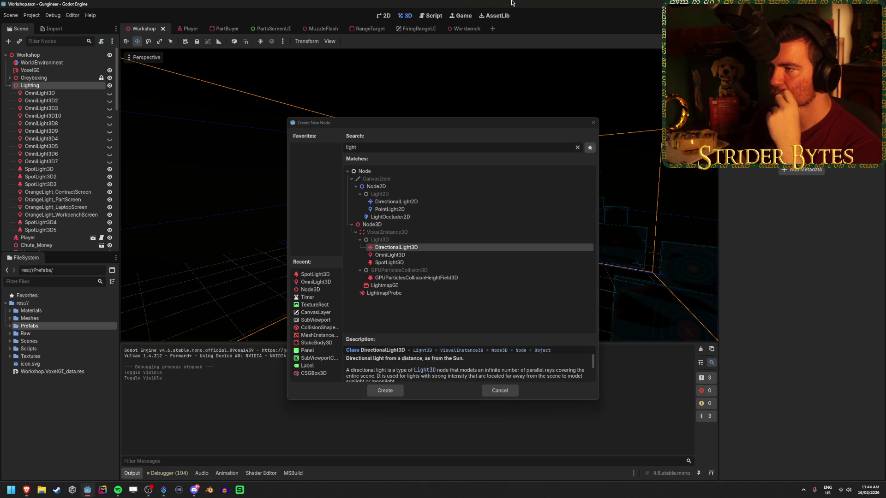
{"action": "left_click", "coordinate": [593, 123]}
{"action": "left_click", "coordinate": [294, 312]}
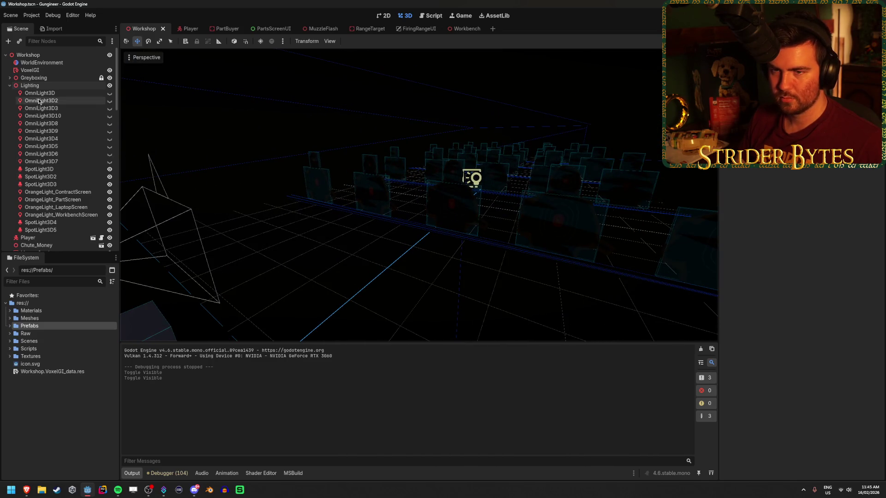
Step: Collapse Lighting, expand Greyboxing, and try resizing the Floor before undoing it and deselecting
{"action": "left_click", "coordinate": [27, 86]}
{"action": "left_click", "coordinate": [9, 85]}
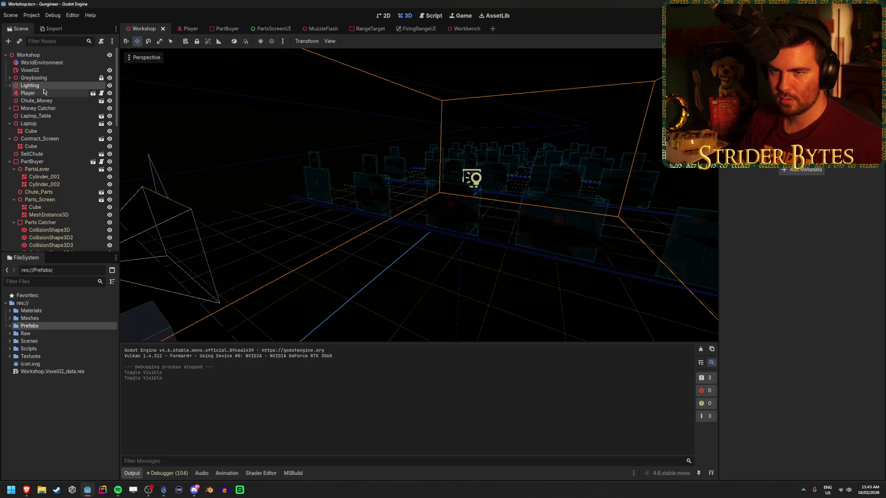
{"action": "left_click", "coordinate": [10, 78]}
{"action": "left_click", "coordinate": [30, 85]}
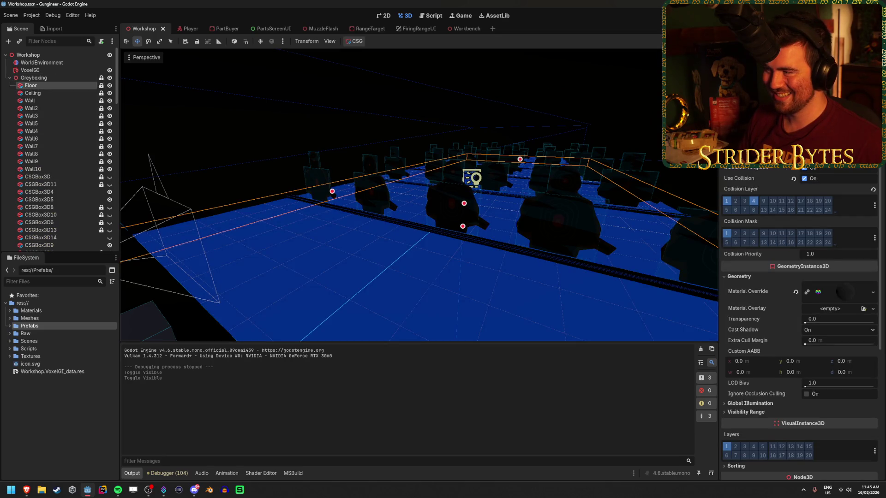
{"action": "mouse_move", "coordinate": [332, 191]}
{"action": "left_mouse_down"}
{"action": "mouse_move", "coordinate": [295, 203]}
{"action": "mouse_move", "coordinate": [304, 203]}
{"action": "left_mouse_up"}
{"action": "key", "text": "ctrl+z"}
{"action": "left_click", "coordinate": [328, 251]}
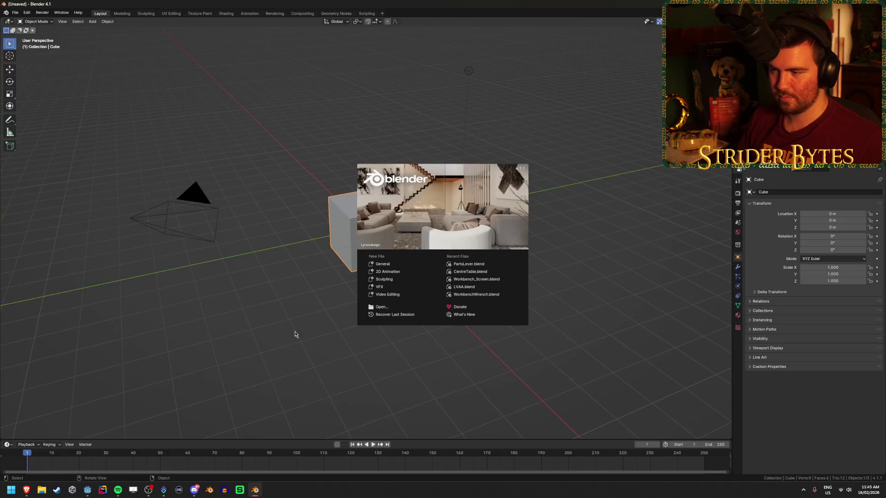
Step: Clear Blender's default scene and add a new mesh cube at the origin
{"action": "left_click", "coordinate": [295, 335]}
{"action": "key", "text": "a"}
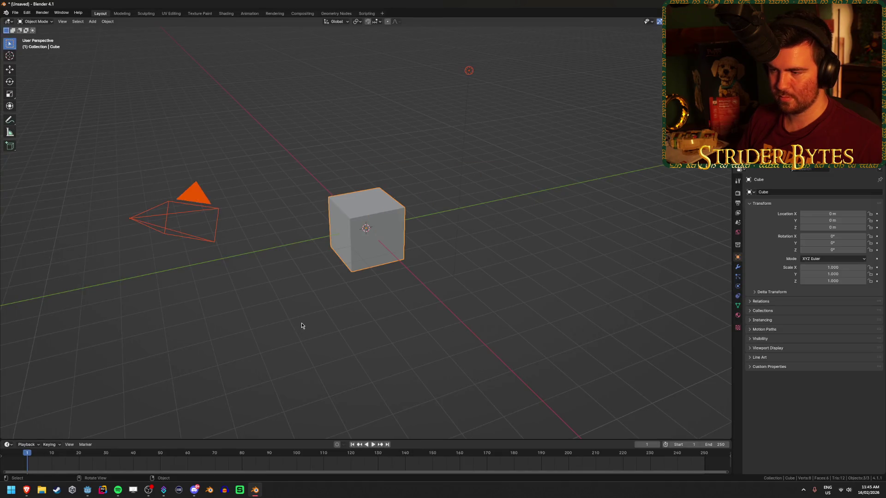
{"action": "key", "text": "Delete"}
{"action": "key", "text": "shift+a"}
{"action": "mouse_move", "coordinate": [341, 295]}
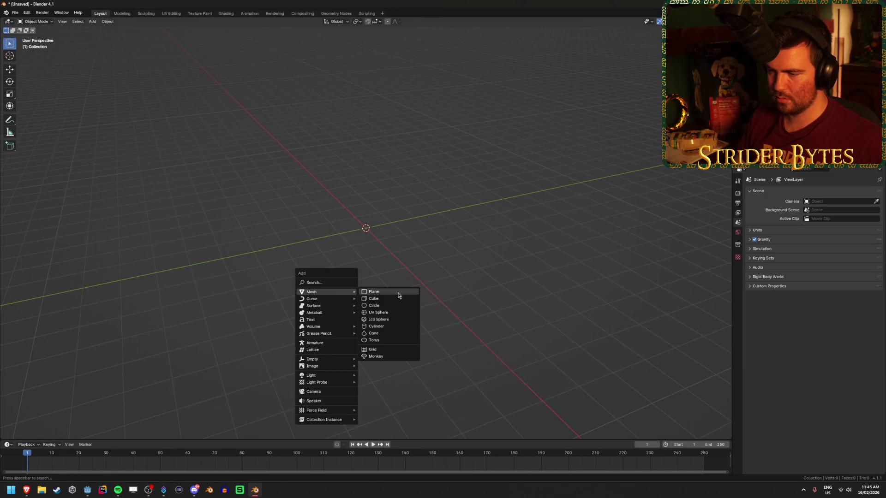
{"action": "left_click", "coordinate": [395, 299]}
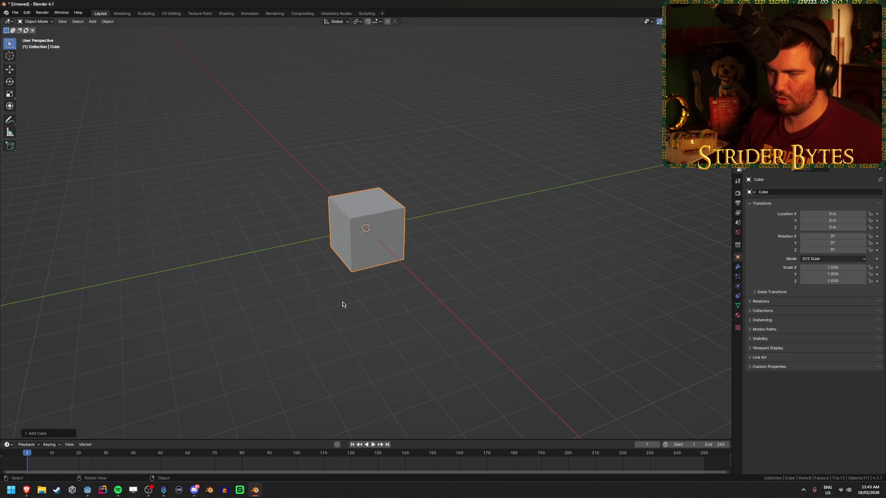
Step: Set the new cube's size to 0.1 m
{"action": "left_click", "coordinate": [44, 434]}
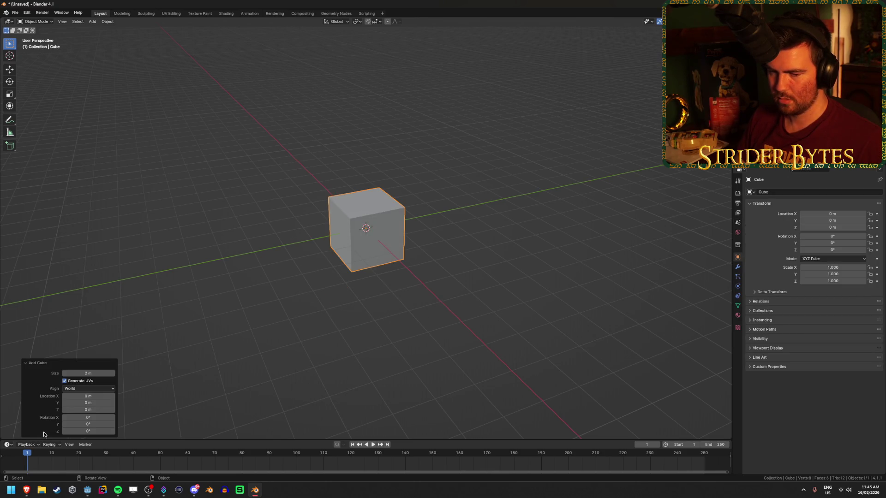
{"action": "left_click_drag", "start_coordinate": [311, 272], "coordinate": [351, 277]}
{"action": "left_click", "coordinate": [83, 373]}
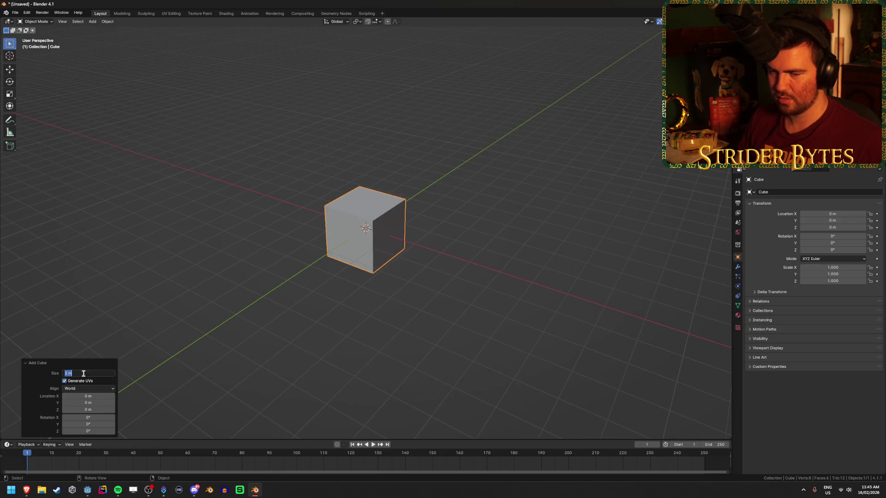
{"action": "type", "text": "0.1"}
{"action": "key", "text": "Return"}
{"action": "scroll", "coordinate": [355, 264], "scroll_direction": "up", "scroll_amount": 10}
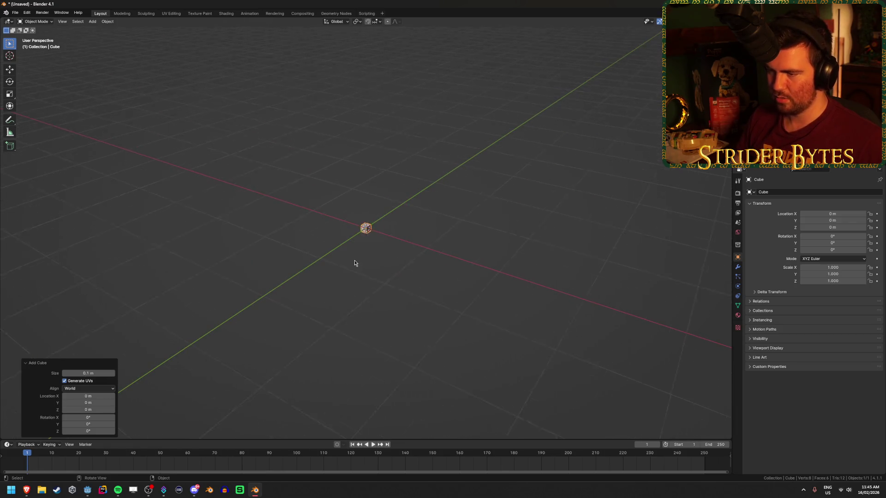
{"action": "scroll", "coordinate": [355, 264], "scroll_direction": "down", "scroll_amount": 6}
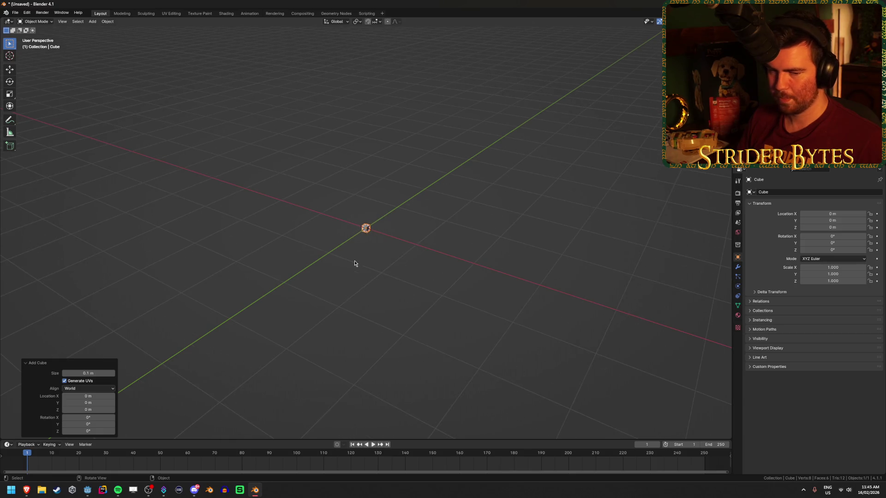
{"action": "left_click_drag", "start_coordinate": [460, 257], "coordinate": [406, 304]}
{"action": "scroll", "coordinate": [392, 303], "scroll_direction": "up", "scroll_amount": 3}
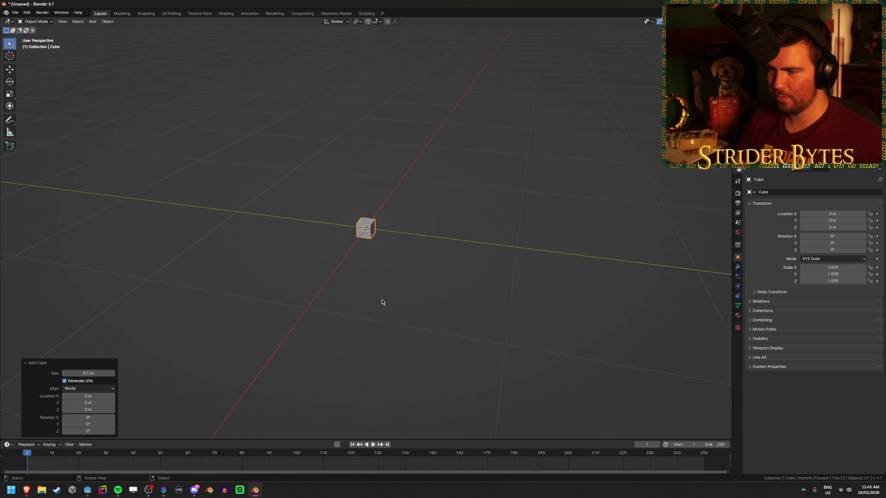
Step: Scale the cube along X, trying 70 and 65 before settling on 160
{"action": "key", "text": "KP_3"}
{"action": "left_click", "coordinate": [326, 296]}
{"action": "left_click_drag", "start_coordinate": [326, 297], "coordinate": [381, 298]}
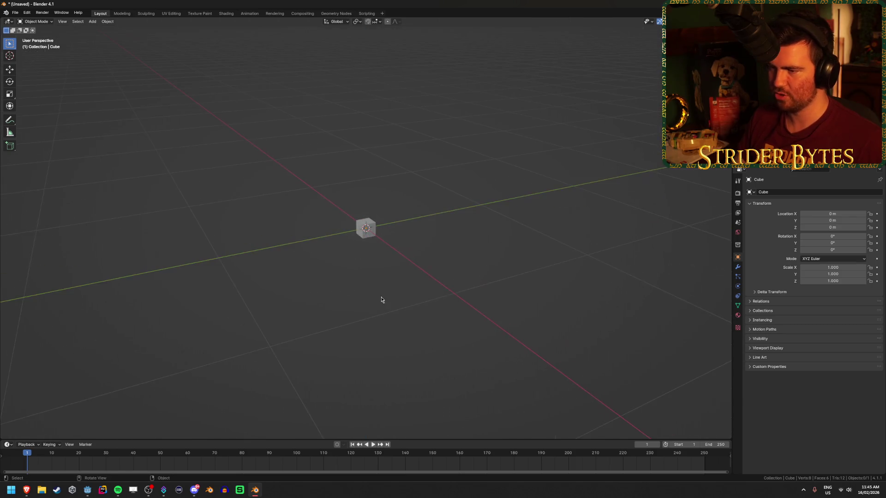
{"action": "left_click", "coordinate": [365, 231]}
{"action": "key", "text": "ctrl+grave"}
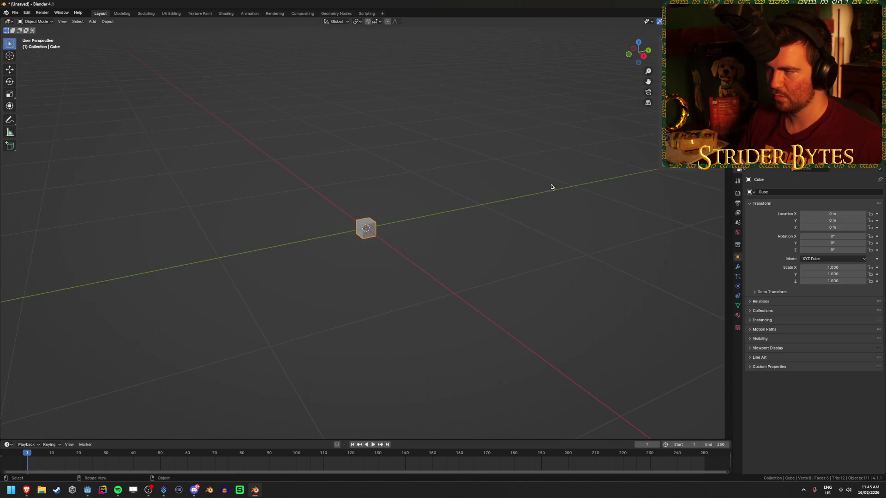
{"action": "scroll", "coordinate": [405, 227], "scroll_direction": "up", "scroll_amount": 6}
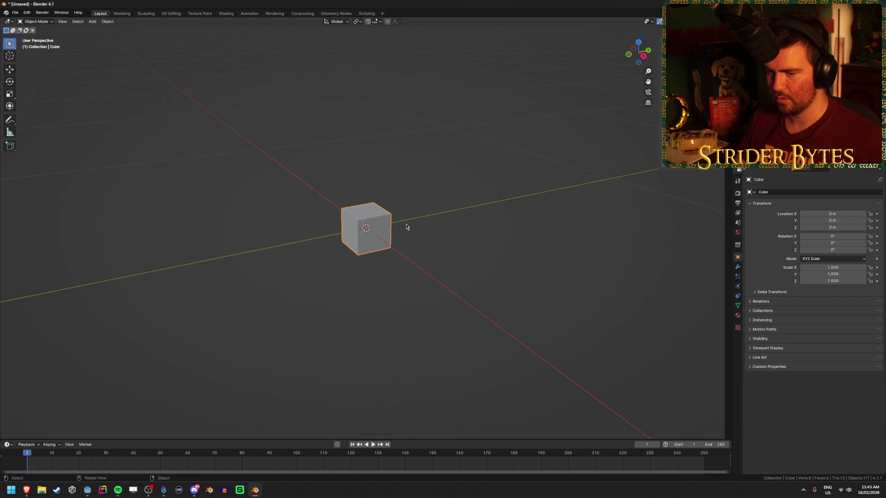
{"action": "scroll", "coordinate": [483, 225], "scroll_direction": "down", "scroll_amount": 4}
{"action": "mouse_move", "coordinate": [483, 225]}
{"action": "left_mouse_down"}
{"action": "mouse_move", "coordinate": [445, 193]}
{"action": "mouse_move", "coordinate": [477, 236]}
{"action": "mouse_move", "coordinate": [512, 194]}
{"action": "left_mouse_up"}
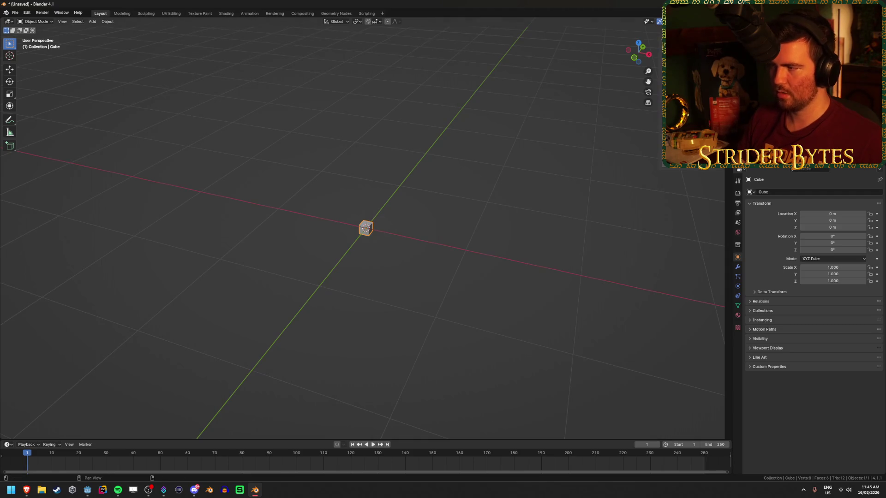
{"action": "type", "text": "sx70"}
{"action": "key", "text": "Return"}
{"action": "key", "text": "ctrl+z"}
{"action": "type", "text": "sx65"}
{"action": "key", "text": "Return"}
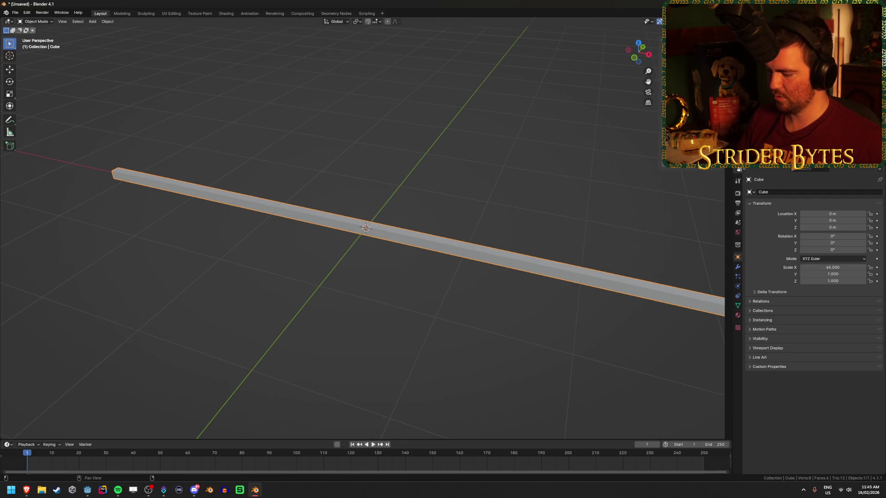
{"action": "type", "text": "sx160"}
{"action": "key", "text": "Return"}
{"action": "left_click_drag", "start_coordinate": [438, 208], "coordinate": [418, 177]}
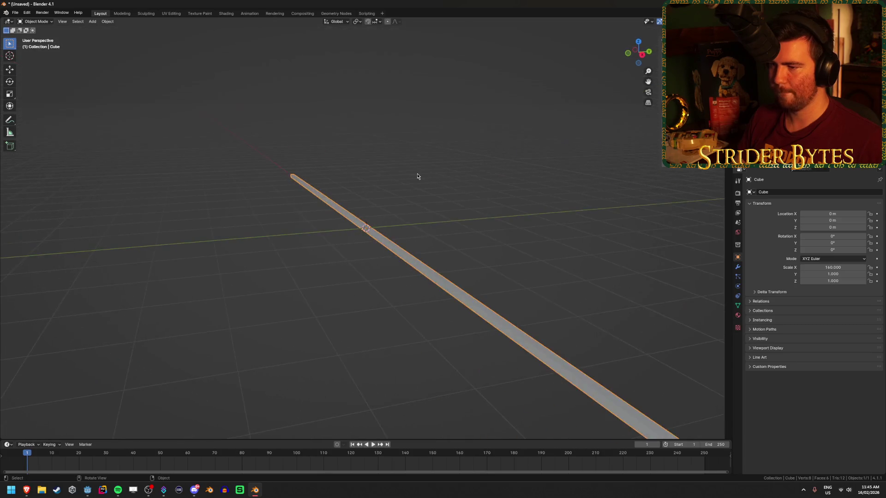
Step: In Edit Mode, view the bar end-on and delete its bottom-left corner vertex
{"action": "key", "text": "Tab"}
{"action": "key", "text": "KP_3"}
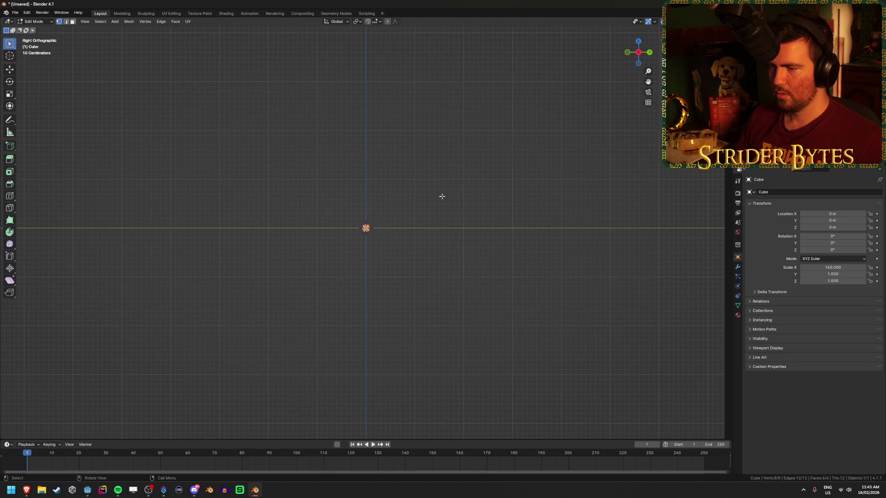
{"action": "scroll", "coordinate": [390, 252], "scroll_direction": "up", "scroll_amount": 8}
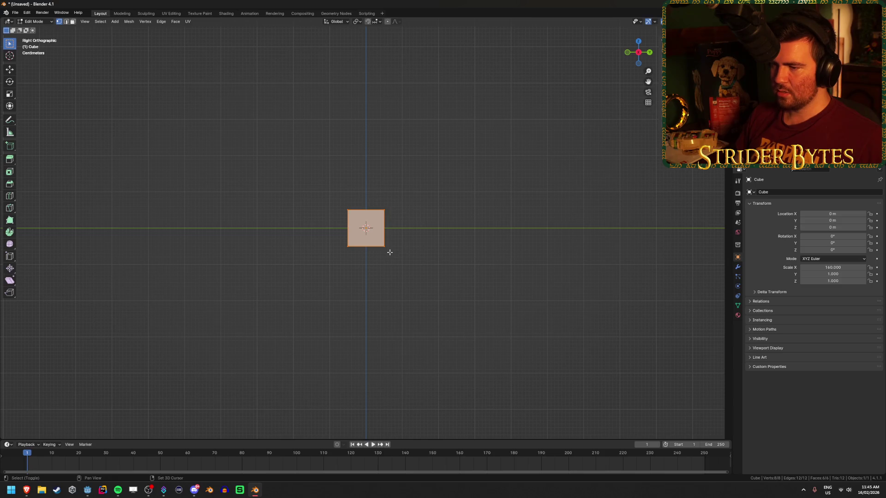
{"action": "scroll", "coordinate": [390, 252], "scroll_direction": "up", "scroll_amount": 4}
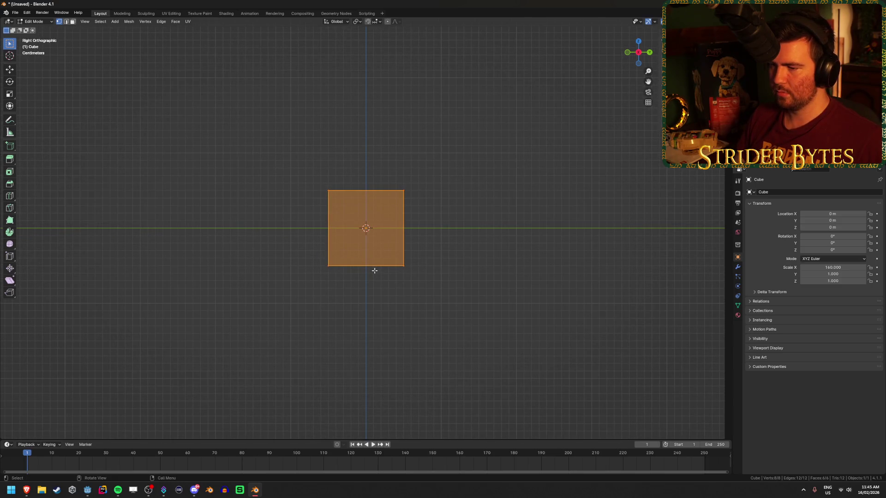
{"action": "left_click", "coordinate": [322, 292]}
{"action": "left_click_drag", "start_coordinate": [289, 291], "coordinate": [354, 241]}
{"action": "key", "text": "x"}
{"action": "left_click", "coordinate": [355, 270]}
Step: Fill a diagonal face between the top-left and bottom-right vertices and delete the top sliver face
{"action": "left_click_drag", "start_coordinate": [413, 203], "coordinate": [333, 178]}
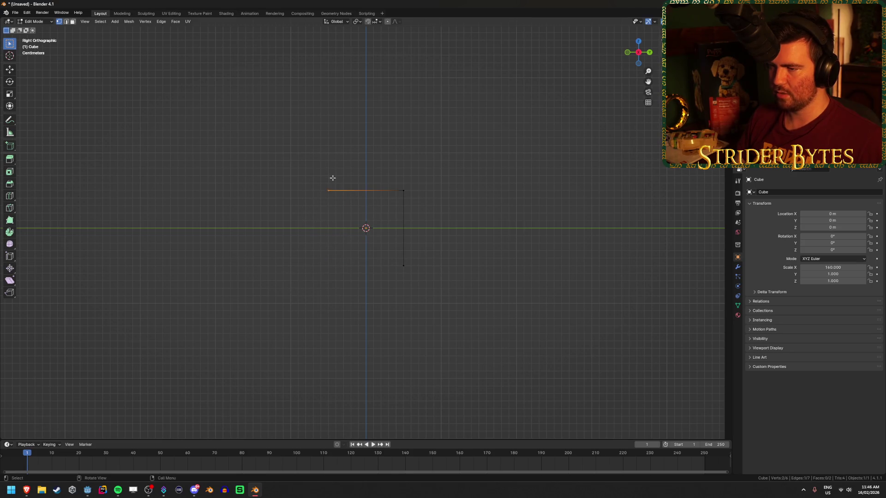
{"action": "mouse_move", "coordinate": [362, 296]}
{"action": "left_mouse_down"}
{"action": "mouse_move", "coordinate": [384, 283]}
{"action": "mouse_move", "coordinate": [406, 248]}
{"action": "left_mouse_up"}
{"action": "key", "text": "f"}
{"action": "left_click", "coordinate": [429, 280]}
{"action": "left_click_drag", "start_coordinate": [429, 281], "coordinate": [416, 268]}
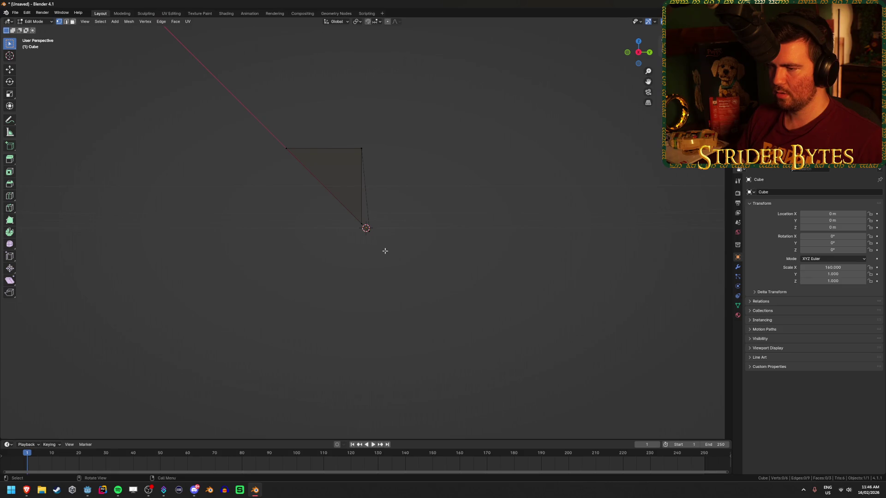
{"action": "left_click_drag", "start_coordinate": [385, 251], "coordinate": [385, 252]}
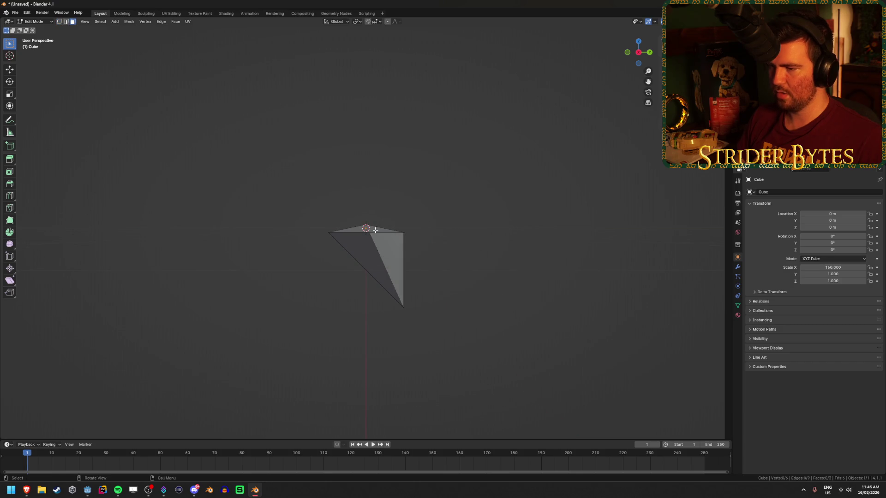
{"action": "key", "text": "x"}
{"action": "left_click", "coordinate": [386, 249]}
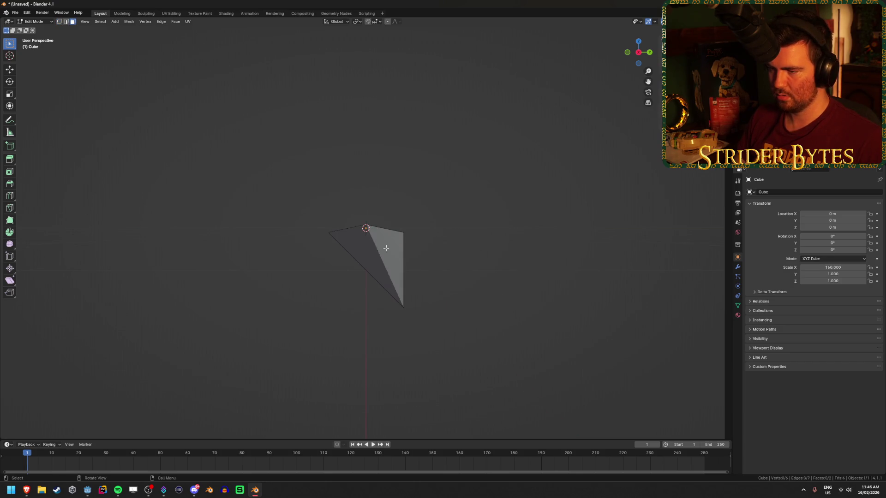
Step: Fill a new face across the top, then switch to vertex select and clear the selection
{"action": "left_click_drag", "start_coordinate": [263, 263], "coordinate": [348, 293]}
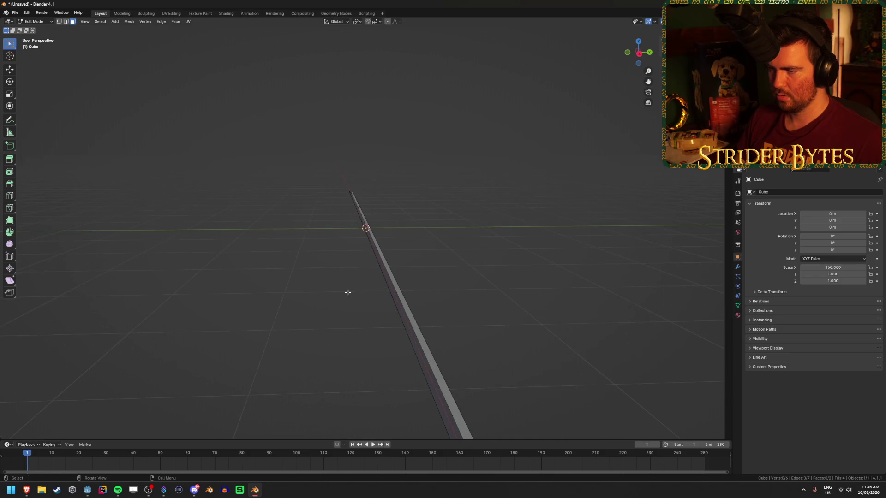
{"action": "left_click", "coordinate": [399, 303]}
{"action": "mouse_move", "coordinate": [399, 303]}
{"action": "left_mouse_down"}
{"action": "mouse_move", "coordinate": [353, 261]}
{"action": "mouse_move", "coordinate": [364, 252]}
{"action": "left_mouse_up"}
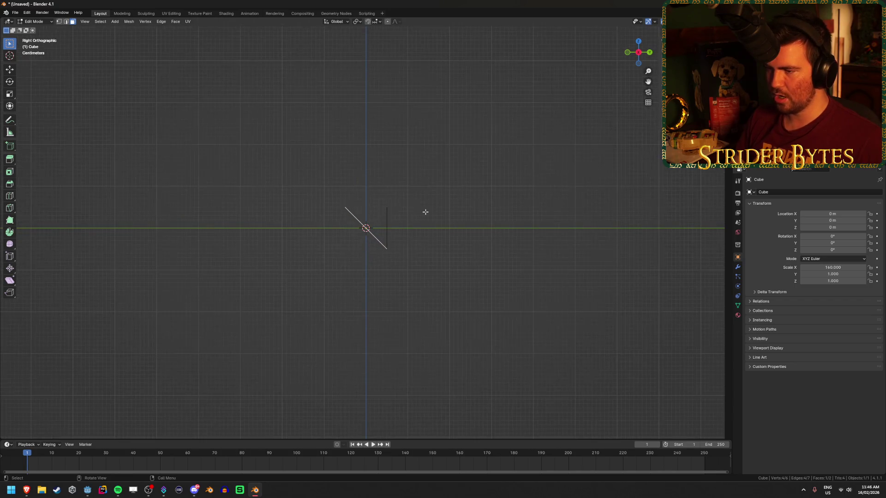
{"action": "scroll", "coordinate": [408, 232], "scroll_direction": "up", "scroll_amount": 2}
{"action": "scroll", "coordinate": [408, 232], "scroll_direction": "up", "scroll_amount": 2}
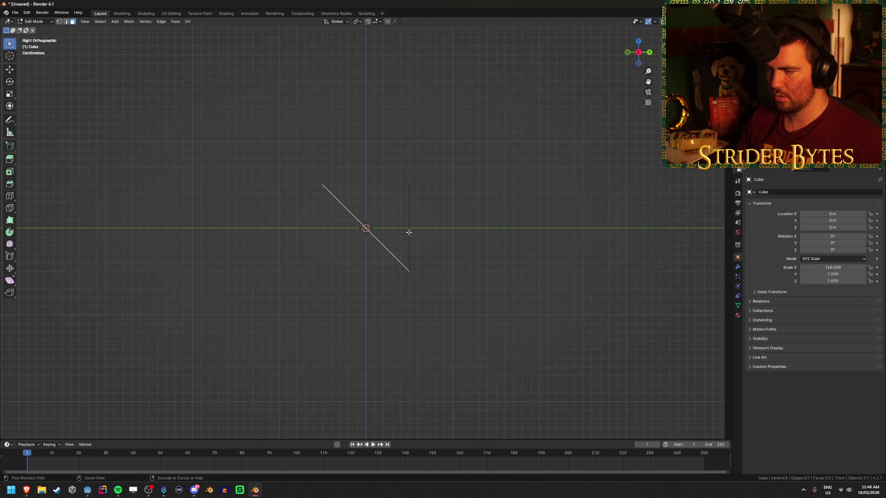
{"action": "key", "text": "f"}
{"action": "key", "text": "1"}
{"action": "key", "text": "alt+a"}
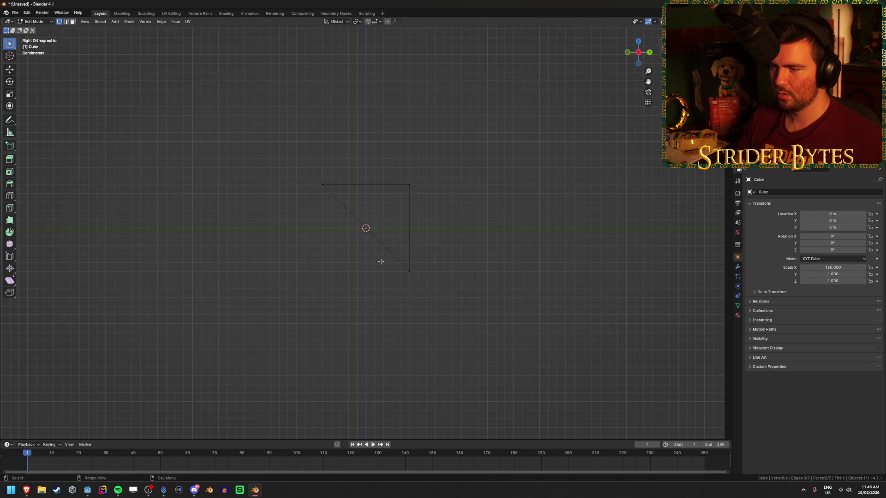
{"action": "left_click_drag", "start_coordinate": [380, 262], "coordinate": [429, 255]}
{"action": "left_click_drag", "start_coordinate": [451, 212], "coordinate": [559, 312]}
{"action": "left_click_drag", "start_coordinate": [324, 278], "coordinate": [482, 277]}
{"action": "left_click_drag", "start_coordinate": [498, 194], "coordinate": [620, 310]}
{"action": "mouse_move", "coordinate": [519, 320]}
{"action": "left_mouse_down"}
{"action": "mouse_move", "coordinate": [549, 313]}
{"action": "mouse_move", "coordinate": [460, 314]}
{"action": "left_mouse_up"}
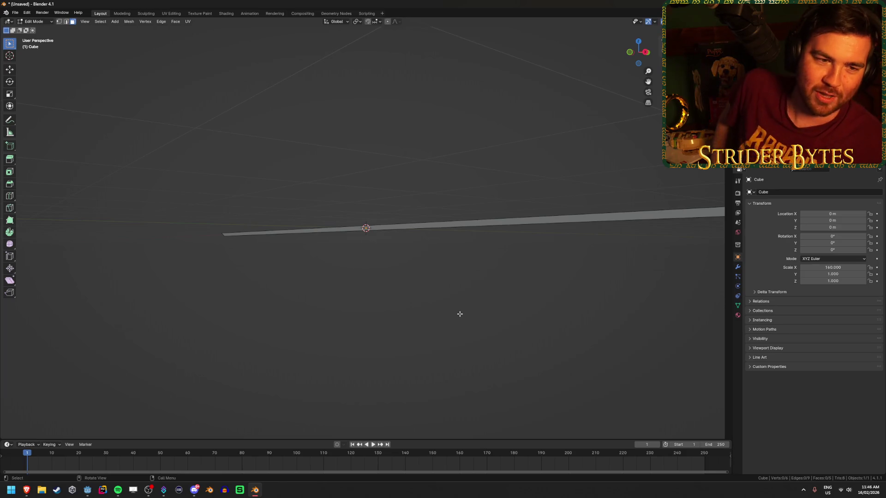
Step: Select the wedge's top face and show the Cube's Material Properties
{"action": "left_click", "coordinate": [463, 221]}
{"action": "mouse_move", "coordinate": [439, 264]}
{"action": "left_mouse_down"}
{"action": "mouse_move", "coordinate": [474, 259]}
{"action": "mouse_move", "coordinate": [464, 251]}
{"action": "mouse_move", "coordinate": [480, 247]}
{"action": "mouse_move", "coordinate": [433, 240]}
{"action": "mouse_move", "coordinate": [442, 235]}
{"action": "left_mouse_up"}
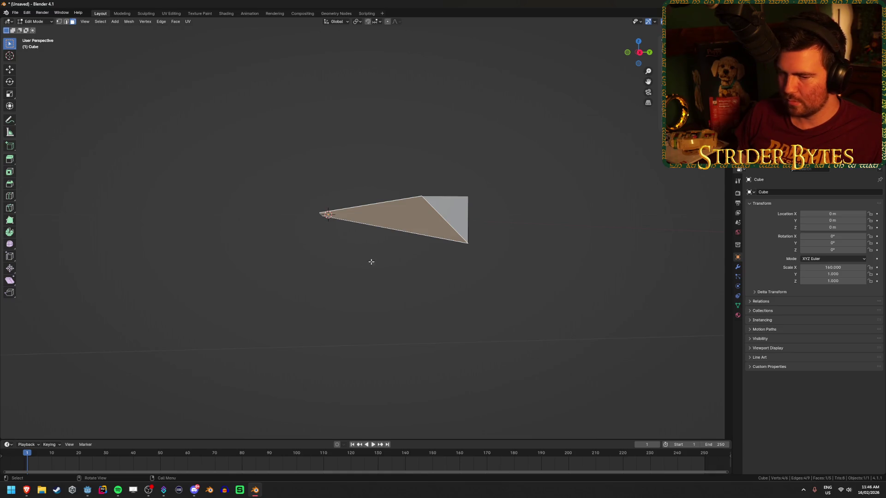
{"action": "key", "text": "alt+a"}
{"action": "left_click", "coordinate": [365, 239]}
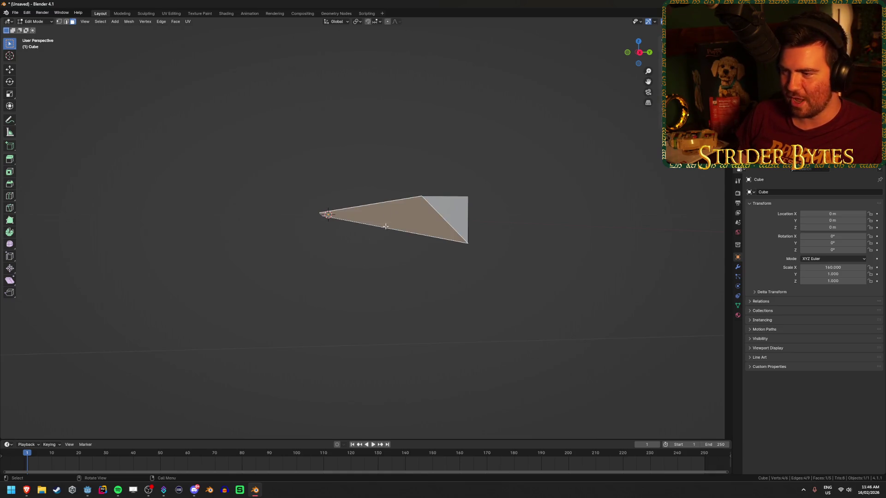
{"action": "left_click_drag", "start_coordinate": [365, 239], "coordinate": [302, 283]}
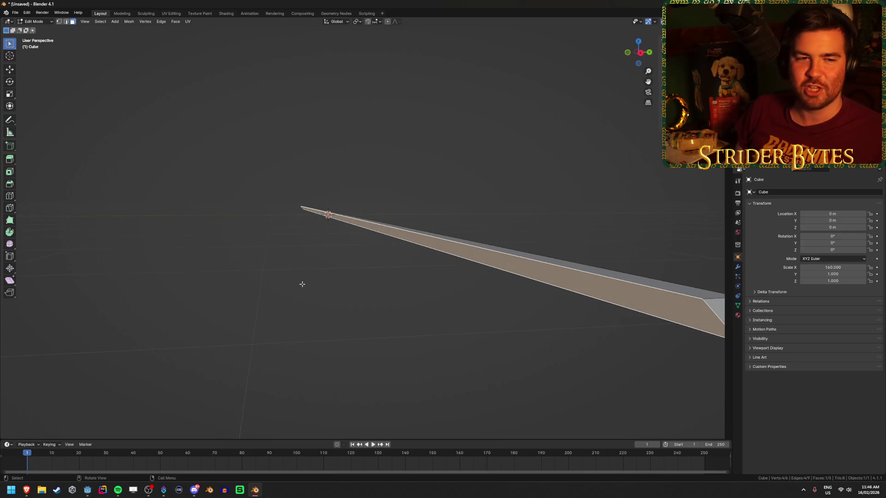
{"action": "left_click_drag", "start_coordinate": [241, 231], "coordinate": [238, 232]}
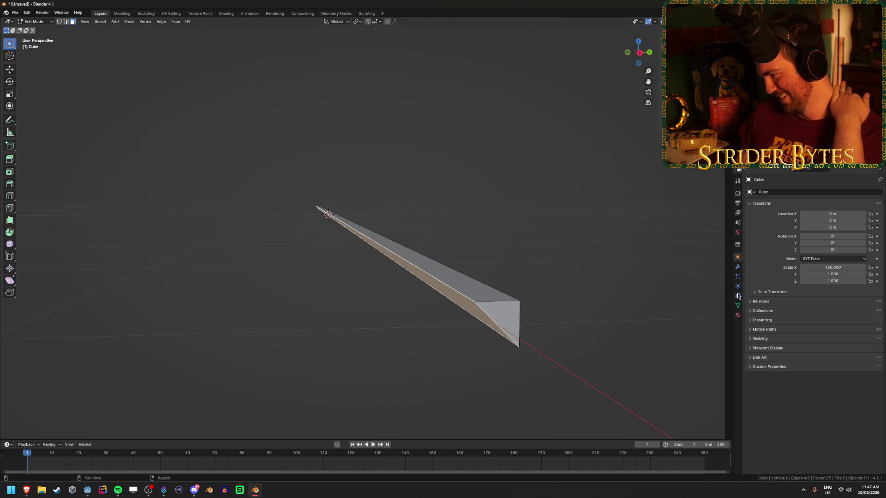
{"action": "left_click", "coordinate": [738, 315]}
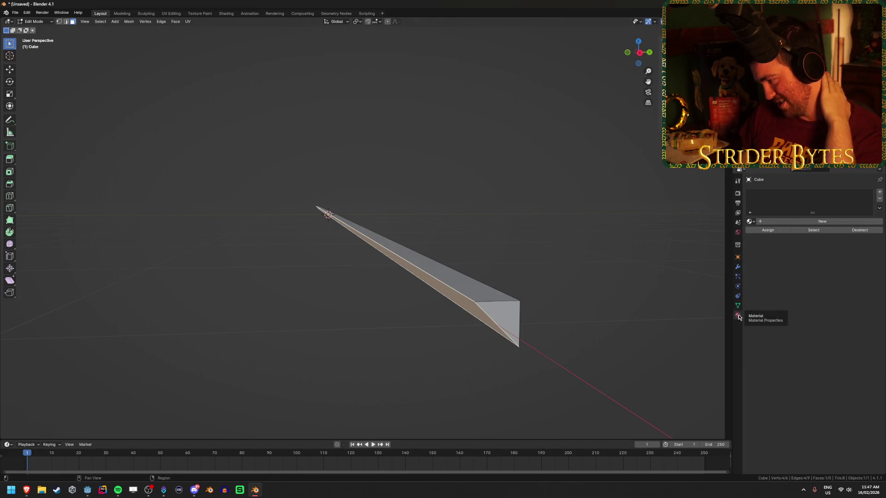
Step: Create Material.001 and darken its base colour value to 0.05
{"action": "left_click", "coordinate": [776, 223]}
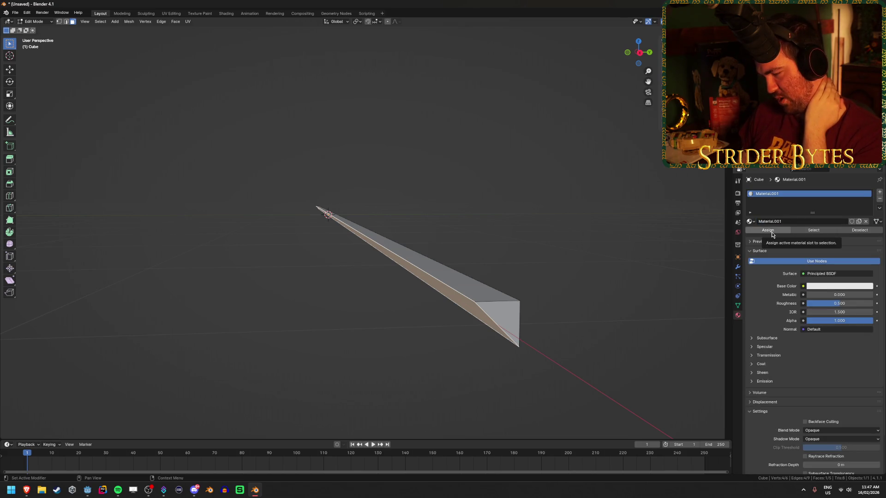
{"action": "left_click", "coordinate": [833, 287]}
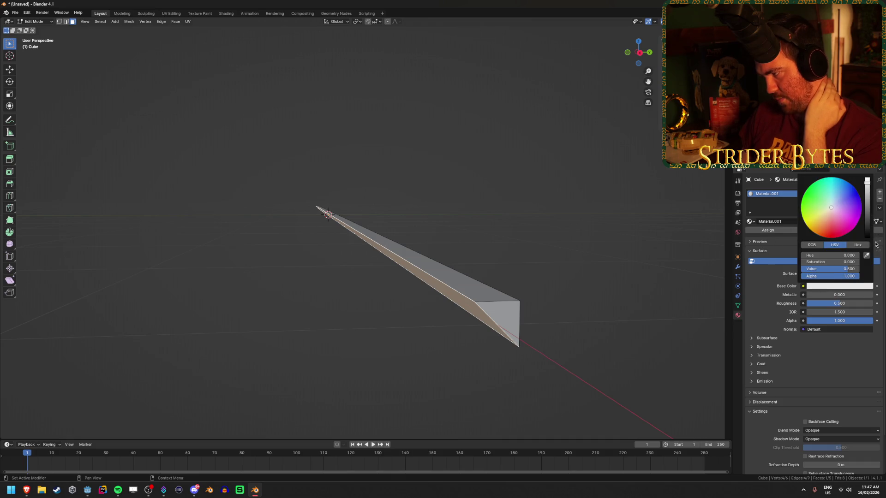
{"action": "left_click", "coordinate": [848, 268]}
{"action": "type", "text": "0.1"}
{"action": "key", "text": "Return"}
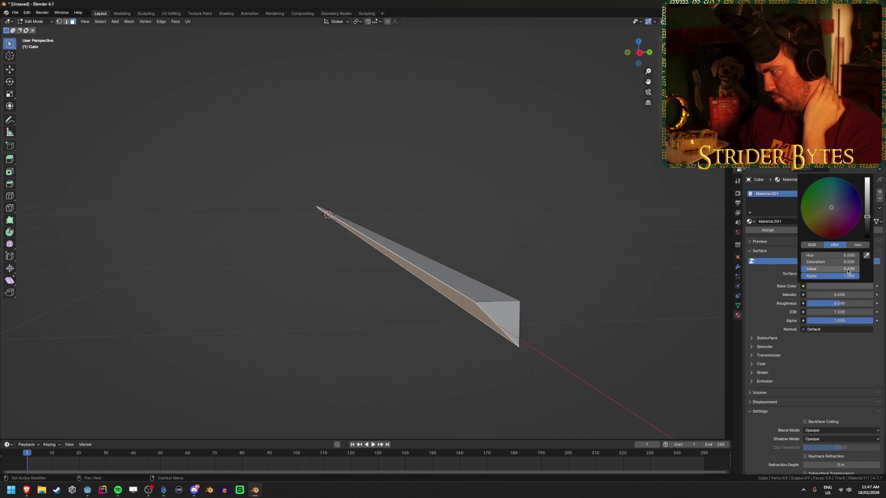
{"action": "left_click", "coordinate": [828, 270]}
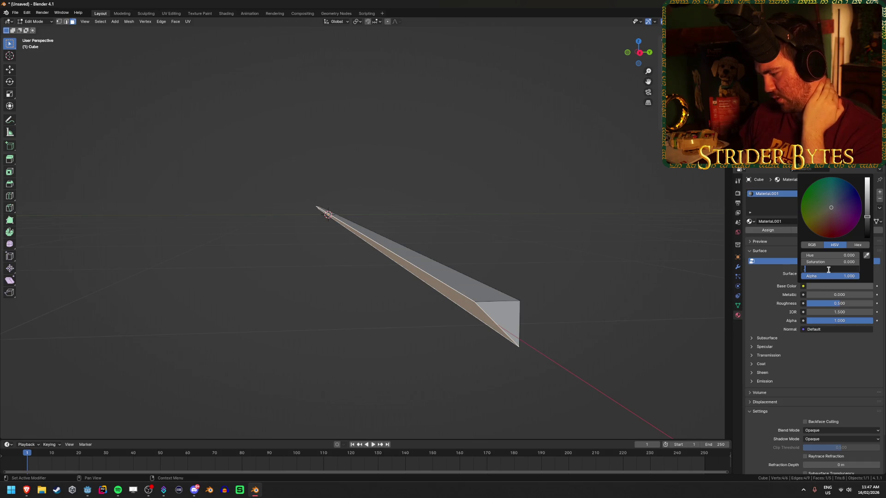
{"action": "type", "text": ".05"}
{"action": "key", "text": "Return"}
Step: Switch to Material Preview shading and raise the material's roughness to 1.0
{"action": "key", "text": "z"}
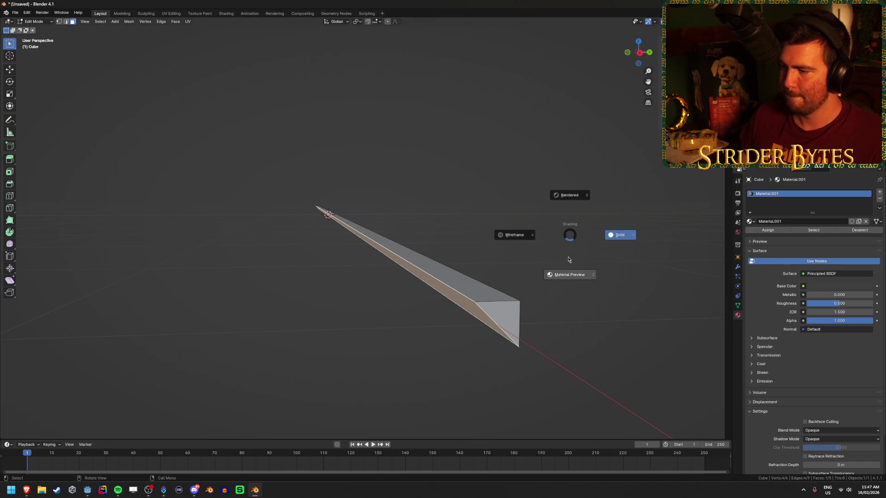
{"action": "left_click", "coordinate": [568, 267]}
{"action": "key", "text": "alt+a"}
{"action": "left_click_drag", "start_coordinate": [826, 303], "coordinate": [870, 303]}
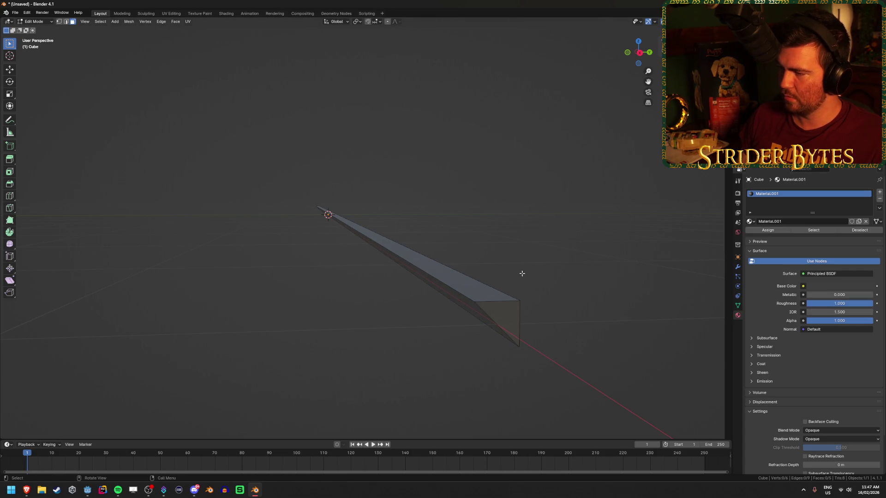
{"action": "left_click", "coordinate": [492, 297]}
{"action": "key", "text": "Tab"}
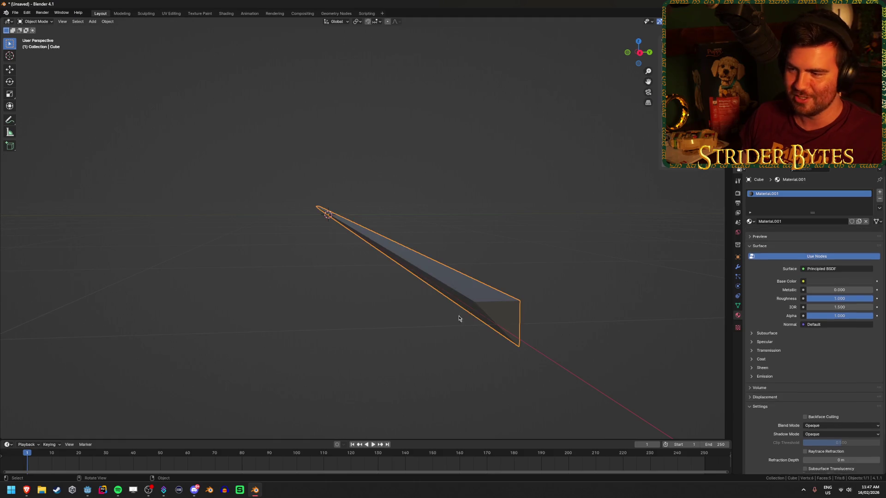
{"action": "key", "text": "Tab"}
{"action": "key", "text": "ctrl+z"}
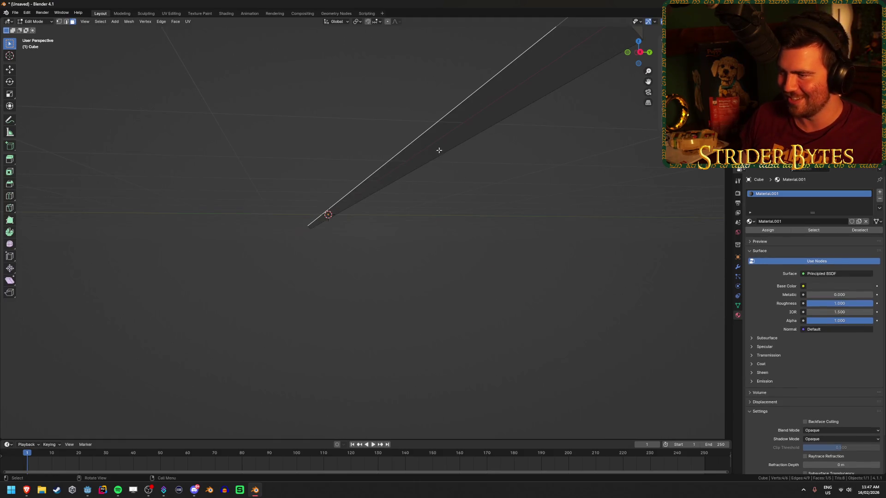
{"action": "left_click_drag", "start_coordinate": [438, 150], "coordinate": [451, 184]}
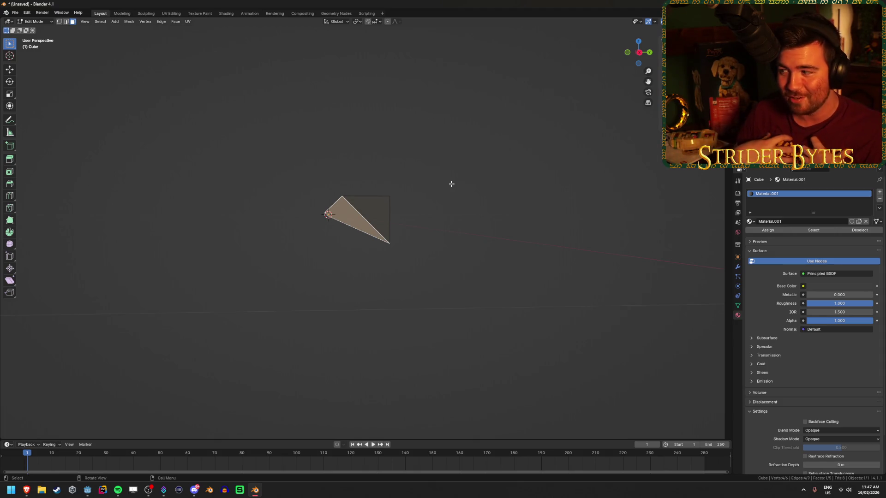
Step: Add a second material slot holding a new material, Material.002
{"action": "left_click", "coordinate": [879, 191]}
{"action": "left_click", "coordinate": [795, 236]}
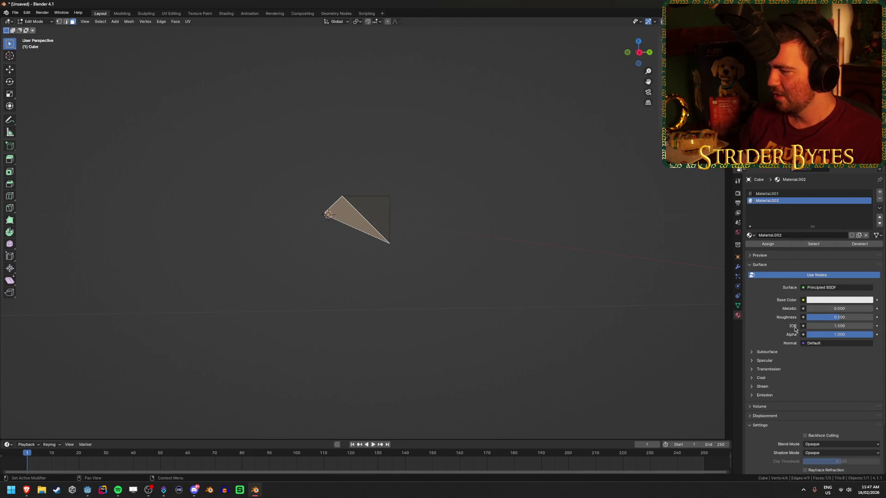
{"action": "left_click", "coordinate": [776, 353]}
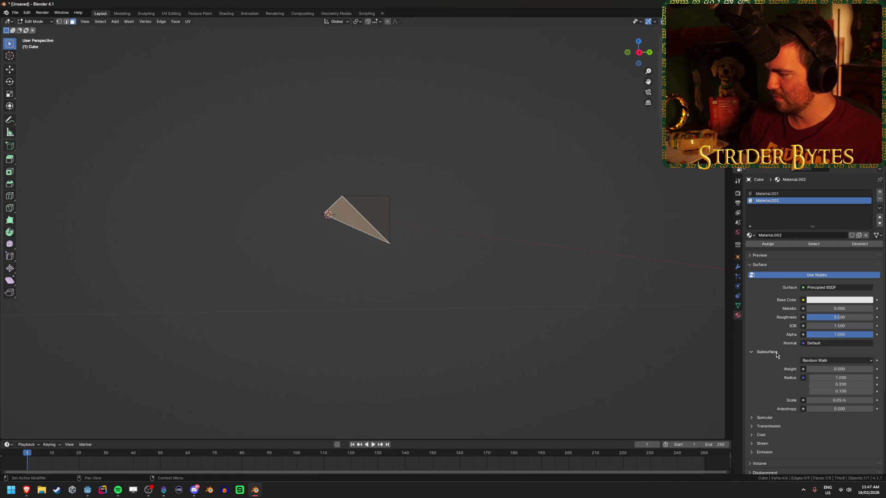
{"action": "left_click", "coordinate": [776, 353]}
{"action": "left_click", "coordinate": [773, 362]}
{"action": "left_click", "coordinate": [773, 361]}
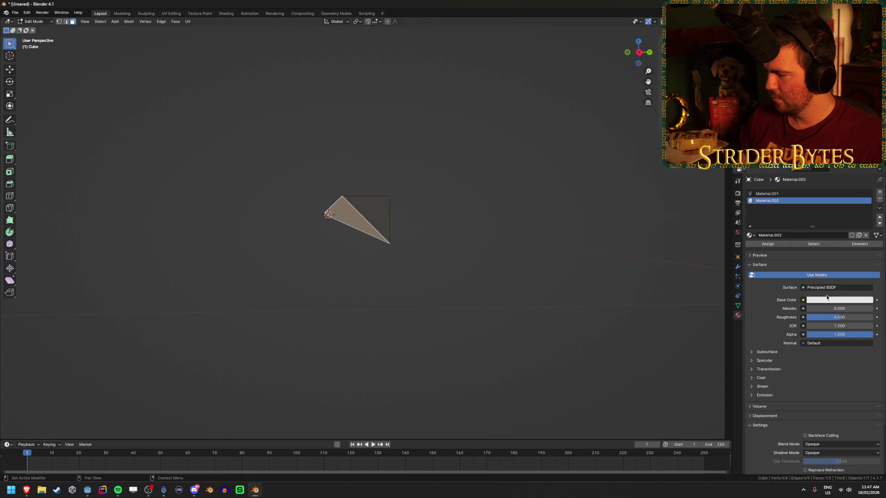
Step: Give Material.002 a full-white emission colour at strength 1.0
{"action": "left_click", "coordinate": [766, 395]}
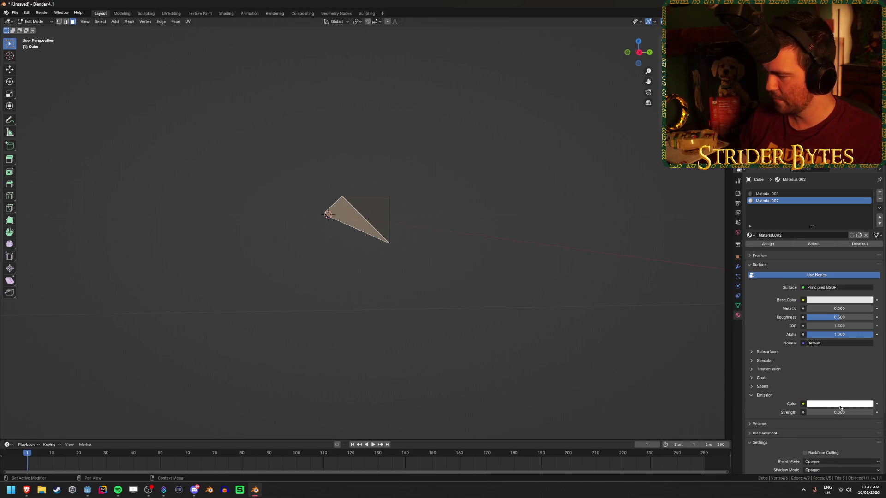
{"action": "left_click", "coordinate": [841, 405]}
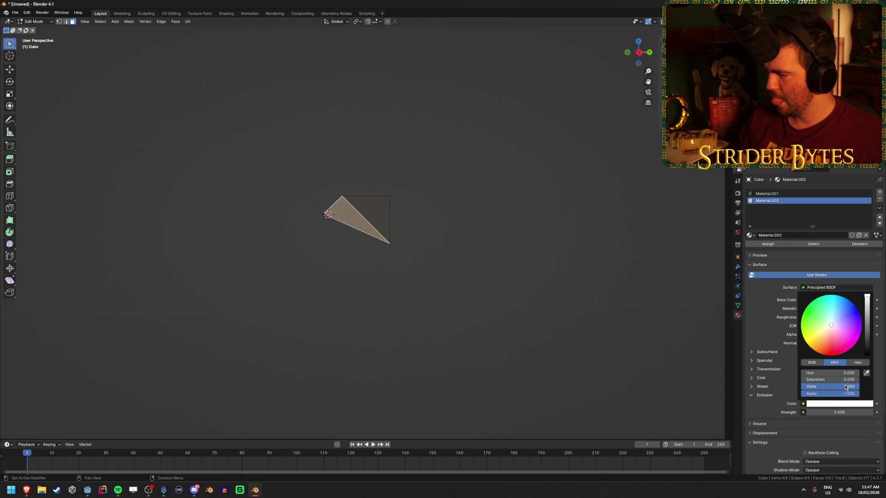
{"action": "left_click", "coordinate": [839, 404]}
{"action": "left_click", "coordinate": [839, 404]}
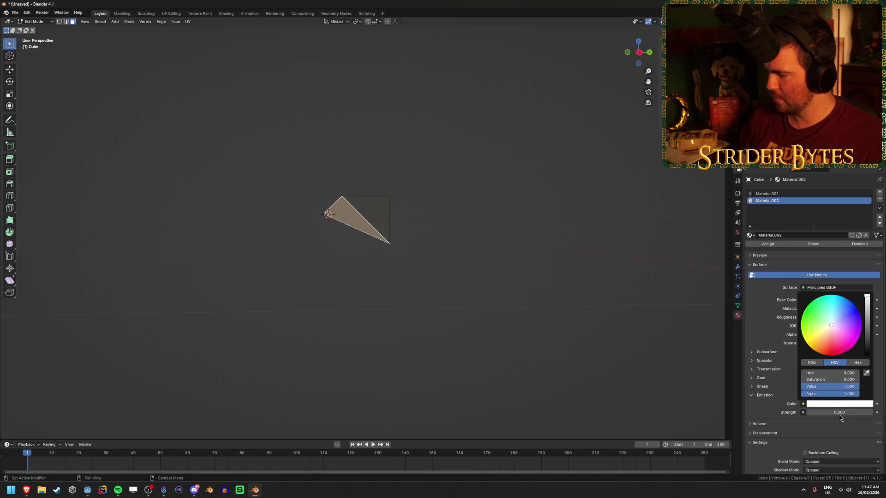
{"action": "left_click", "coordinate": [848, 411]}
{"action": "type", "text": "1"}
{"action": "key", "text": "Return"}
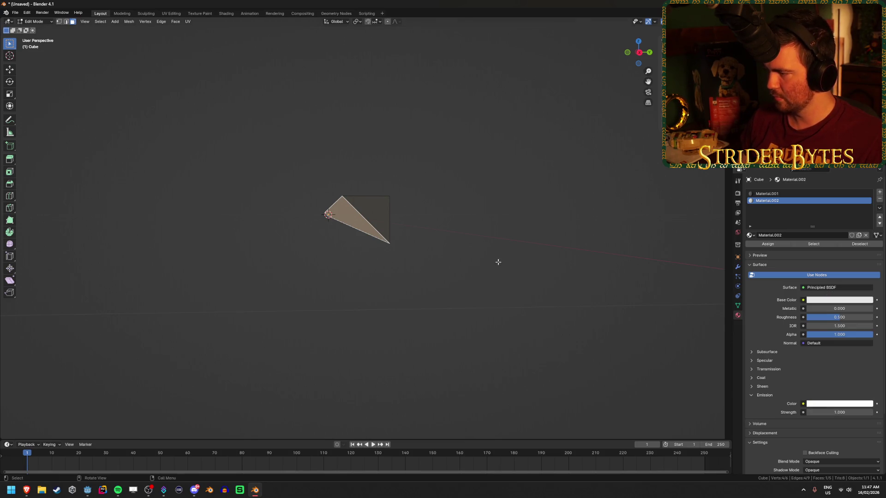
{"action": "key", "text": "ctrl+s"}
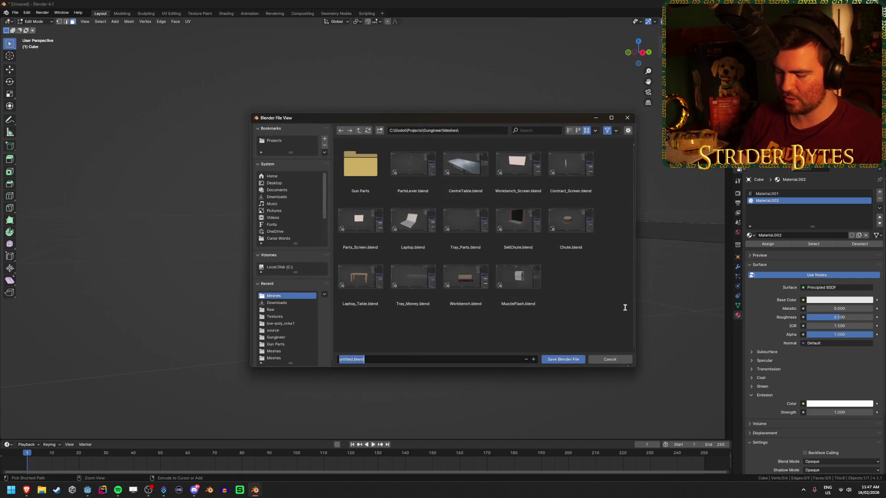
Step: Save the model as FiringRangeLight.blend in the Meshes folder and switch back to Godot
{"action": "type", "text": "FiringRange"}
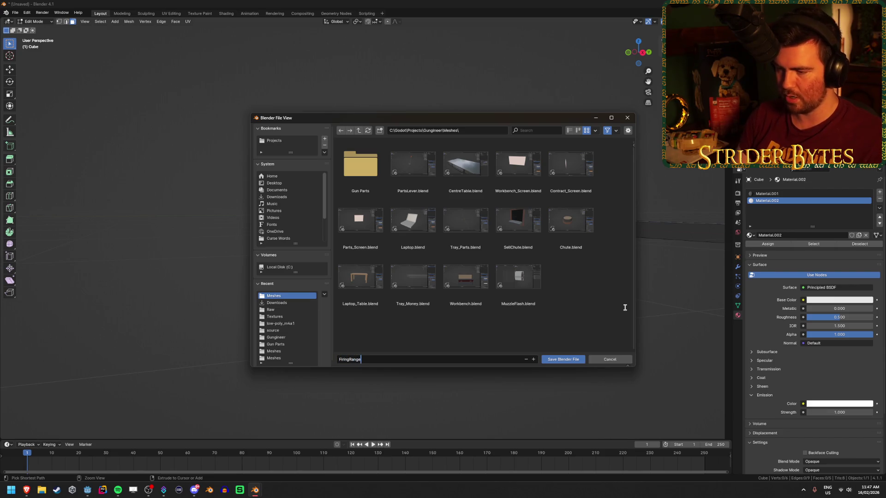
{"action": "type", "text": "ht"}
{"action": "key", "text": "Return"}
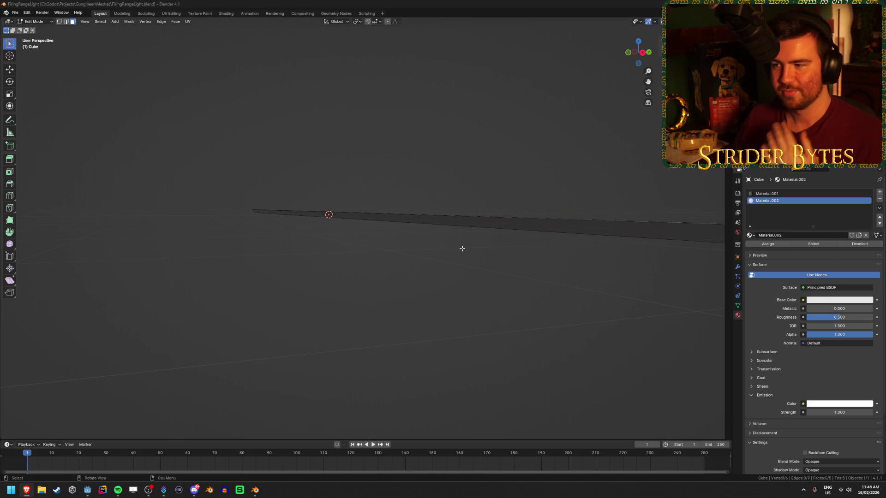
{"action": "left_click_drag", "start_coordinate": [444, 275], "coordinate": [483, 284]}
{"action": "key", "text": "ctrl+s"}
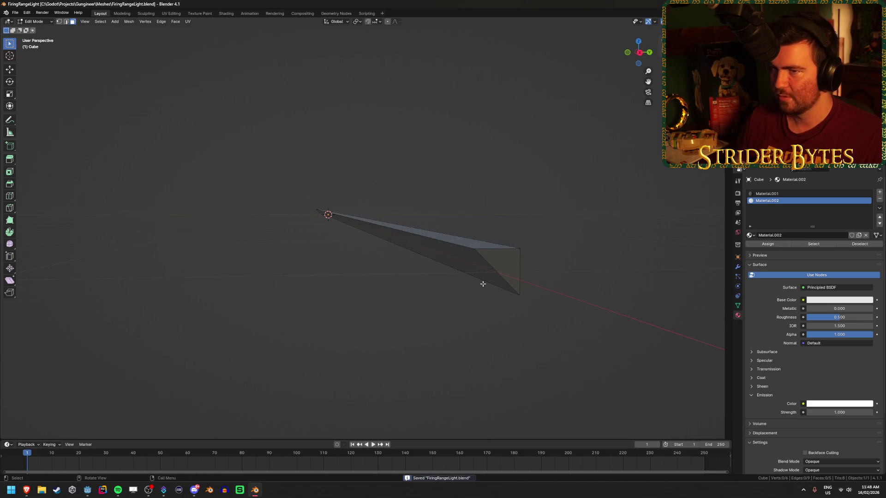
{"action": "key", "text": "alt+Tab"}
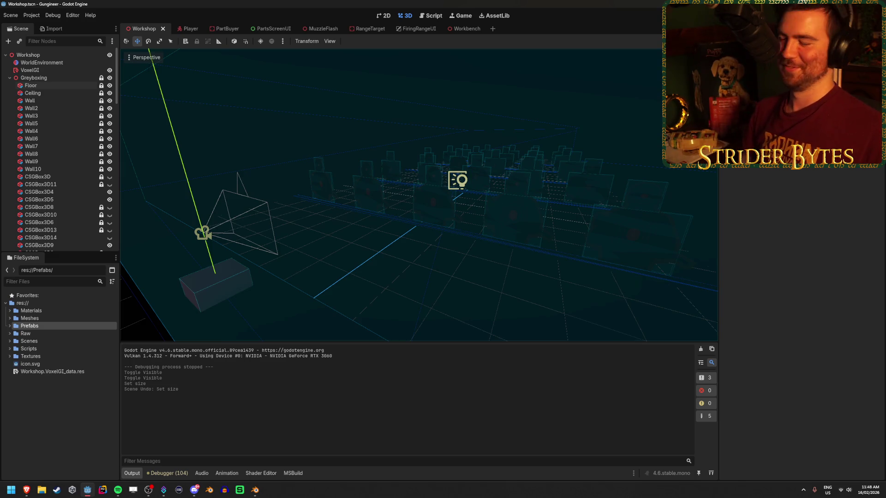
Step: Drag FiringRangeLight.blend from Meshes into the scene, raise it above the range, and save
{"action": "left_click", "coordinate": [645, 290]}
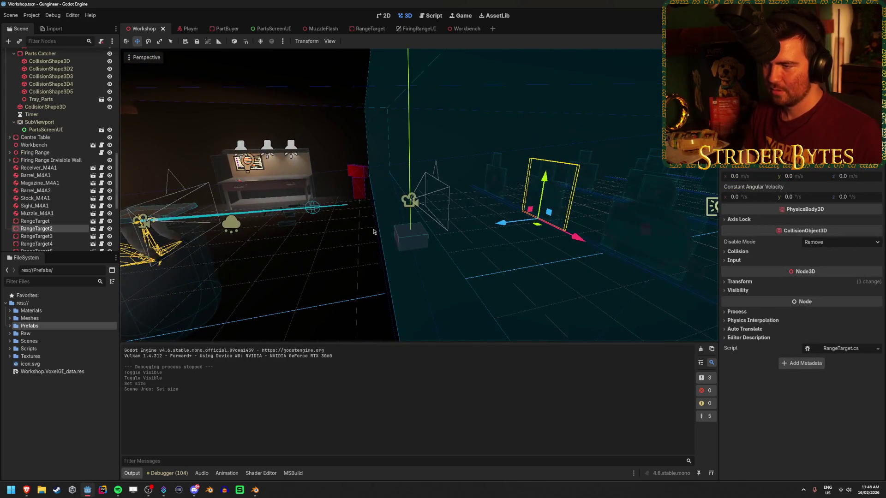
{"action": "left_click", "coordinate": [363, 295]}
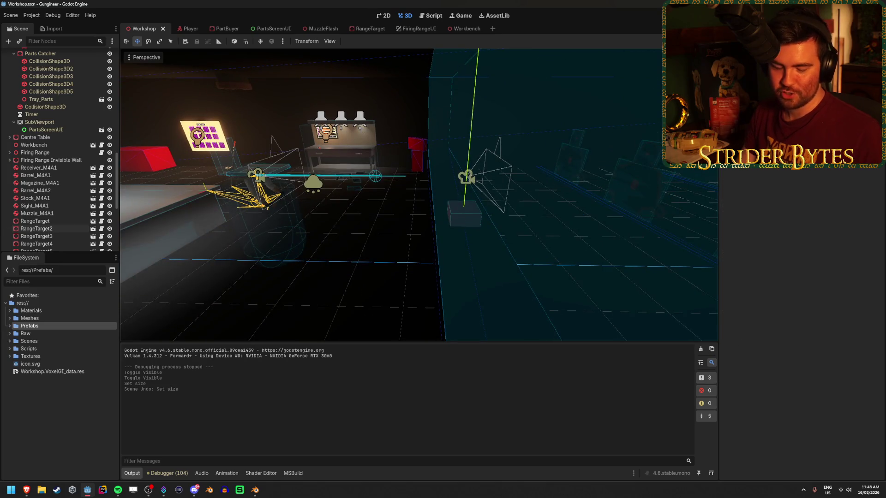
{"action": "left_click_drag", "start_coordinate": [362, 294], "coordinate": [423, 270]}
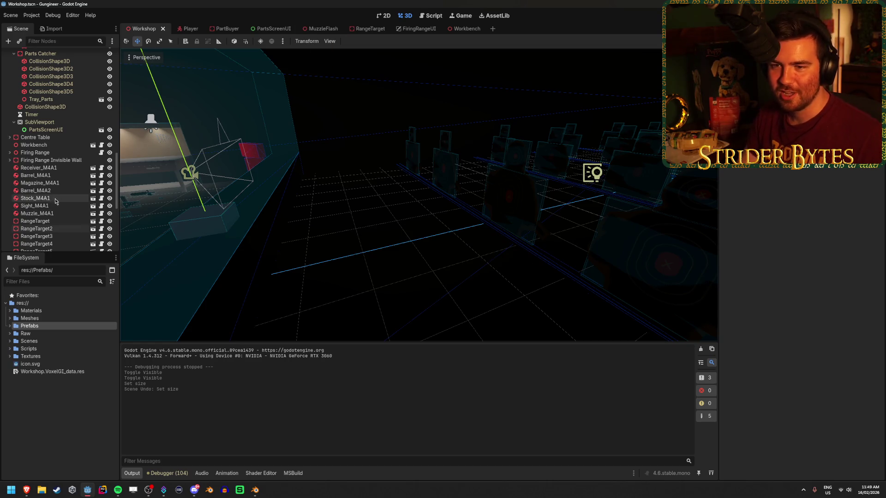
{"action": "scroll", "coordinate": [51, 198], "scroll_direction": "down", "scroll_amount": 3}
{"action": "scroll", "coordinate": [49, 198], "scroll_direction": "up", "scroll_amount": 10}
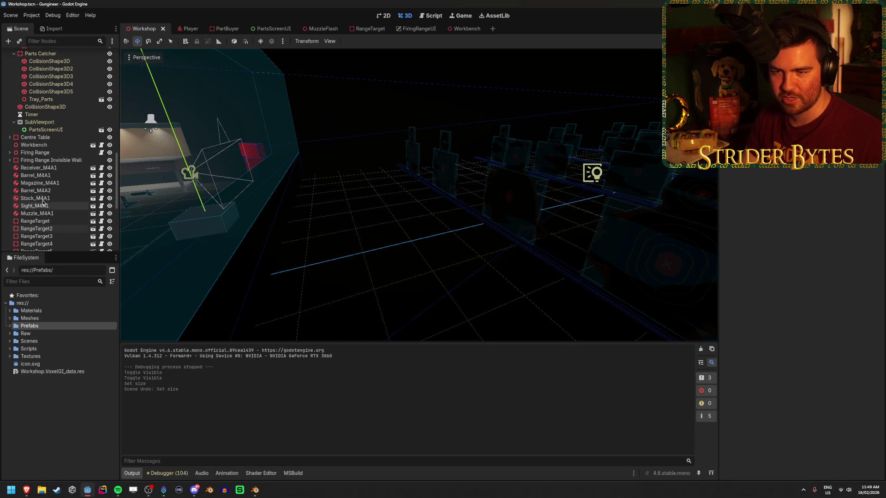
{"action": "scroll", "coordinate": [43, 202], "scroll_direction": "down", "scroll_amount": 4}
{"action": "scroll", "coordinate": [43, 203], "scroll_direction": "down", "scroll_amount": 1}
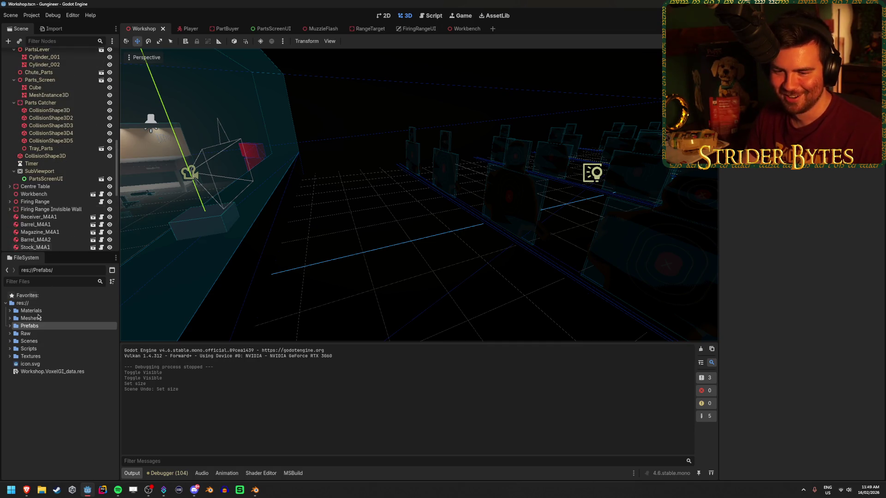
{"action": "left_click", "coordinate": [10, 318]}
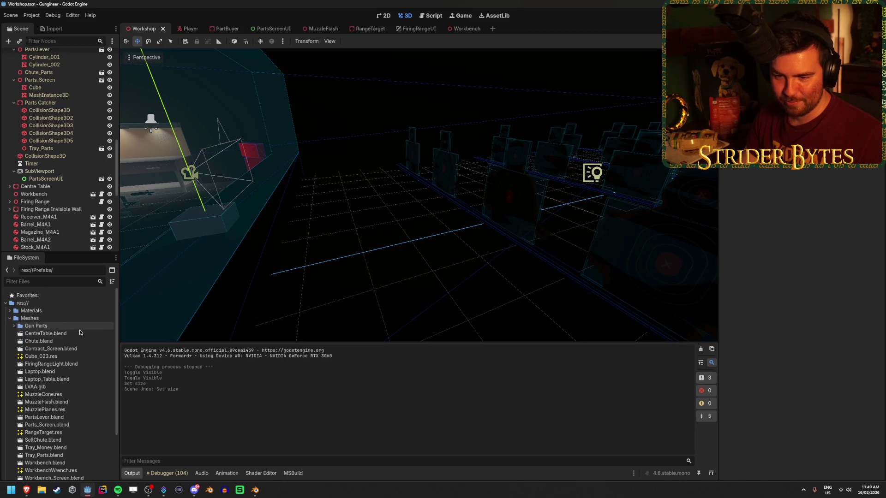
{"action": "left_click", "coordinate": [71, 364]}
{"action": "mouse_move", "coordinate": [72, 365]}
{"action": "left_mouse_down"}
{"action": "mouse_move", "coordinate": [386, 235]}
{"action": "mouse_move", "coordinate": [416, 249]}
{"action": "left_mouse_up"}
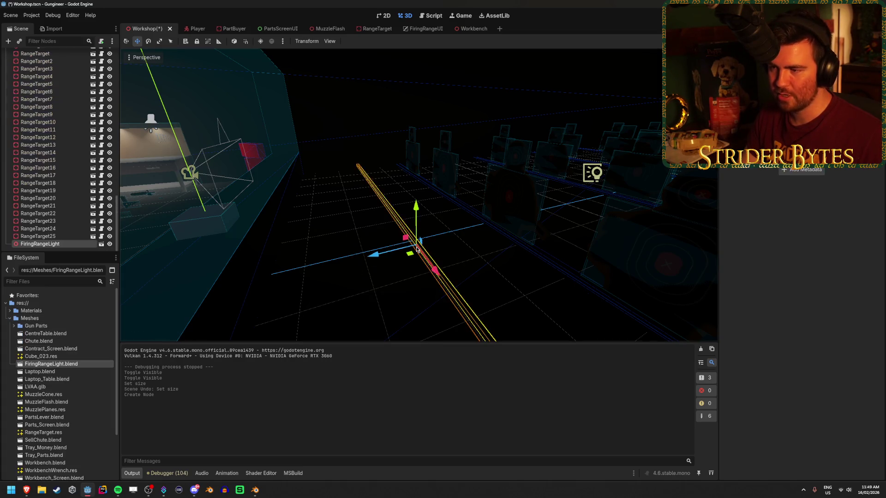
{"action": "left_click_drag", "start_coordinate": [416, 216], "coordinate": [415, 89]}
{"action": "key", "text": "ctrl+s"}
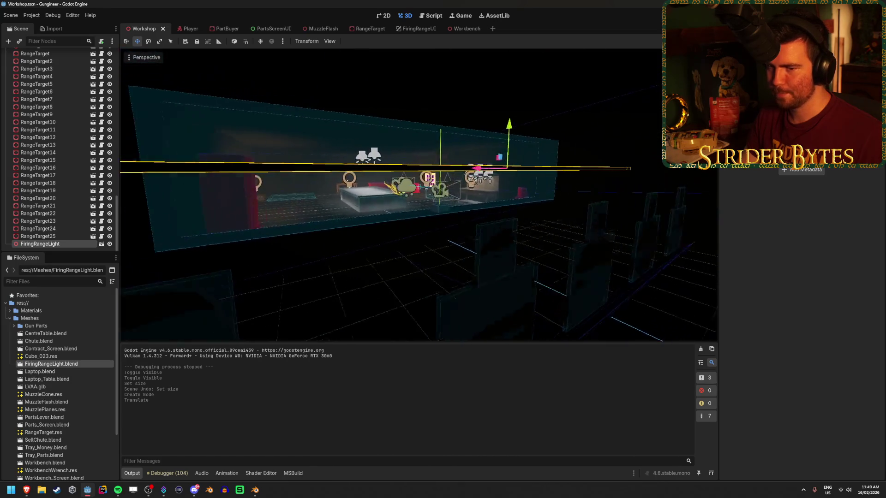
Step: Inspect FiringRangeLight.blend's import settings, then return to Blender
{"action": "double_click", "coordinate": [66, 364]}
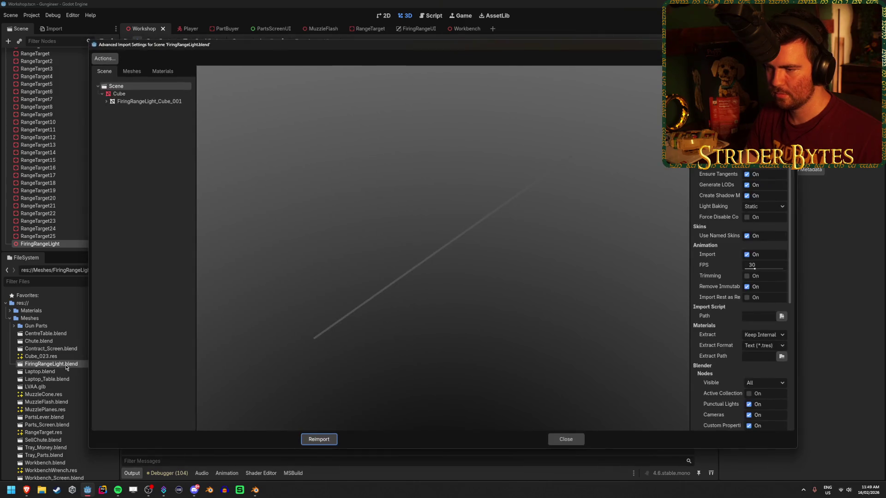
{"action": "left_click_drag", "start_coordinate": [458, 320], "coordinate": [492, 294]}
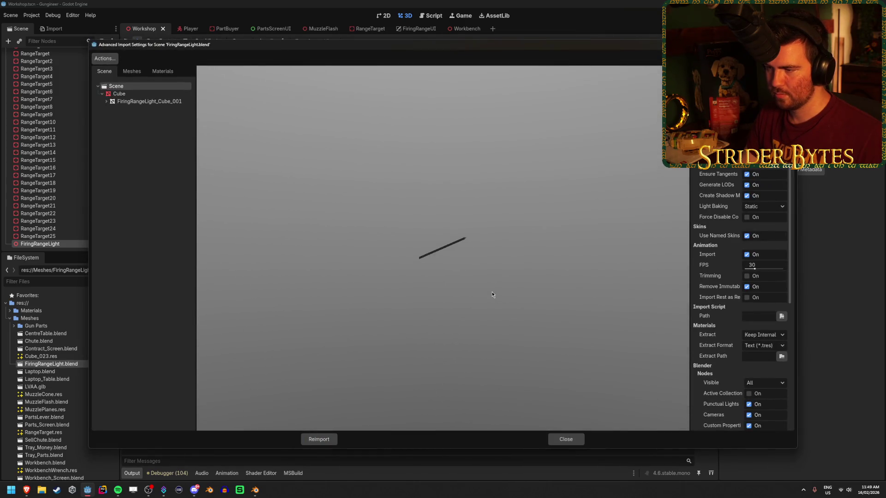
{"action": "key", "text": "Escape"}
{"action": "left_click", "coordinate": [255, 490]}
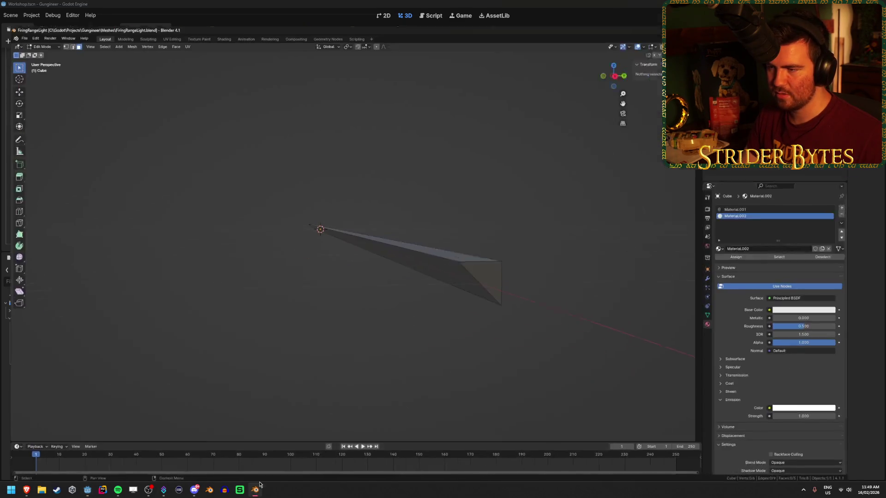
Step: Try assigning Material.001 to a face of the light mesh, then undo it
{"action": "key", "text": "Tab"}
{"action": "key", "text": "Tab"}
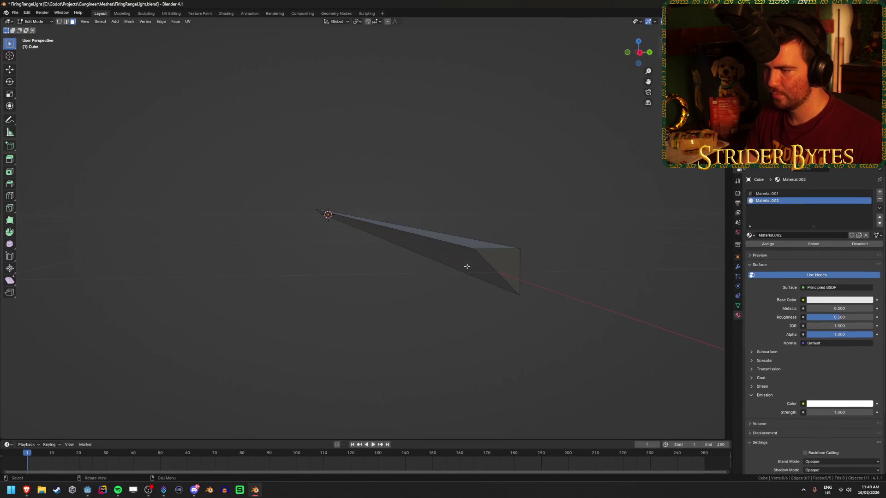
{"action": "left_click", "coordinate": [468, 261]}
{"action": "left_click", "coordinate": [763, 244]}
{"action": "key", "text": "Tab"}
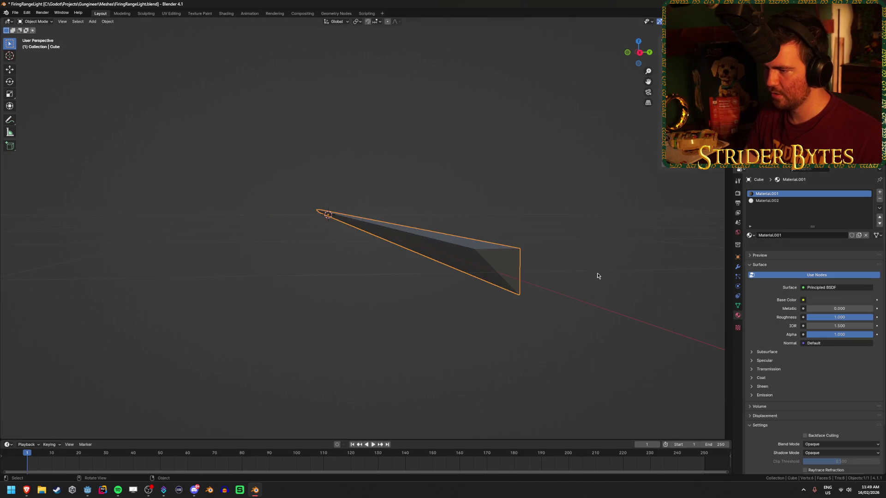
{"action": "key", "text": "ctrl+z"}
{"action": "key", "text": "Tab"}
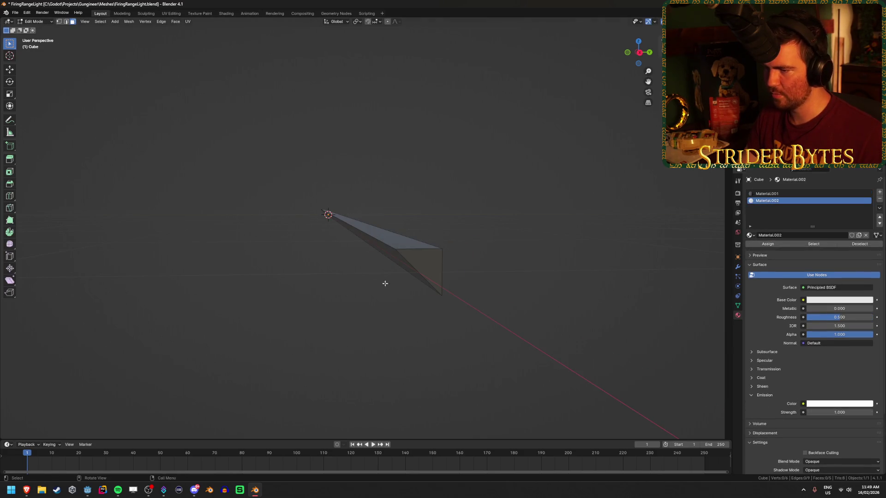
Step: Assign Material.002 to the strip face, save FiringRangeLight.blend, and return to Godot
{"action": "left_click", "coordinate": [424, 278]}
{"action": "left_click", "coordinate": [766, 200]}
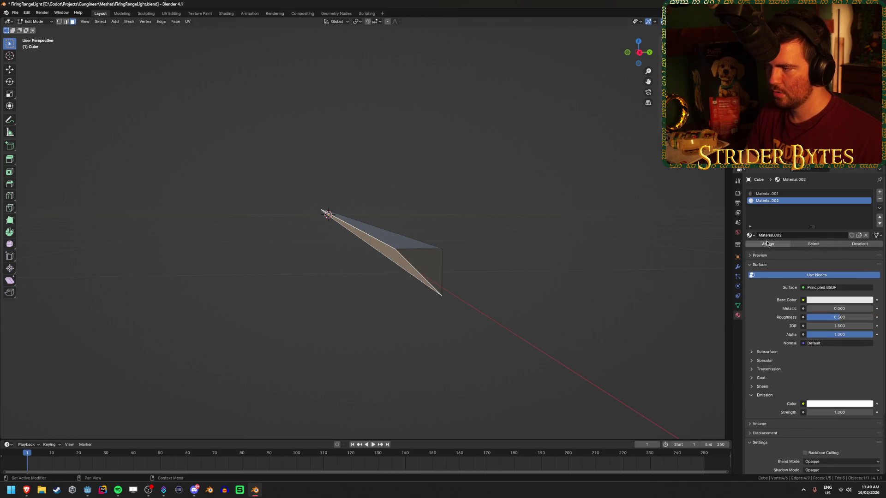
{"action": "left_click", "coordinate": [768, 244]}
{"action": "key", "text": "Tab"}
{"action": "key", "text": "ctrl+z"}
{"action": "key", "text": "ctrl+s"}
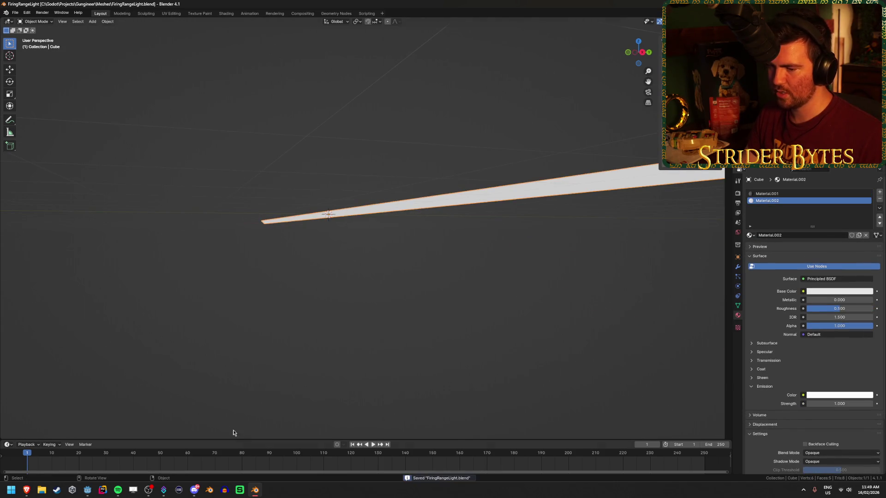
{"action": "left_click", "coordinate": [87, 490]}
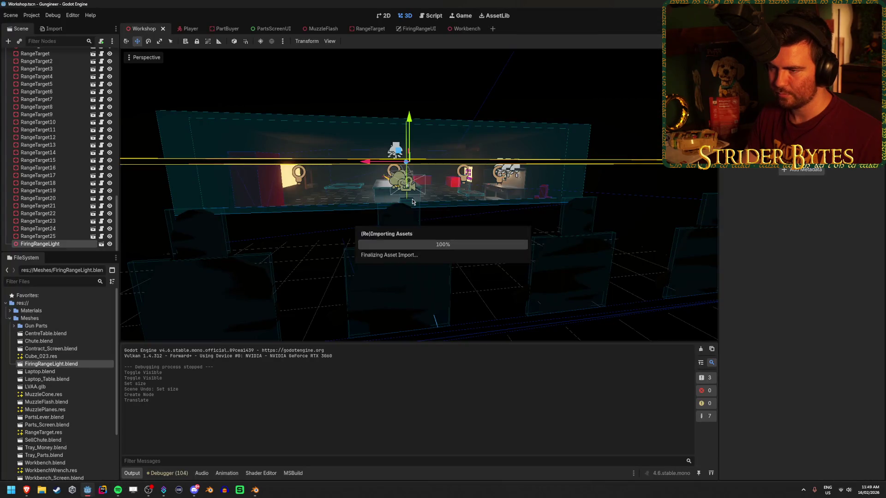
Step: Orbit to the now bright white FiringRangeLight strip and select it
{"action": "mouse_move", "coordinate": [439, 206]}
{"action": "left_mouse_down"}
{"action": "mouse_move", "coordinate": [599, 204]}
{"action": "mouse_move", "coordinate": [549, 201]}
{"action": "mouse_move", "coordinate": [404, 281]}
{"action": "left_mouse_up"}
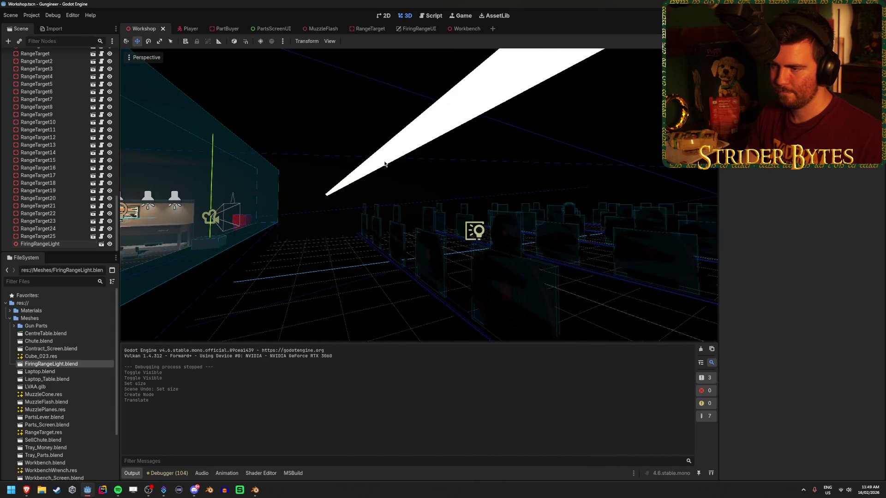
{"action": "left_click", "coordinate": [340, 162]}
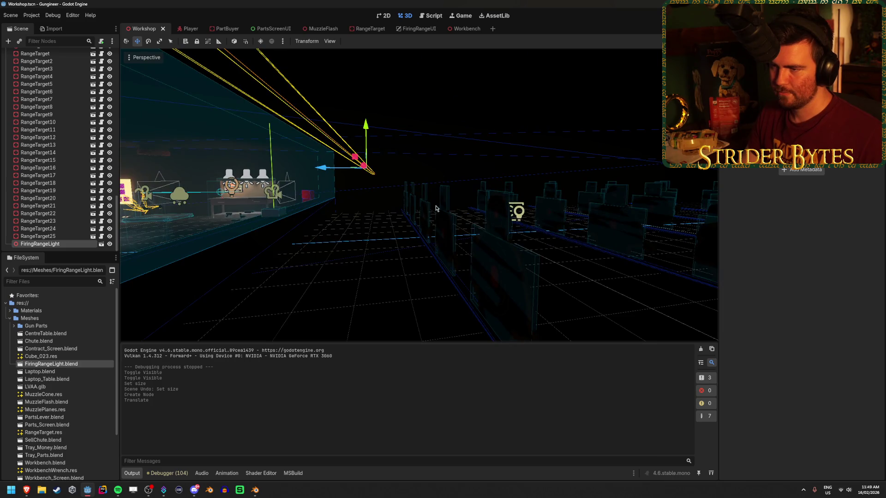
Step: Rotate the firing range light 165 degrees, raise it, and save the Workshop scene
{"action": "key", "text": "e"}
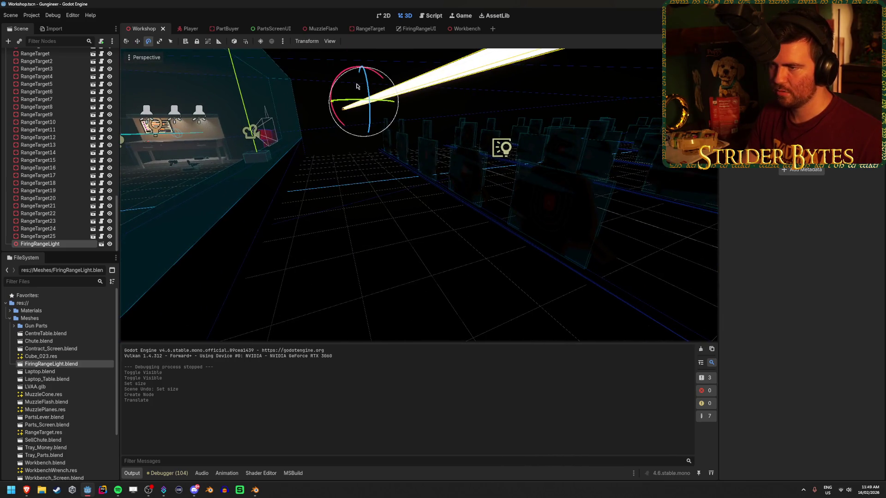
{"action": "left_click_drag", "start_coordinate": [348, 103], "coordinate": [404, 122]}
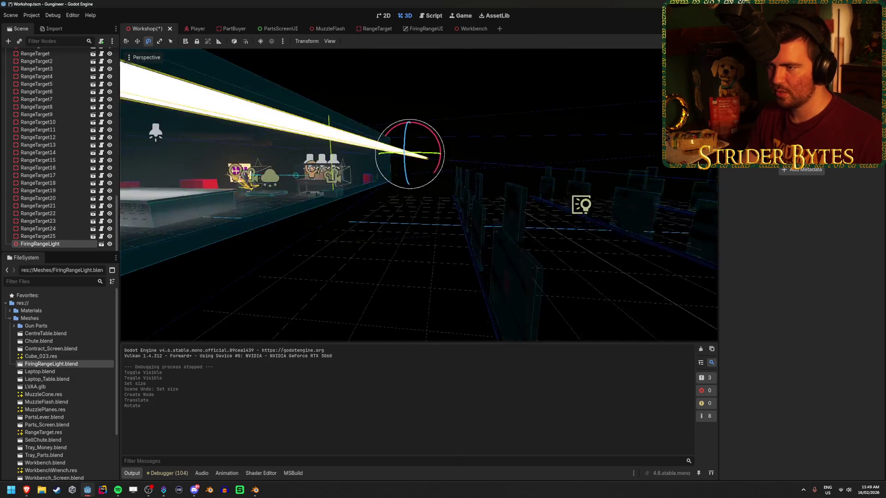
{"action": "key", "text": "w"}
{"action": "left_click_drag", "start_coordinate": [417, 115], "coordinate": [423, 59]}
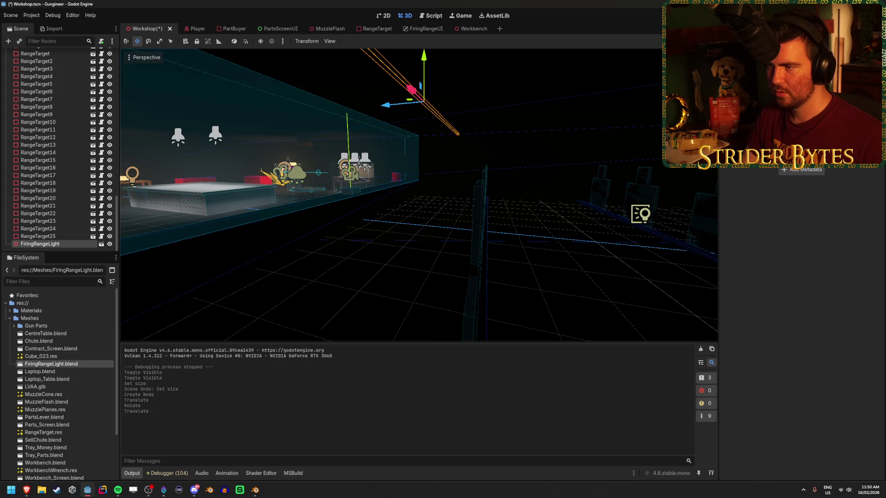
{"action": "left_click_drag", "start_coordinate": [502, 62], "coordinate": [475, 86]}
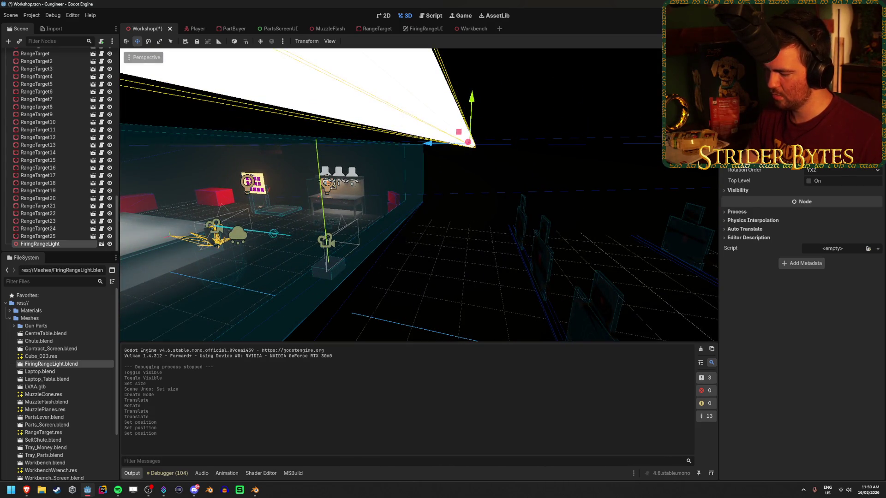
{"action": "left_click", "coordinate": [484, 204]}
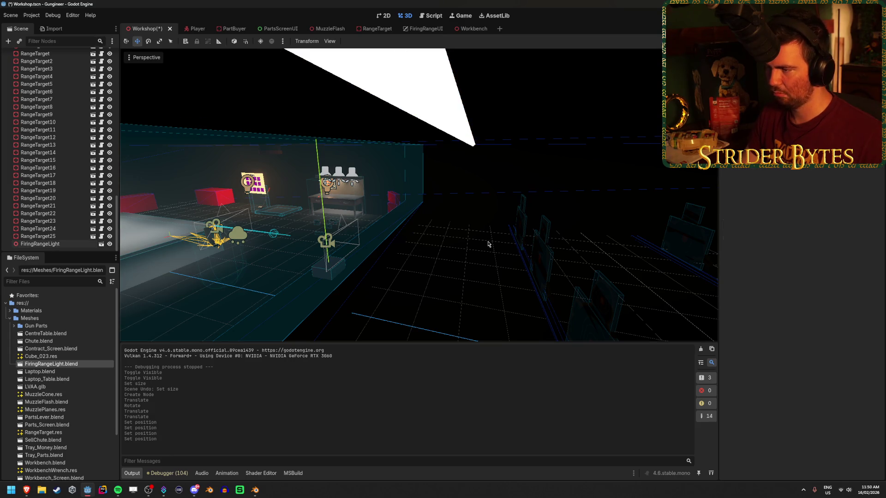
{"action": "key", "text": "ctrl+s"}
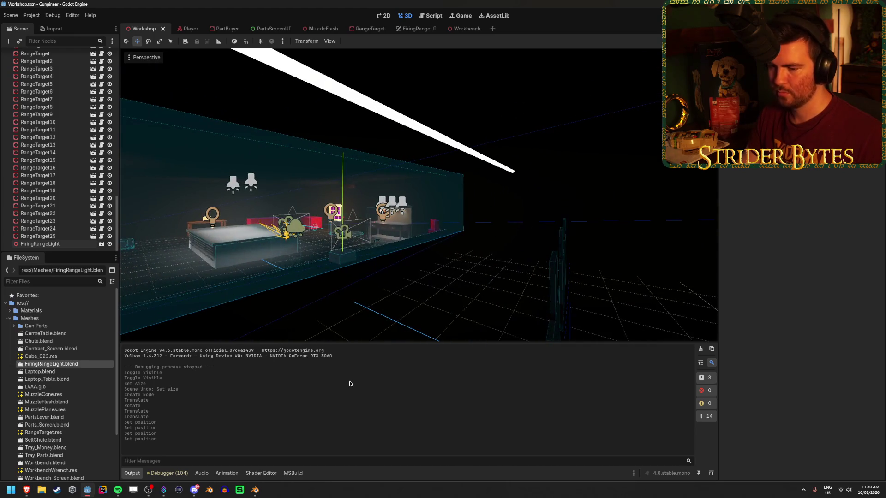
Step: In Blender set the strip's Emission Strength to 5, save, and return to Godot
{"action": "left_click", "coordinate": [259, 491]}
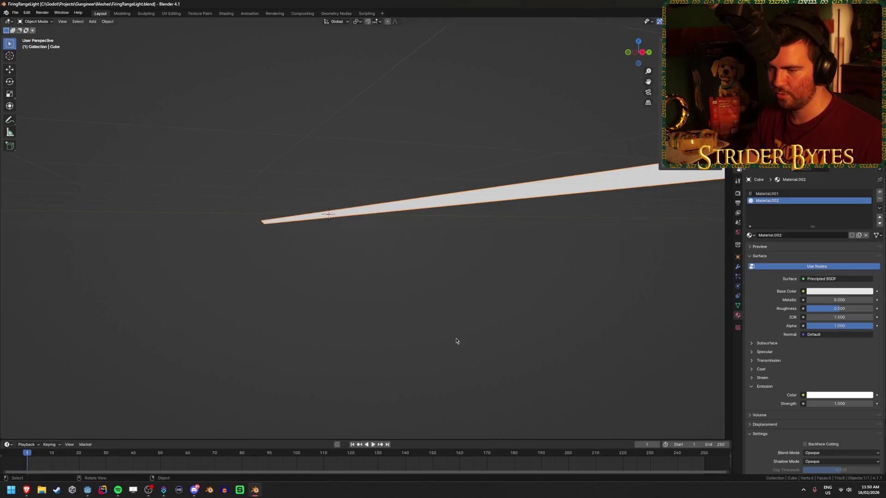
{"action": "left_click", "coordinate": [839, 404]}
{"action": "type", "text": "5"}
{"action": "key", "text": "Return"}
{"action": "key", "text": "ctrl+s"}
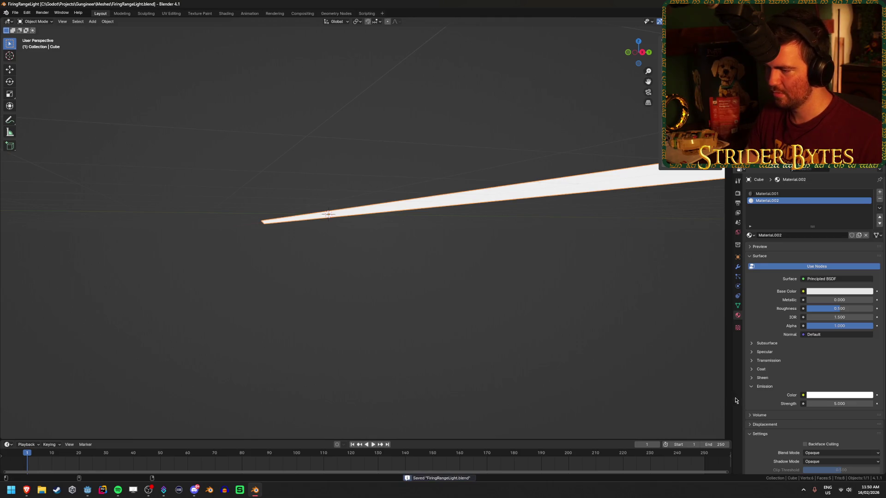
{"action": "left_click", "coordinate": [91, 492]}
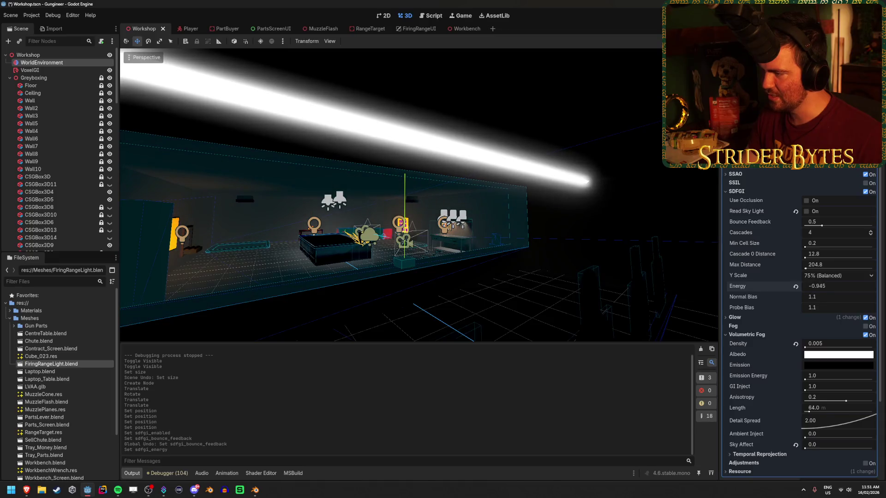
Step: Try SDFGI Energy values of 0.01 and then 0.05 while viewing the workshop
{"action": "type", "text": "01"}
{"action": "key", "text": "Return"}
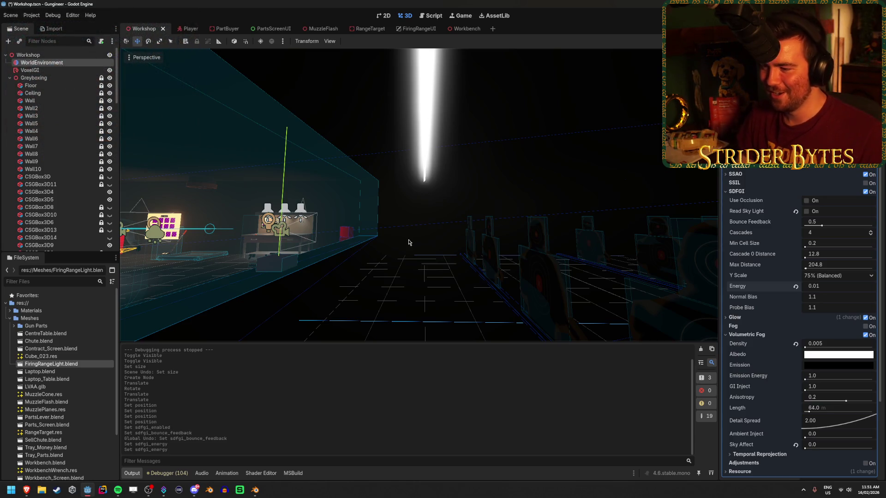
{"action": "left_click_drag", "start_coordinate": [410, 235], "coordinate": [397, 231]}
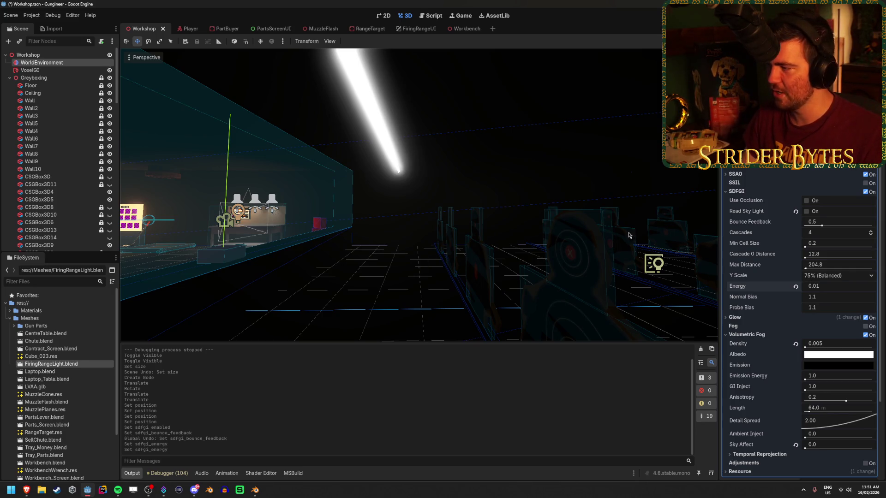
{"action": "left_click", "coordinate": [834, 286]}
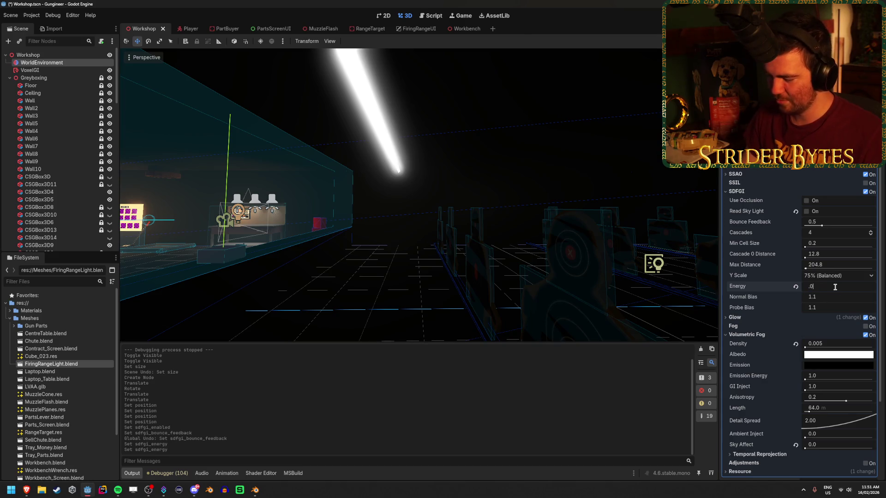
{"action": "type", "text": "5"}
{"action": "key", "text": "Return"}
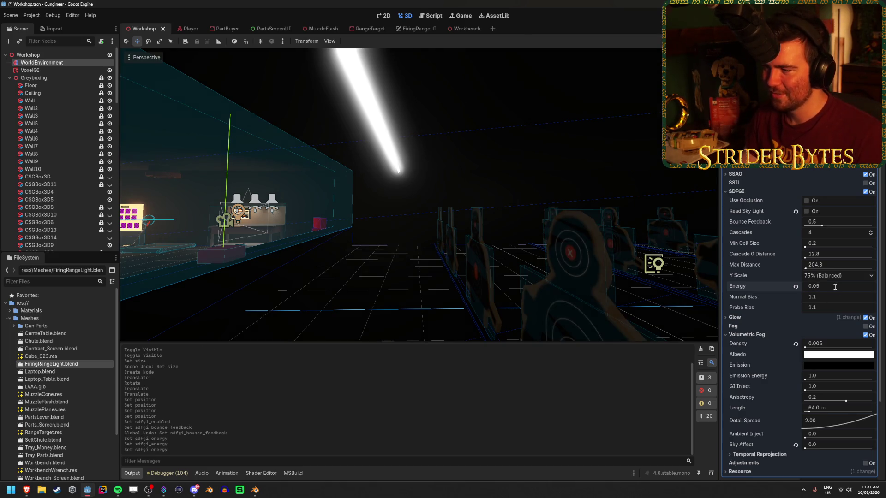
{"action": "left_click_drag", "start_coordinate": [415, 194], "coordinate": [484, 194]}
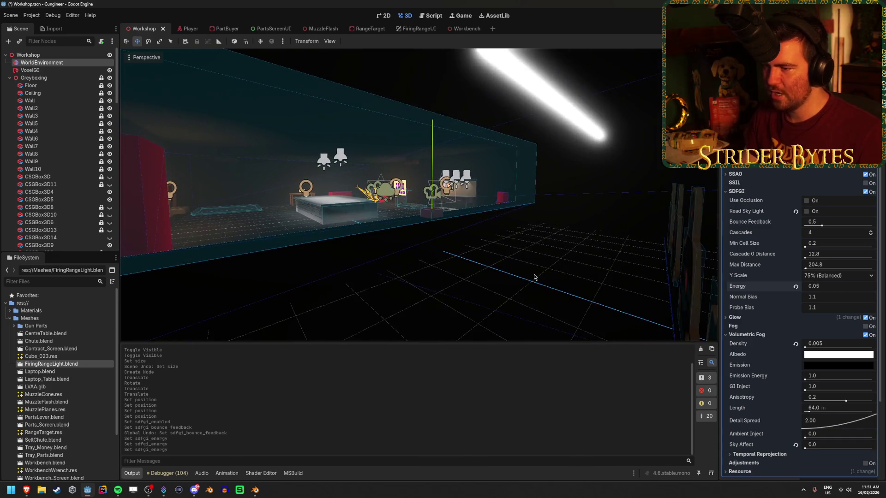
Step: Reset SDFGI Energy to 1.0, then settle on 0.2 and frame the targets
{"action": "left_click", "coordinate": [796, 286]}
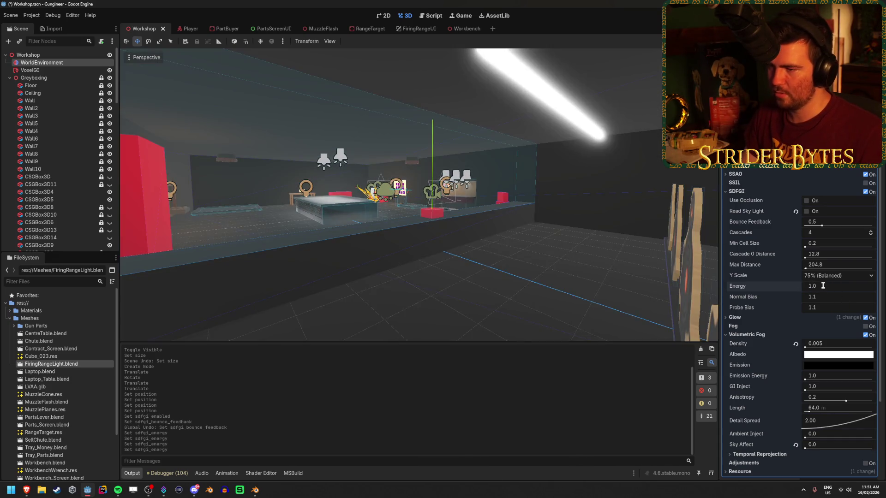
{"action": "mouse_move", "coordinate": [827, 288]}
{"action": "left_mouse_down"}
{"action": "mouse_move", "coordinate": [786, 289]}
{"action": "mouse_move", "coordinate": [826, 288]}
{"action": "mouse_move", "coordinate": [812, 289]}
{"action": "left_mouse_up"}
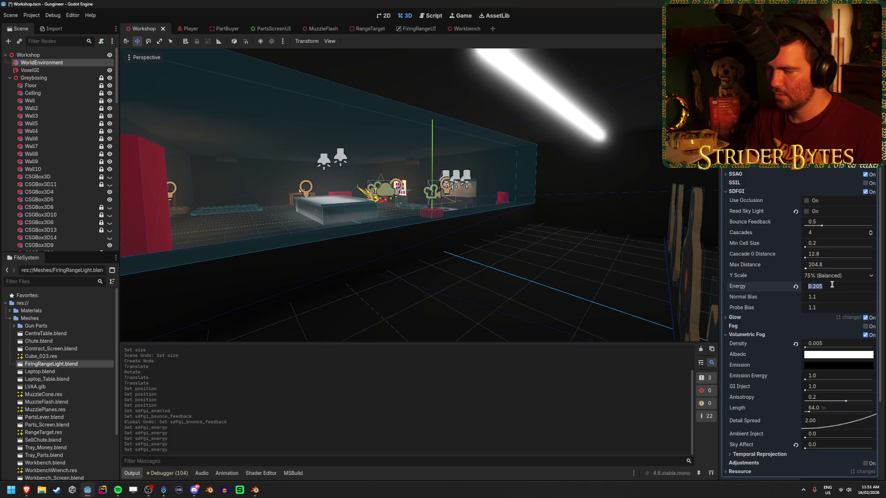
{"action": "type", "text": "0.2"}
{"action": "key", "text": "Return"}
{"action": "mouse_move", "coordinate": [484, 306]}
{"action": "left_mouse_down"}
{"action": "mouse_move", "coordinate": [445, 192]}
{"action": "mouse_move", "coordinate": [369, 194]}
{"action": "mouse_move", "coordinate": [475, 297]}
{"action": "left_mouse_up"}
{"action": "left_click", "coordinate": [481, 311]}
{"action": "left_click_drag", "start_coordinate": [646, 189], "coordinate": [554, 207]}
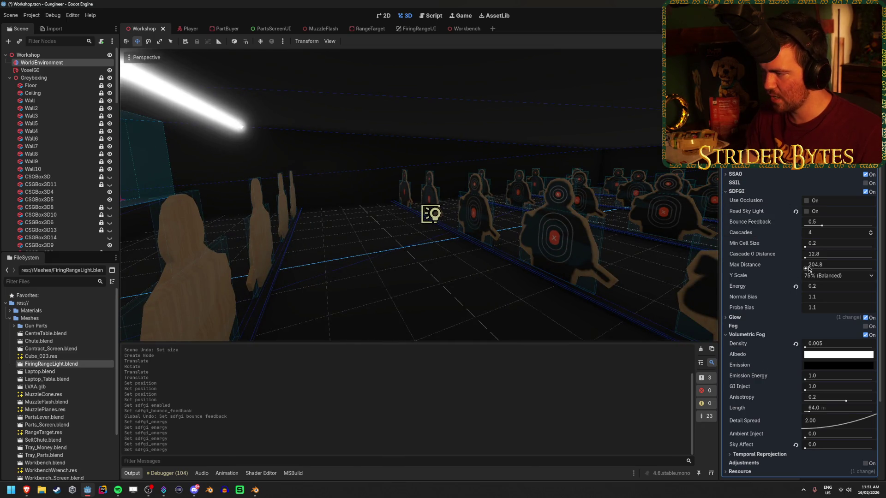
Step: Set SDFGI Max Distance to 30.0 after briefly dropping it to 0.1
{"action": "mouse_move", "coordinate": [820, 268]}
{"action": "left_mouse_down"}
{"action": "mouse_move", "coordinate": [805, 268]}
{"action": "mouse_move", "coordinate": [829, 264]}
{"action": "left_mouse_up"}
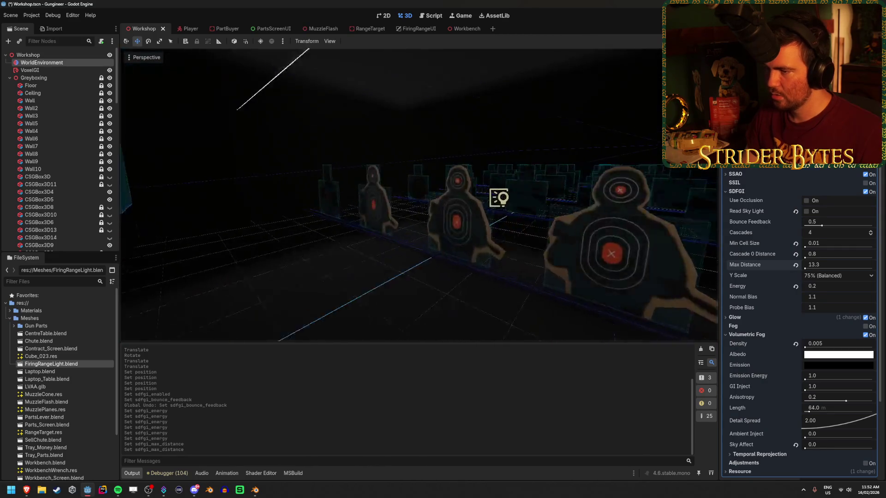
{"action": "scroll", "coordinate": [419, 194], "scroll_direction": "up", "scroll_amount": 3}
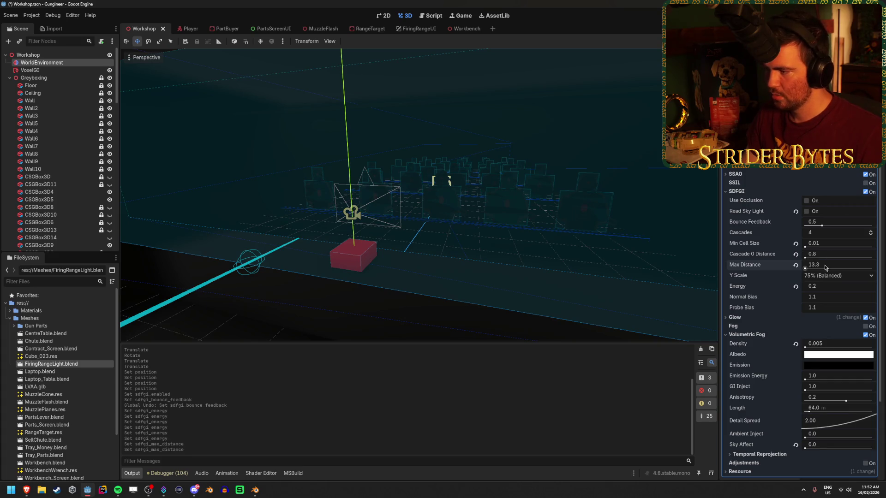
{"action": "mouse_move", "coordinate": [825, 268]}
{"action": "left_mouse_down"}
{"action": "mouse_move", "coordinate": [857, 267]}
{"action": "mouse_move", "coordinate": [816, 265]}
{"action": "left_mouse_up"}
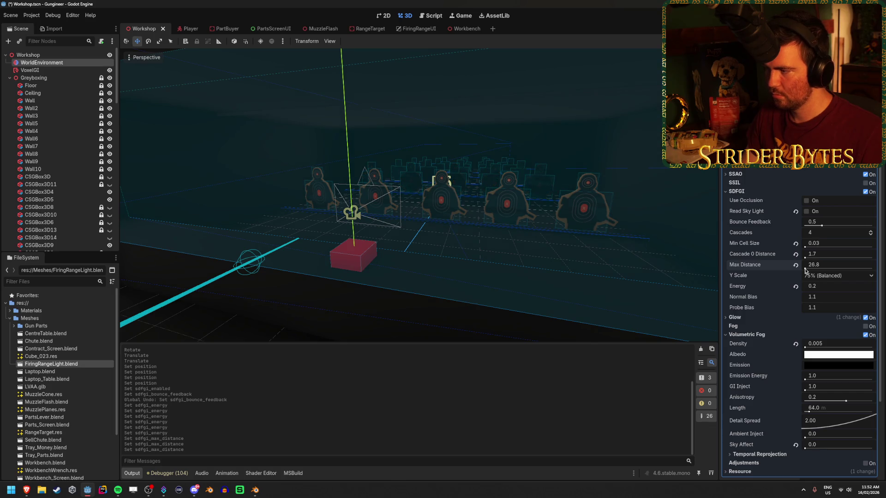
{"action": "type", "text": "30"}
{"action": "key", "text": "Return"}
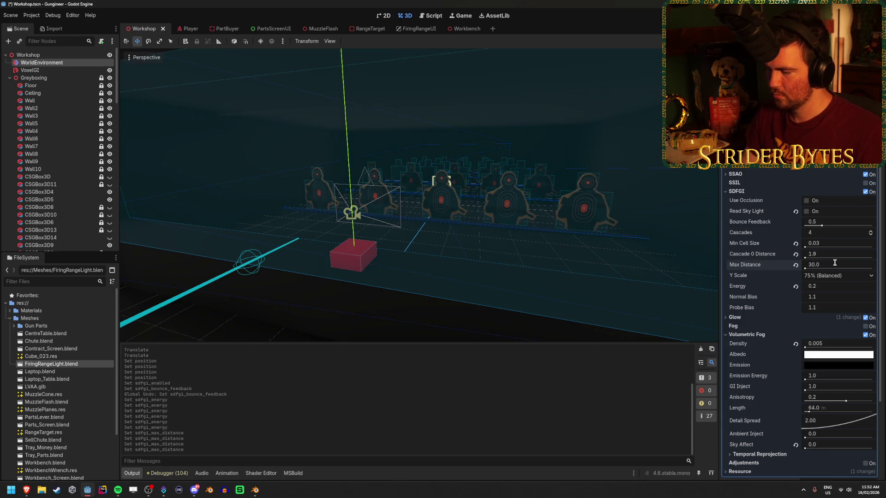
{"action": "left_click", "coordinate": [514, 286]}
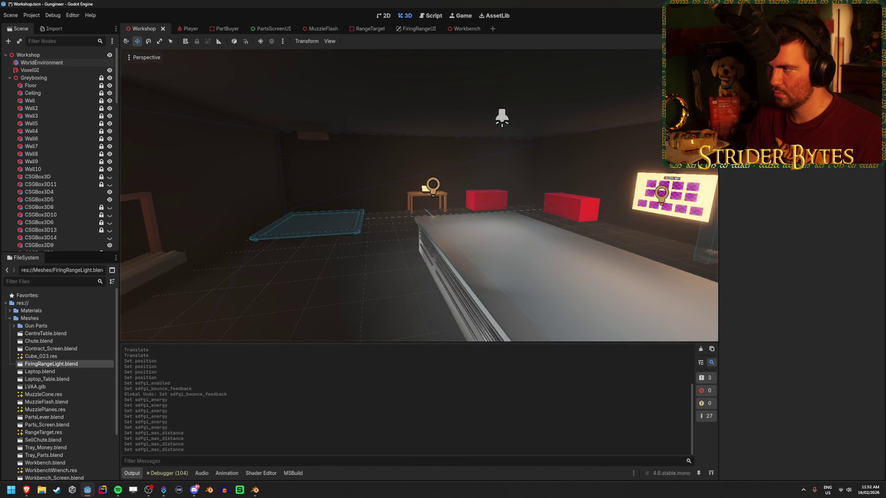
Step: Playtest the scene with F5, stop it, and select WorldEnvironment
{"action": "key", "text": "F5"}
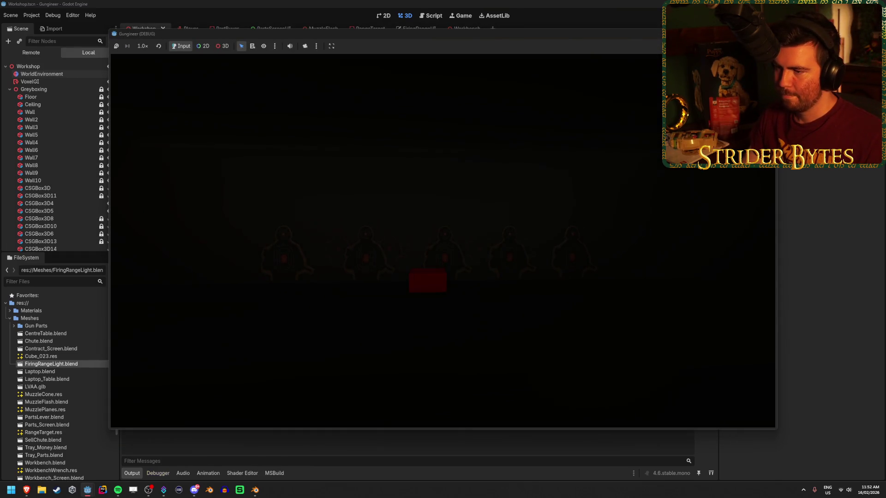
{"action": "key", "text": "Escape"}
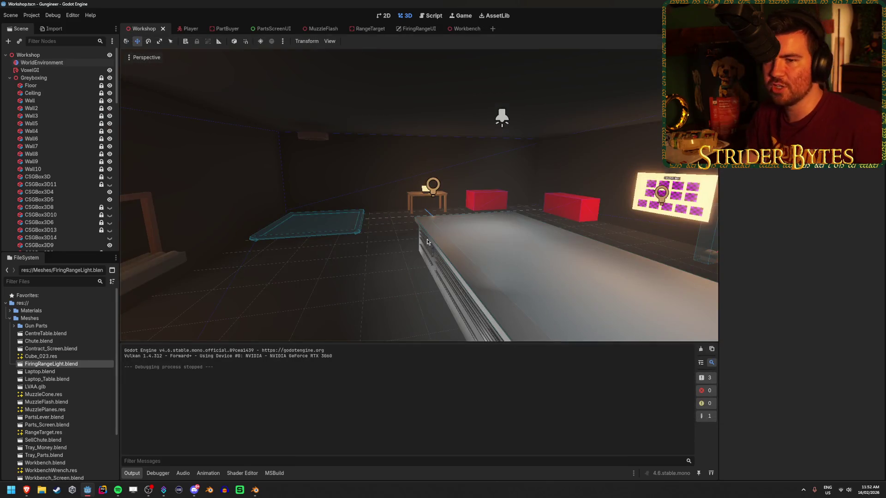
{"action": "left_click", "coordinate": [55, 62]}
{"action": "scroll", "coordinate": [774, 261], "scroll_direction": "down", "scroll_amount": 4}
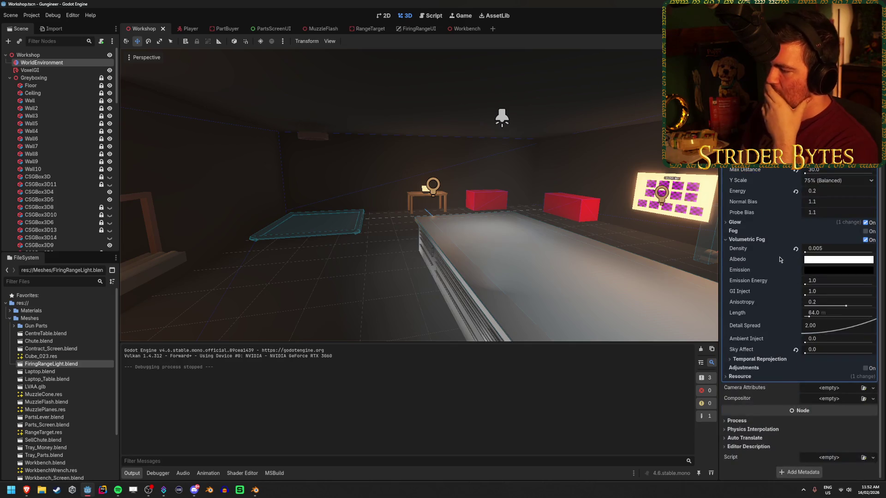
{"action": "scroll", "coordinate": [781, 374], "scroll_direction": "up", "scroll_amount": 4}
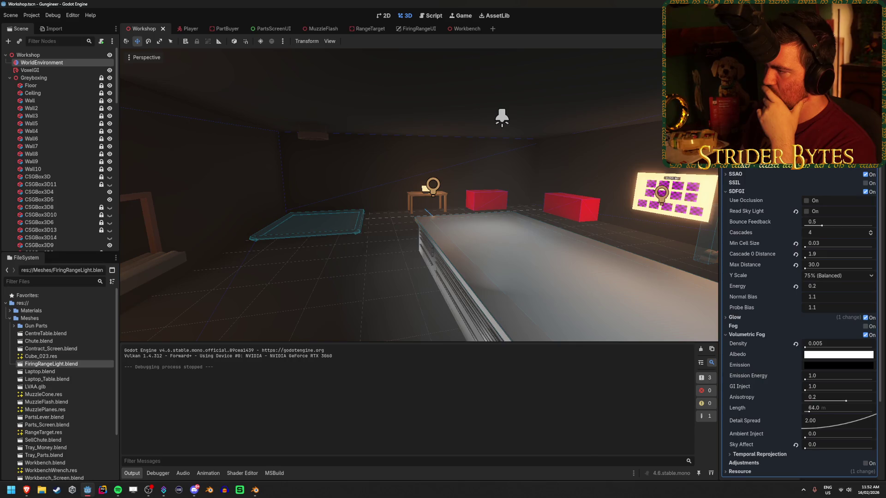
Step: Set the black environment colour to ffffff, then undo the change
{"action": "left_click", "coordinate": [838, 365]}
{"action": "type", "text": "ffffff"}
{"action": "key", "text": "Return"}
{"action": "key", "text": "Escape"}
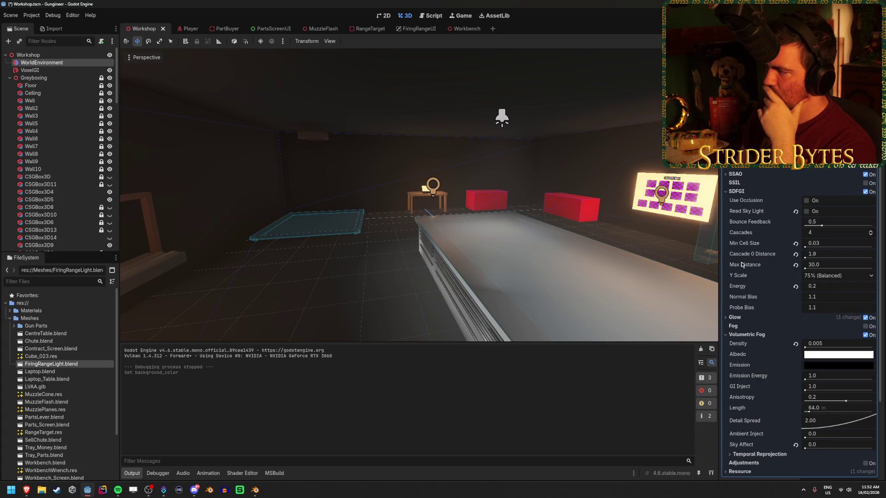
{"action": "mouse_move", "coordinate": [415, 194]}
{"action": "left_mouse_down"}
{"action": "mouse_move", "coordinate": [599, 198]}
{"action": "mouse_move", "coordinate": [415, 198]}
{"action": "left_mouse_up"}
{"action": "key", "text": "ctrl+z"}
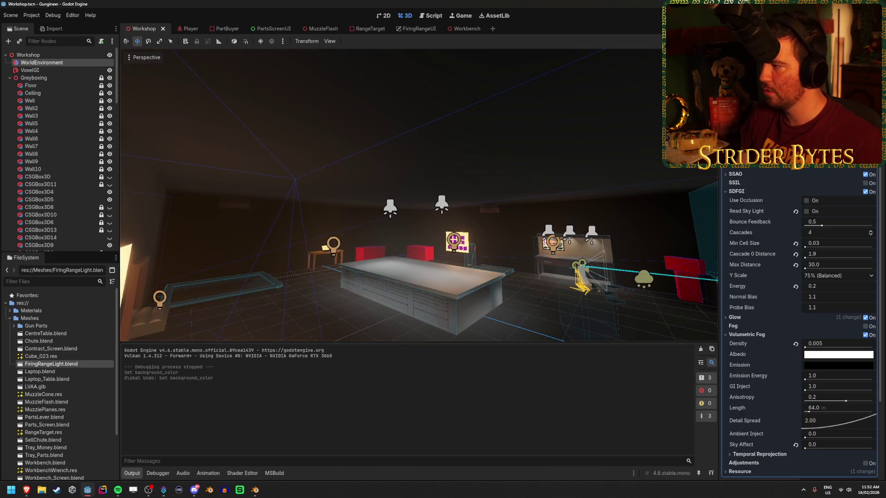
Step: Toggle SDFGI off and back on, and enable SSAO
{"action": "scroll", "coordinate": [761, 143], "scroll_direction": "down", "scroll_amount": 2}
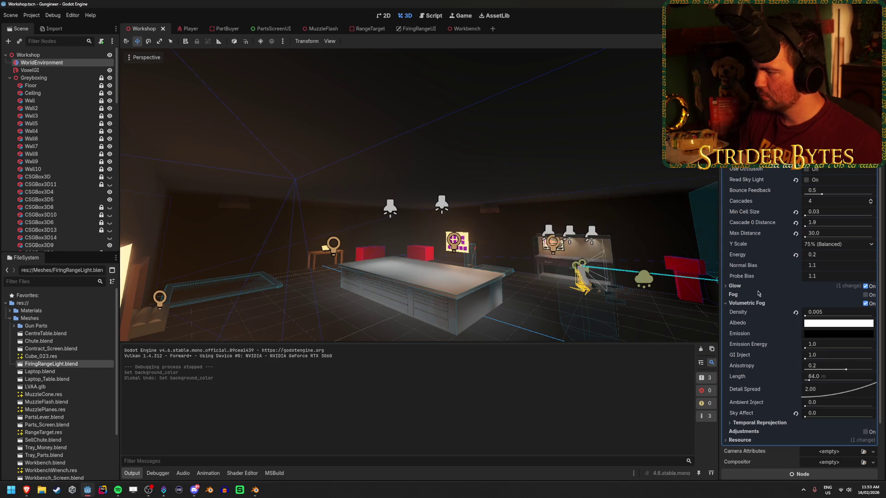
{"action": "left_click", "coordinate": [865, 159]}
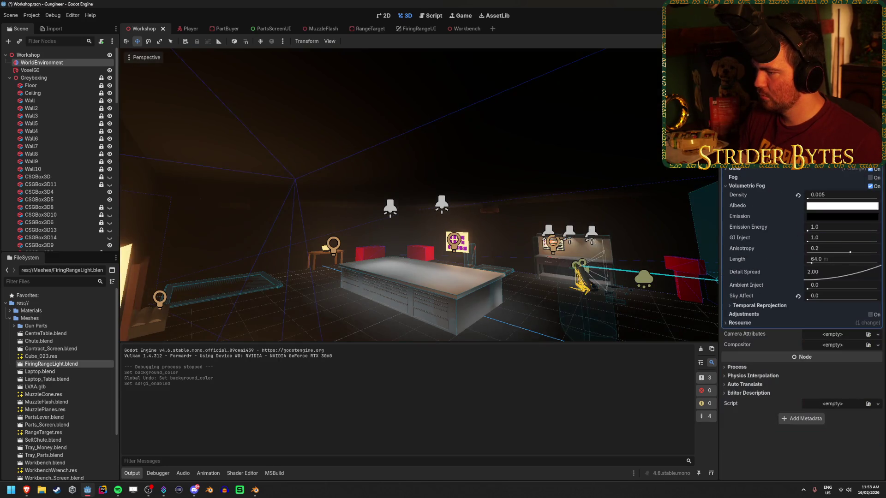
{"action": "left_click", "coordinate": [865, 159]}
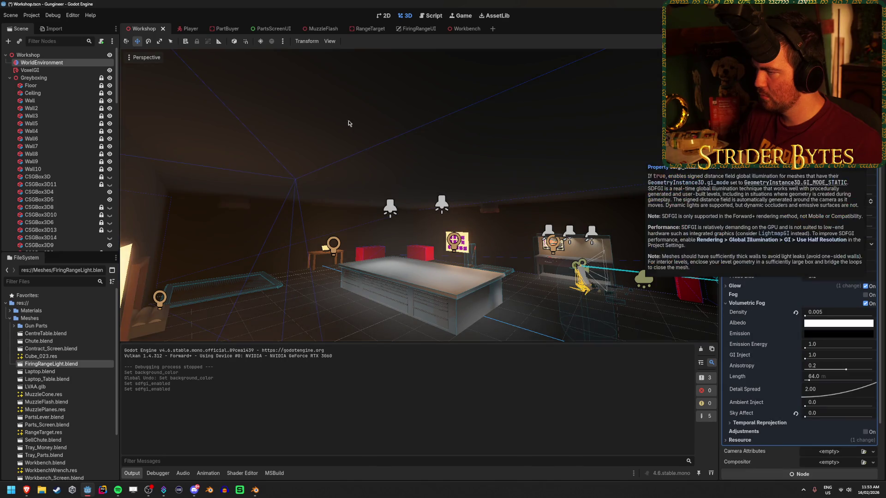
{"action": "mouse_move", "coordinate": [128, 75]}
{"action": "left_mouse_down"}
{"action": "mouse_move", "coordinate": [600, 148]}
{"action": "mouse_move", "coordinate": [854, 175]}
{"action": "left_mouse_up"}
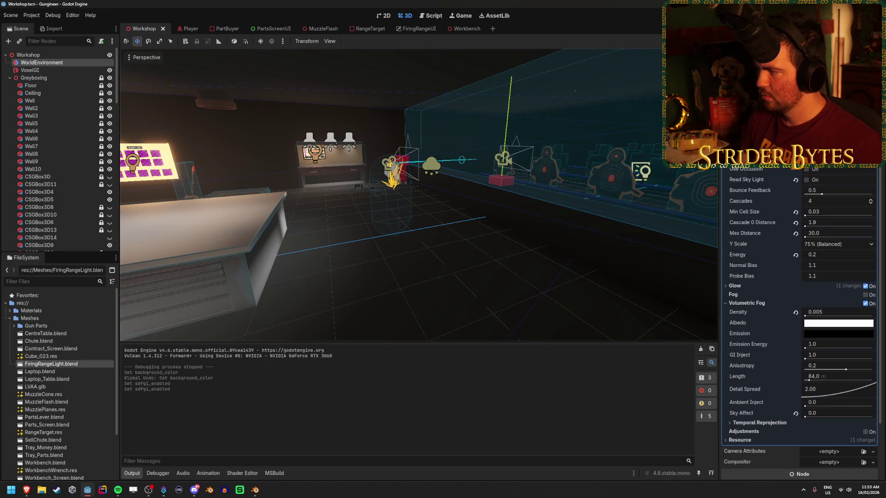
{"action": "left_click", "coordinate": [866, 142]}
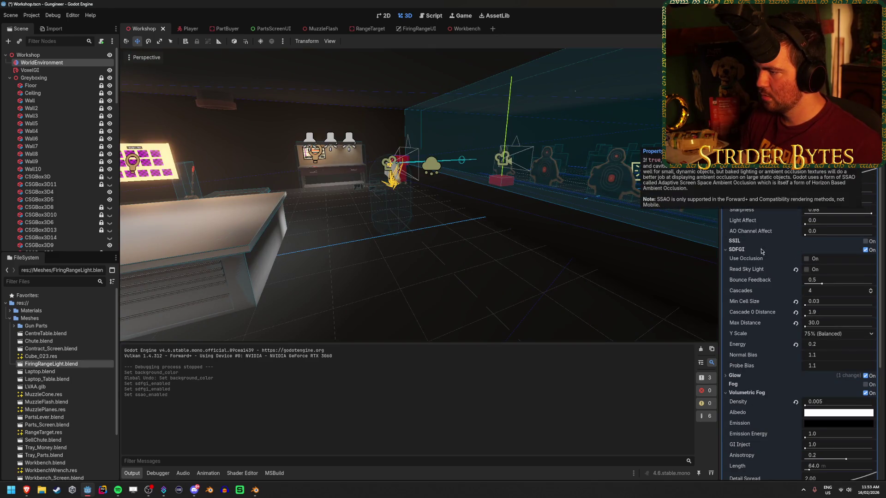
Step: Compare a test run without volumetric fog, then re-enable fog
{"action": "left_click", "coordinate": [865, 393]}
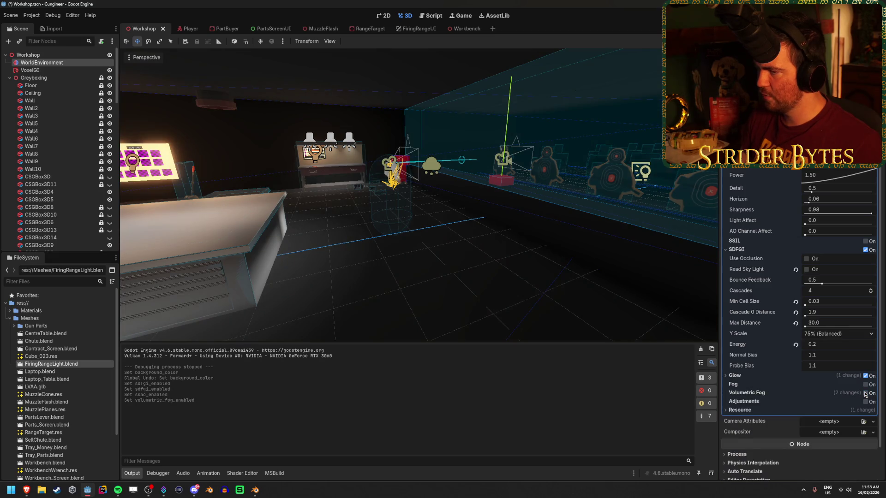
{"action": "key", "text": "F5"}
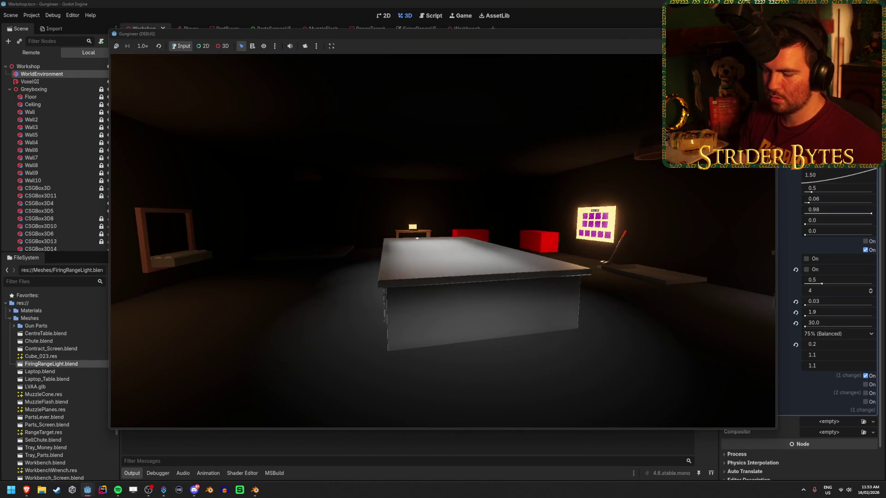
{"action": "key", "text": "F8"}
{"action": "left_click", "coordinate": [865, 393]}
Step: Compare a test run without glow, re-enable glow, and save the scene
{"action": "left_click", "coordinate": [865, 376]}
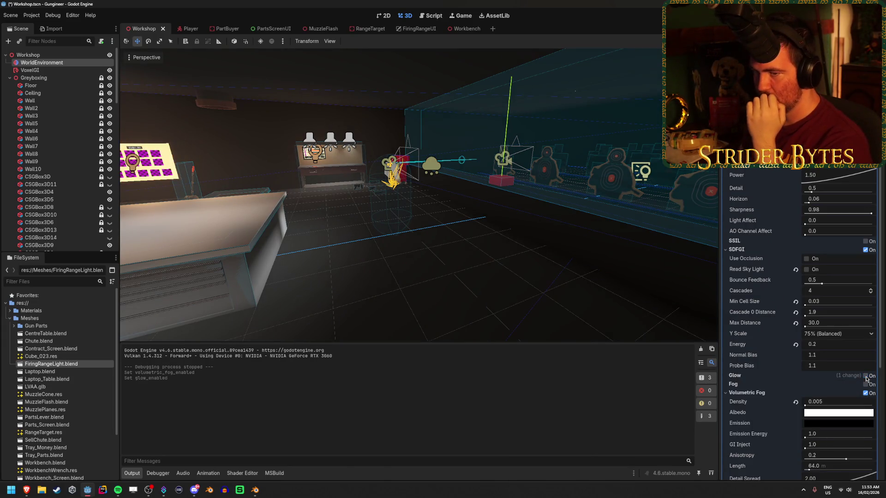
{"action": "key", "text": "F5"}
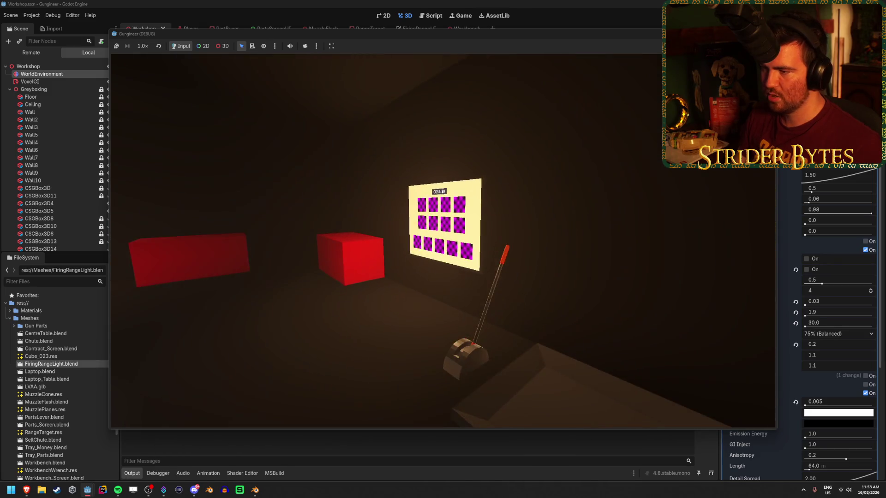
{"action": "key", "text": "F8"}
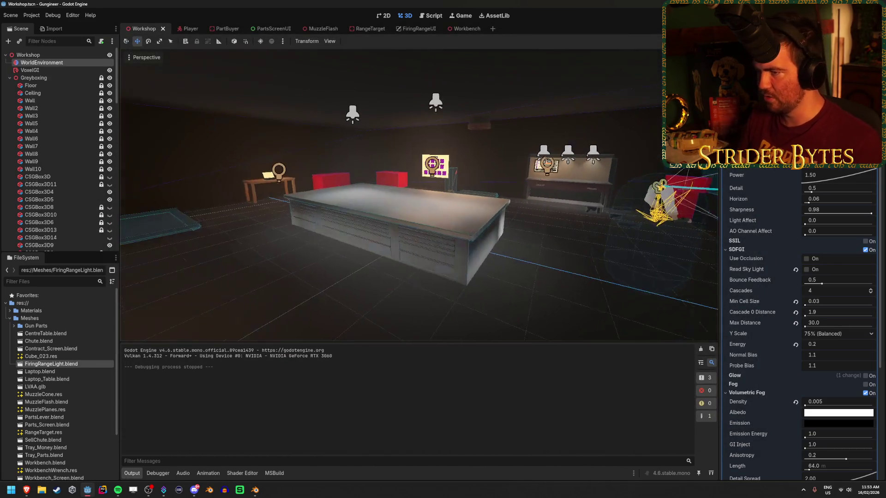
{"action": "left_click", "coordinate": [866, 376]}
{"action": "left_click", "coordinate": [533, 286]}
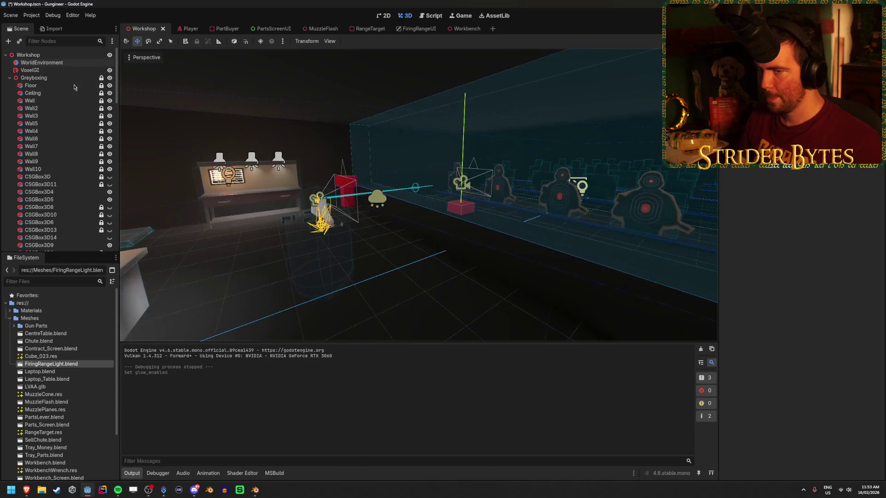
{"action": "left_click", "coordinate": [72, 64]}
{"action": "key", "text": "ctrl+s"}
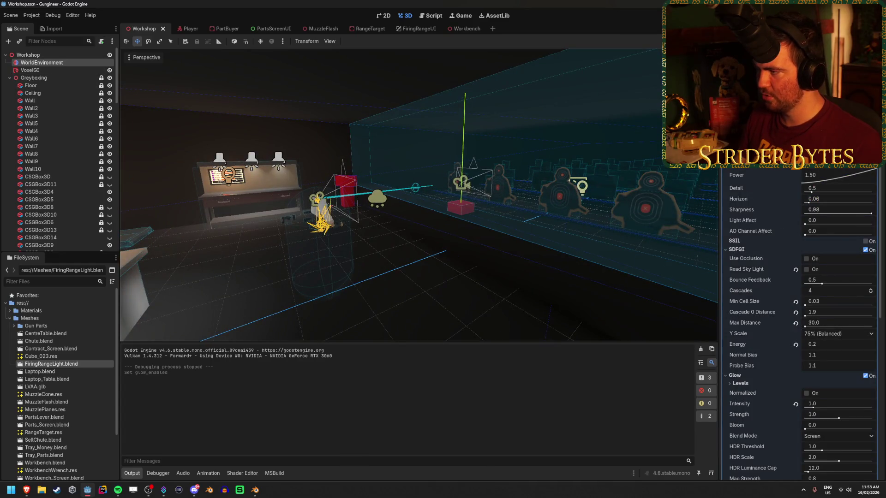
Step: Select the VoxelGI node in the Scene dock
{"action": "scroll", "coordinate": [798, 323], "scroll_direction": "down", "scroll_amount": 4}
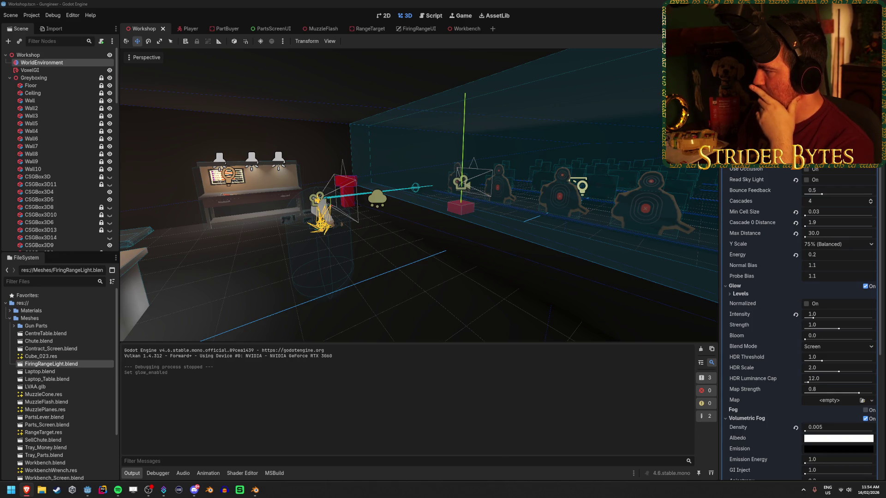
{"action": "left_click", "coordinate": [37, 70]}
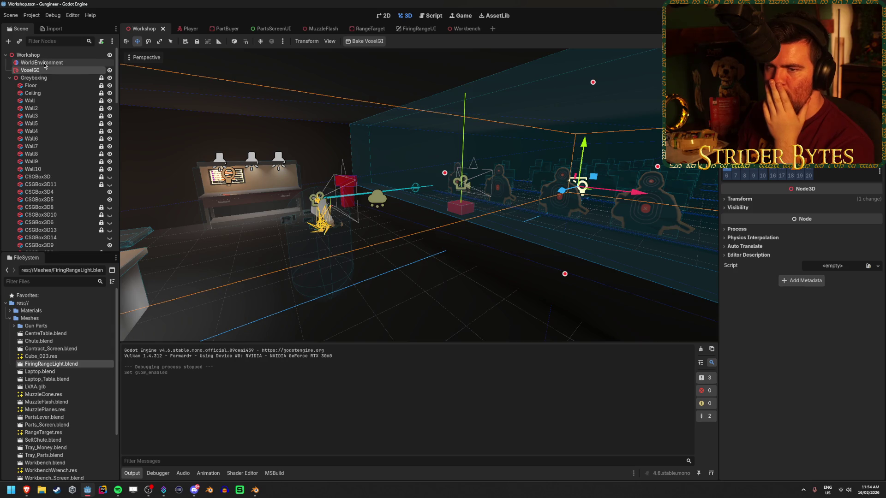
Step: Select VoxelGI and bake its lighting
{"action": "left_click", "coordinate": [43, 63]}
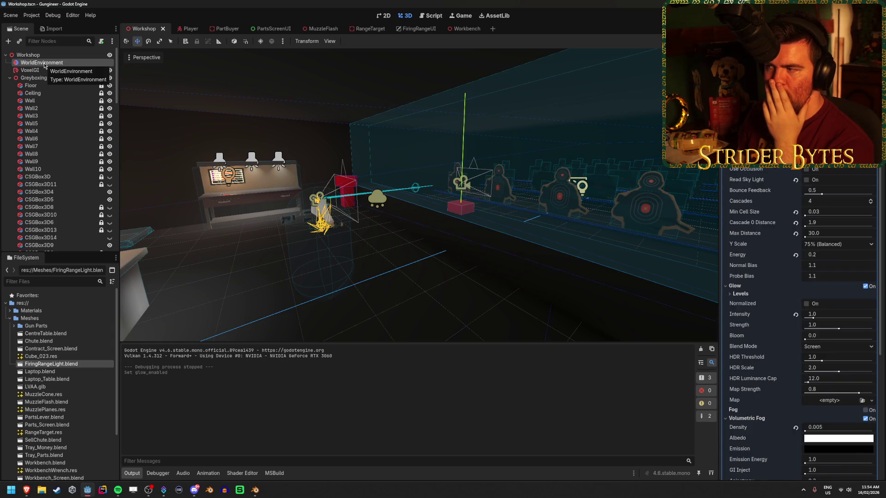
{"action": "left_click", "coordinate": [40, 70]}
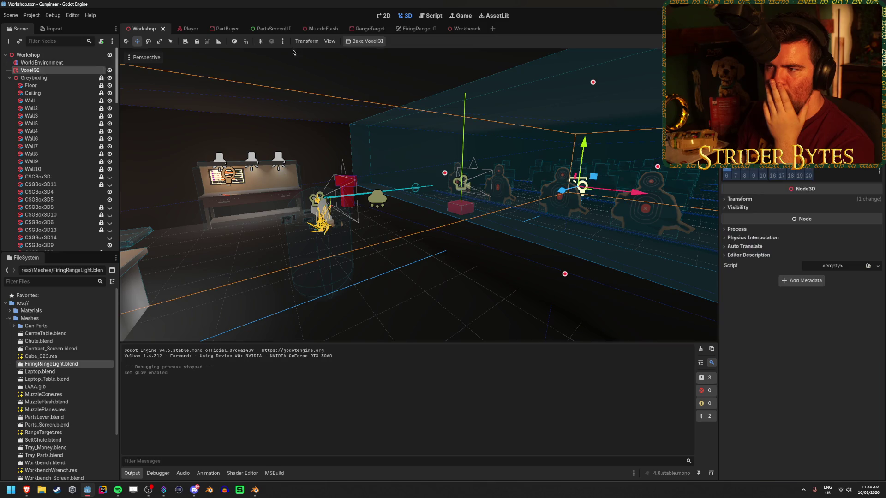
{"action": "left_click", "coordinate": [362, 42]}
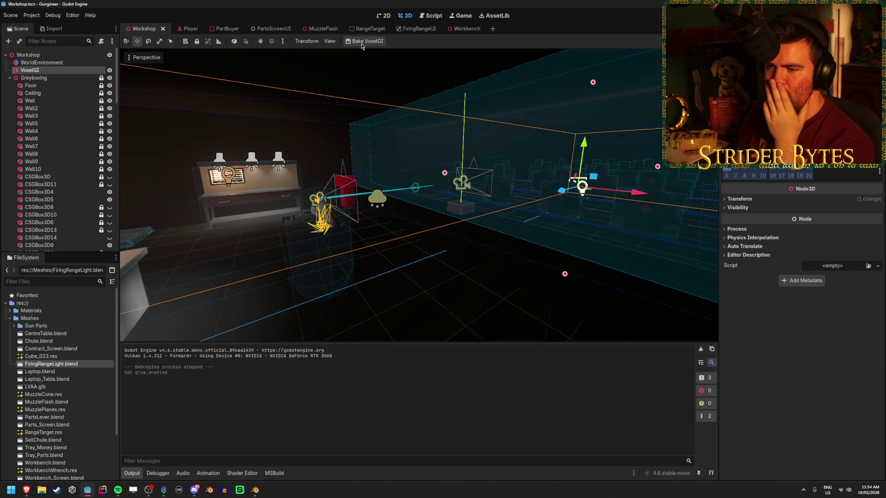
Step: Uncheck SDFGI in WorldEnvironment, then reselect the VoxelGI node
{"action": "left_click", "coordinate": [41, 62]}
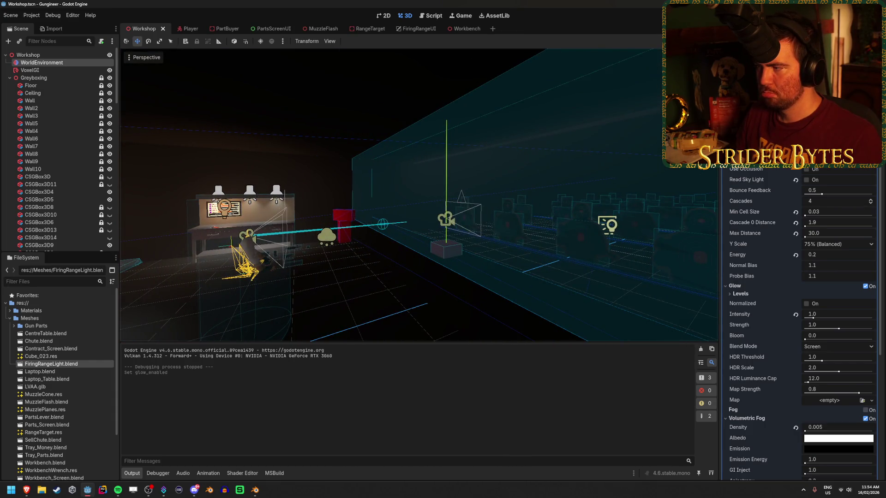
{"action": "left_click", "coordinate": [865, 159]}
{"action": "scroll", "coordinate": [784, 323], "scroll_direction": "down", "scroll_amount": 3}
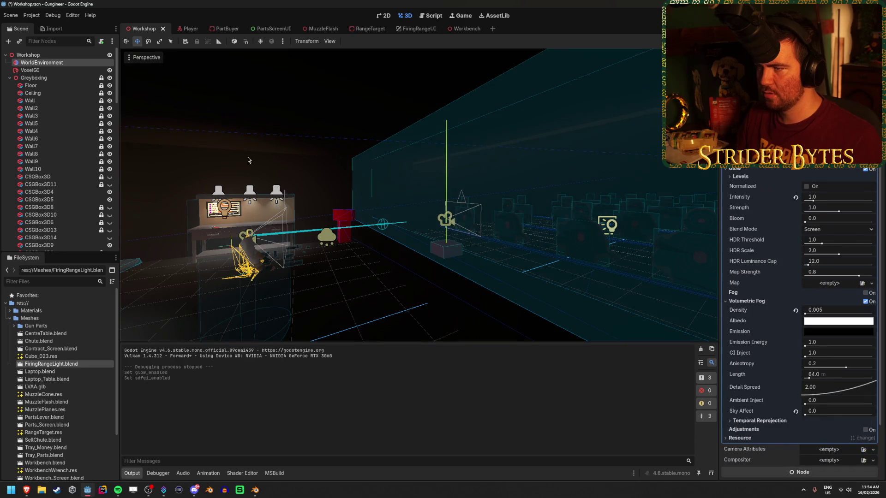
{"action": "left_click", "coordinate": [51, 72]}
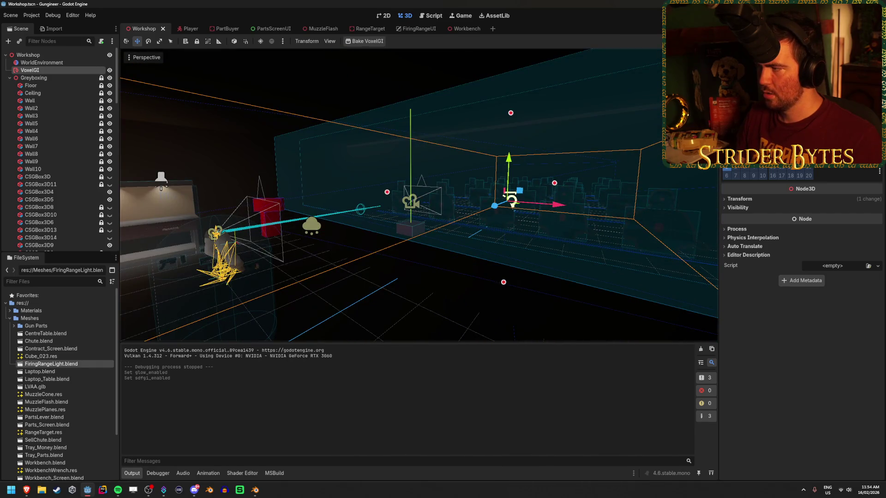
Step: Toggle VoxelGI's Use Two Bounces off and back on
{"action": "scroll", "coordinate": [801, 254], "scroll_direction": "up", "scroll_amount": 3}
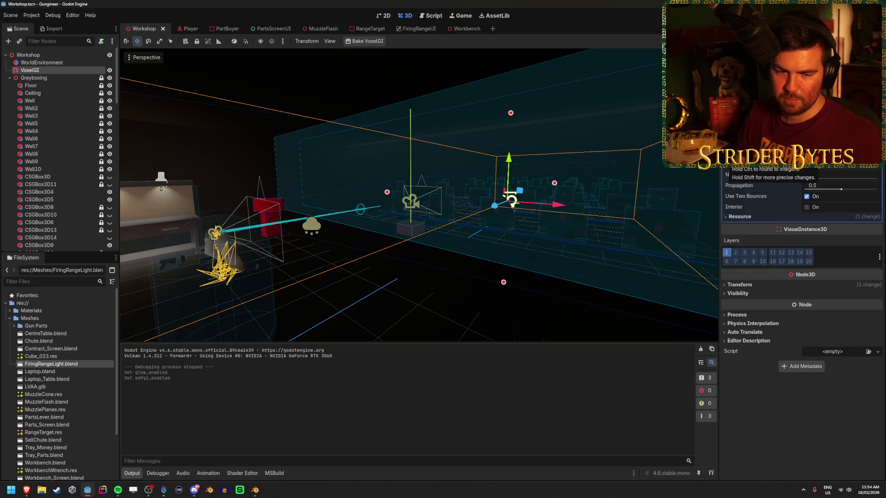
{"action": "left_click", "coordinate": [42, 63]}
{"action": "left_click", "coordinate": [30, 70]}
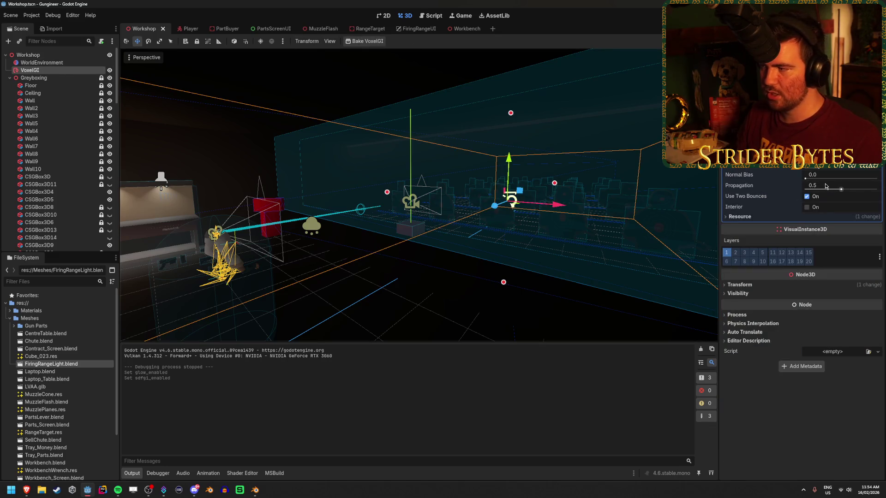
{"action": "left_click", "coordinate": [806, 197]}
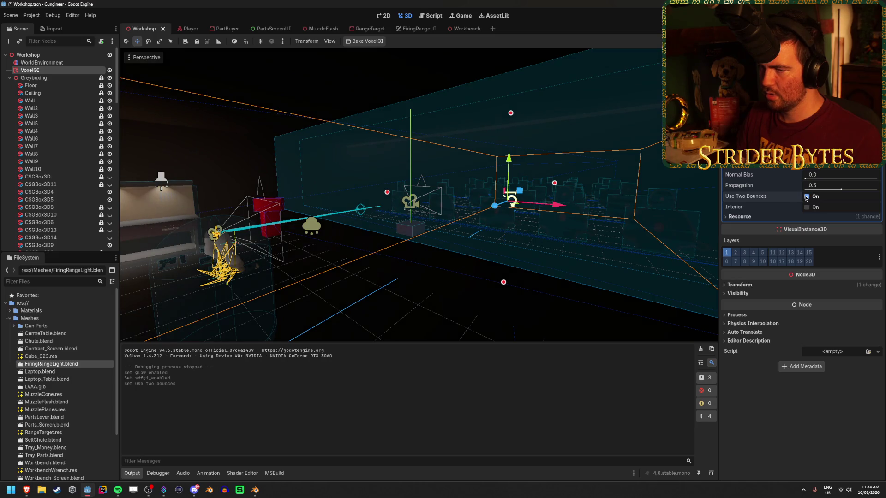
{"action": "left_click", "coordinate": [806, 197]}
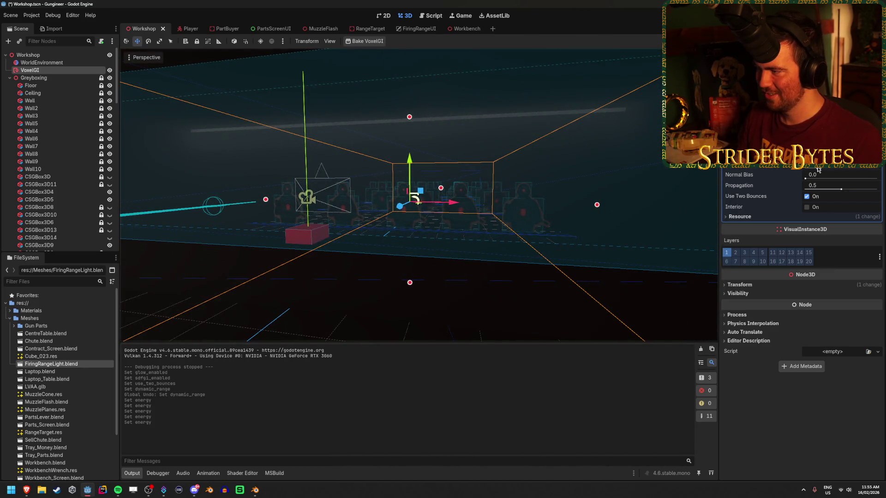
Step: Try different Bias, Normal Bias and Propagation 1.0, ending with Propagation 0.5
{"action": "left_click_drag", "start_coordinate": [818, 170], "coordinate": [855, 177]}
{"action": "key", "text": "ctrl+z"}
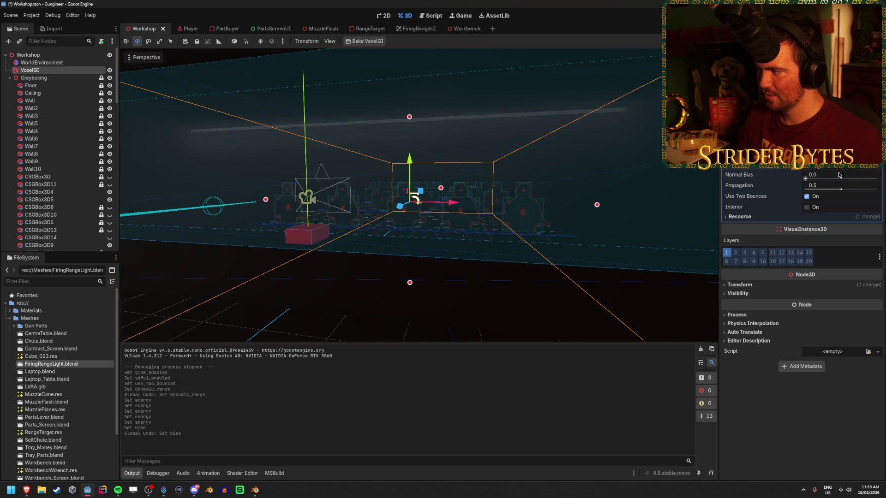
{"action": "mouse_move", "coordinate": [812, 180]}
{"action": "left_mouse_down"}
{"action": "mouse_move", "coordinate": [866, 181]}
{"action": "mouse_move", "coordinate": [805, 189]}
{"action": "mouse_move", "coordinate": [863, 189]}
{"action": "left_mouse_up"}
{"action": "key", "text": "ctrl+z"}
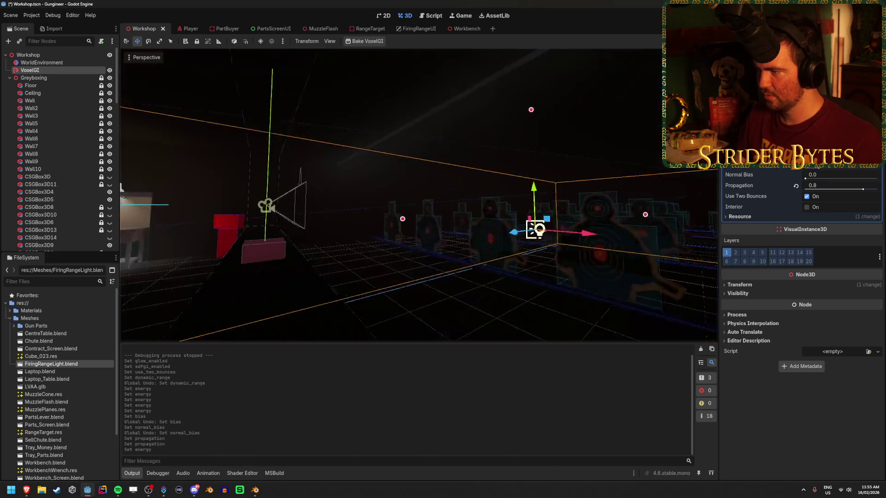
{"action": "left_click_drag", "start_coordinate": [862, 189], "coordinate": [877, 189]}
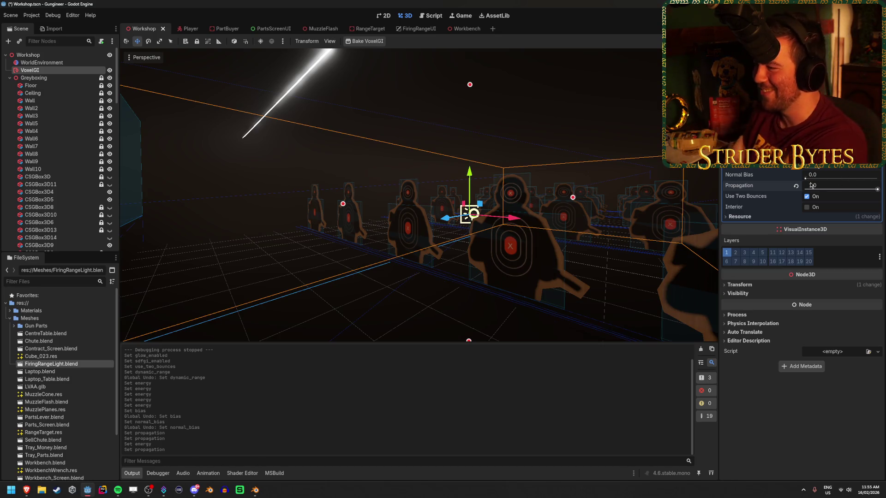
{"action": "left_click", "coordinate": [795, 186]}
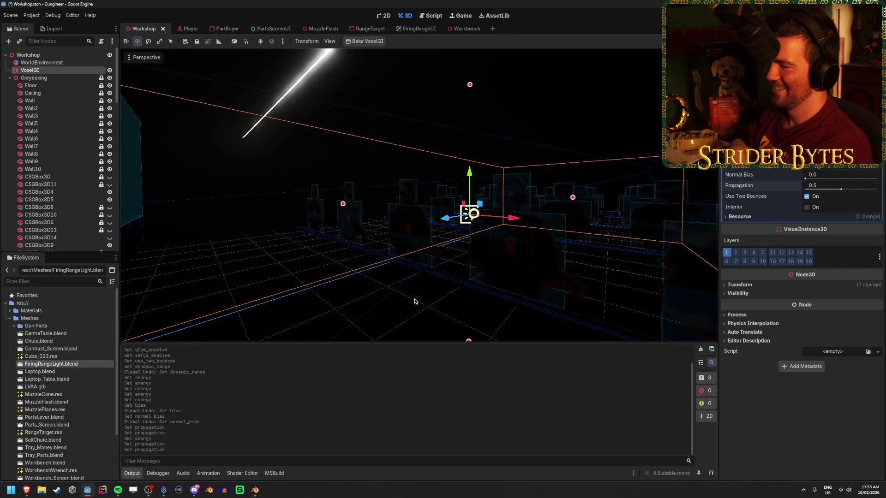
Step: Tick Interior on VoxelGI, save the scene, and rebake the VoxelGI lighting
{"action": "key", "text": "ctrl+s"}
{"action": "left_click", "coordinate": [807, 207]}
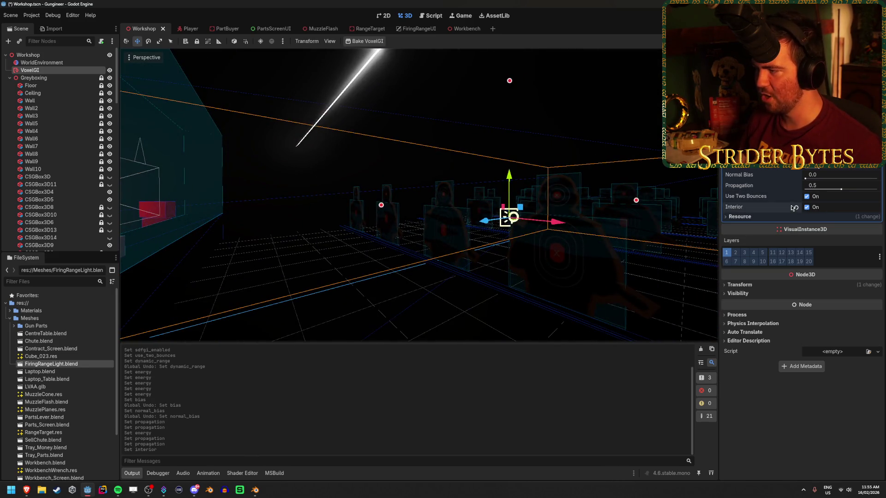
{"action": "mouse_move", "coordinate": [729, 208]}
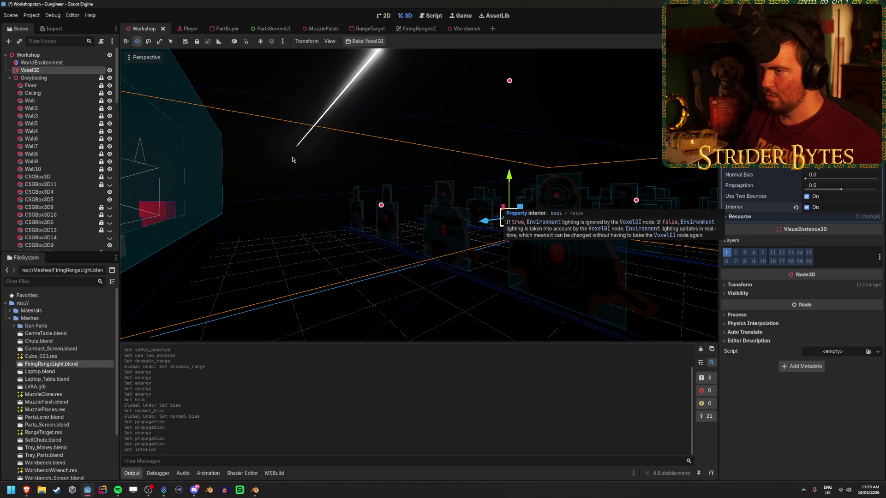
{"action": "key", "text": "ctrl+s"}
{"action": "left_click", "coordinate": [376, 42]}
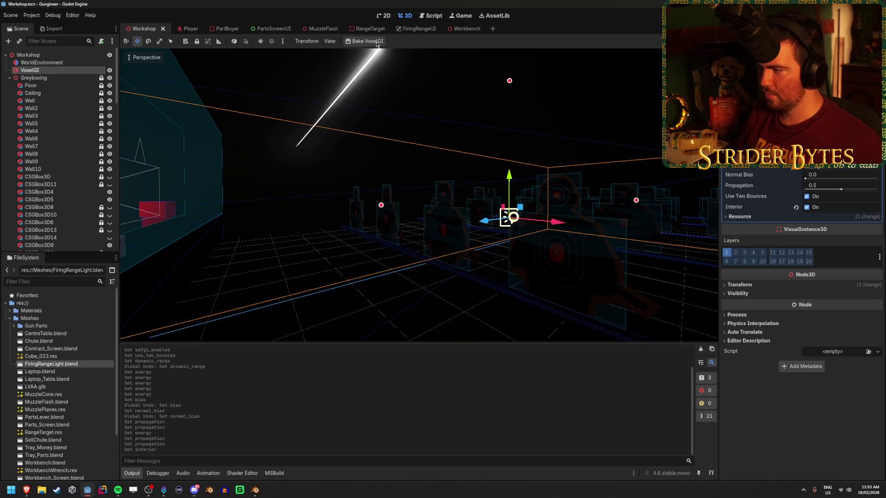
{"action": "mouse_move", "coordinate": [418, 194]}
{"action": "left_mouse_down"}
{"action": "mouse_move", "coordinate": [443, 185]}
{"action": "mouse_move", "coordinate": [323, 170]}
{"action": "left_mouse_up"}
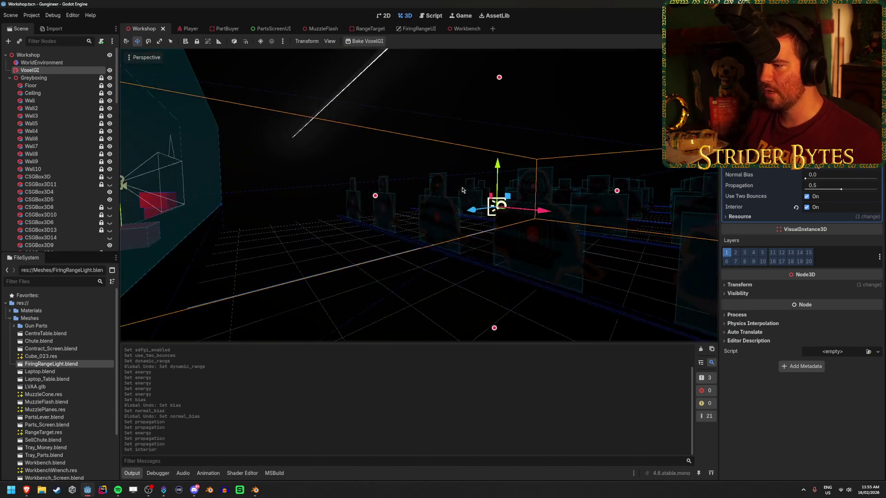
{"action": "left_click", "coordinate": [297, 169]}
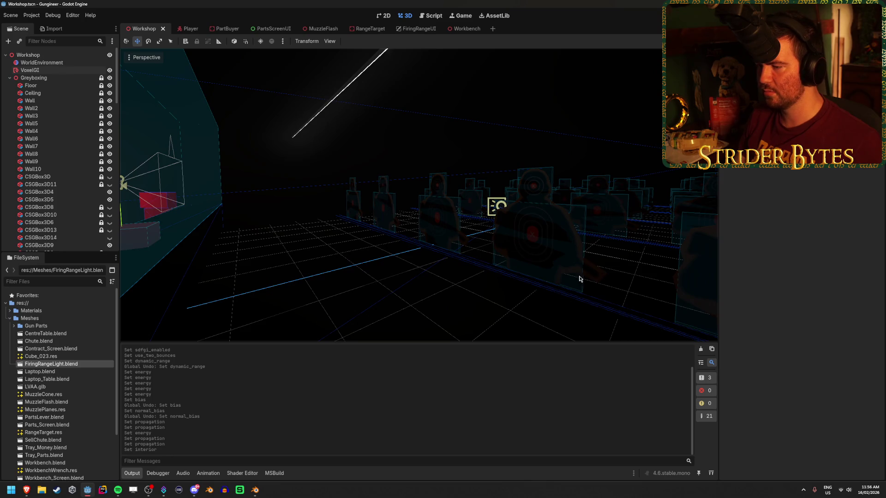
{"action": "left_click_drag", "start_coordinate": [468, 270], "coordinate": [372, 242]}
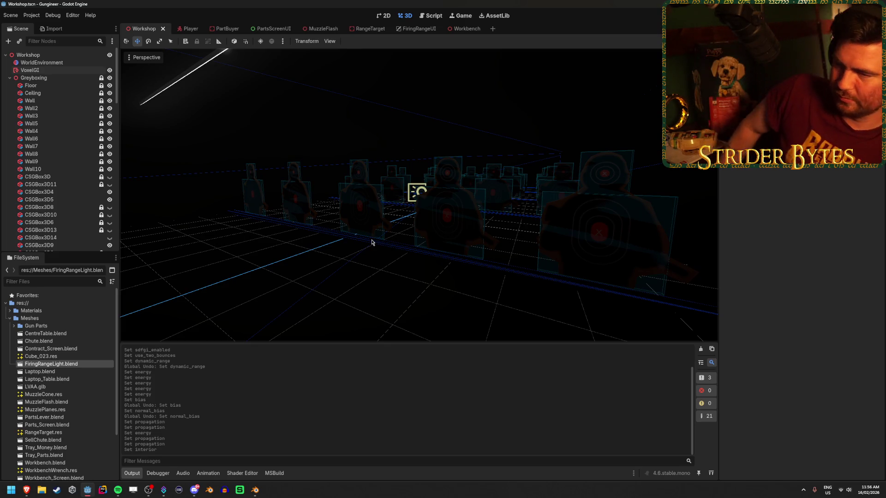
{"action": "left_click_drag", "start_coordinate": [301, 181], "coordinate": [240, 183]}
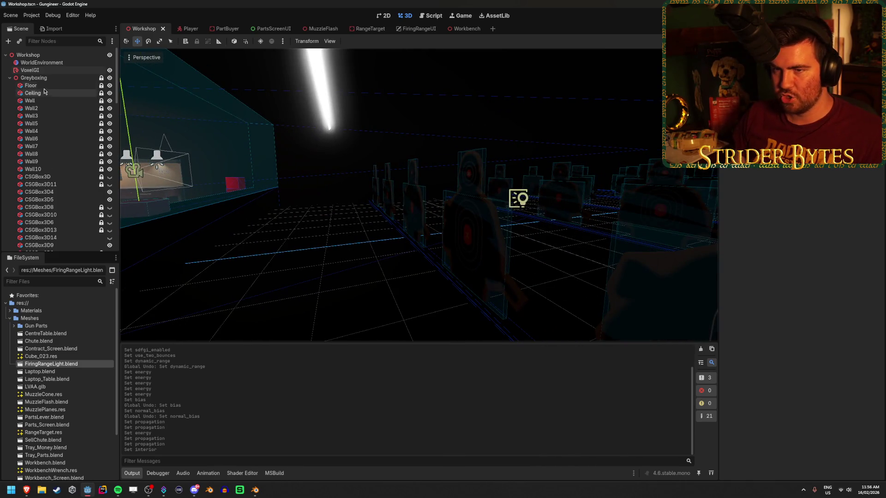
{"action": "mouse_move", "coordinate": [323, 193]}
{"action": "left_mouse_down"}
{"action": "mouse_move", "coordinate": [277, 186]}
{"action": "mouse_move", "coordinate": [286, 191]}
{"action": "left_mouse_up"}
{"action": "mouse_move", "coordinate": [415, 194]}
{"action": "left_mouse_down"}
{"action": "mouse_move", "coordinate": [341, 187]}
{"action": "mouse_move", "coordinate": [416, 149]}
{"action": "left_mouse_up"}
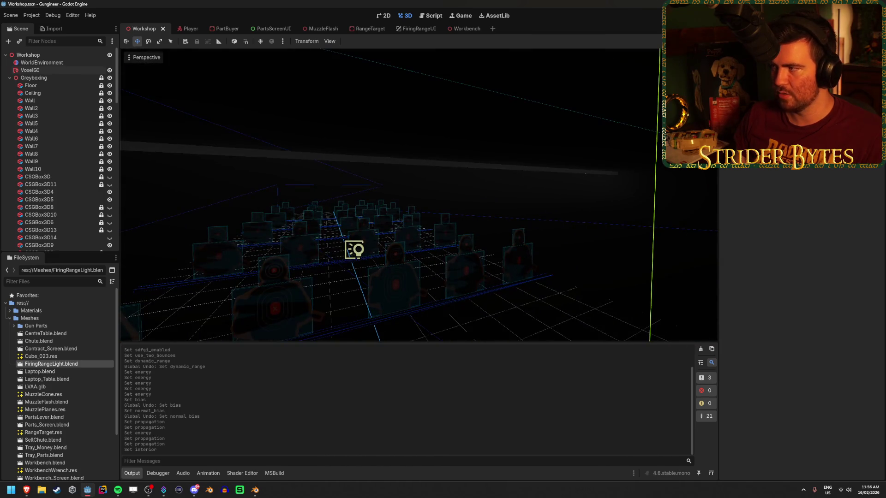
{"action": "key", "text": "F5"}
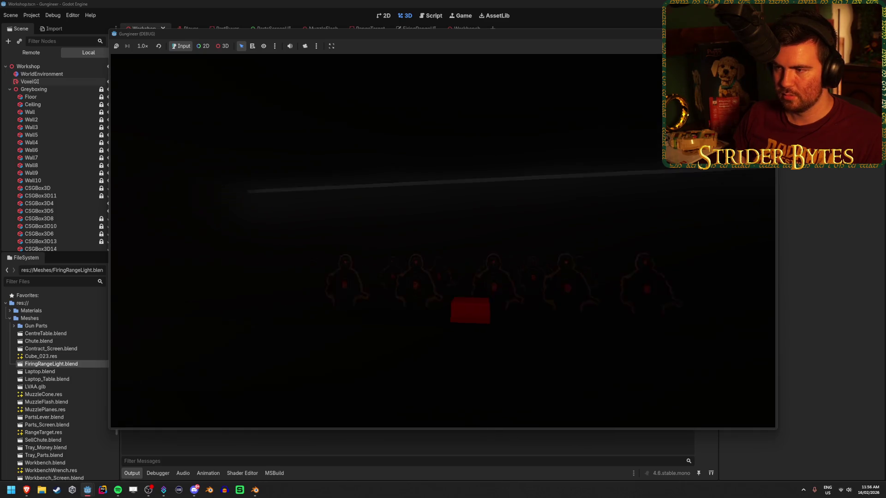
{"action": "key", "text": "w"}
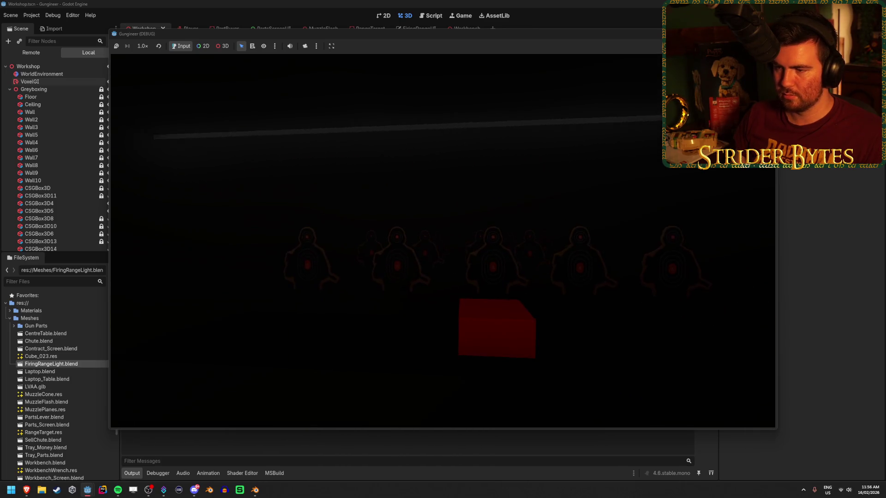
{"action": "key", "text": "a"}
{"action": "key", "text": "d"}
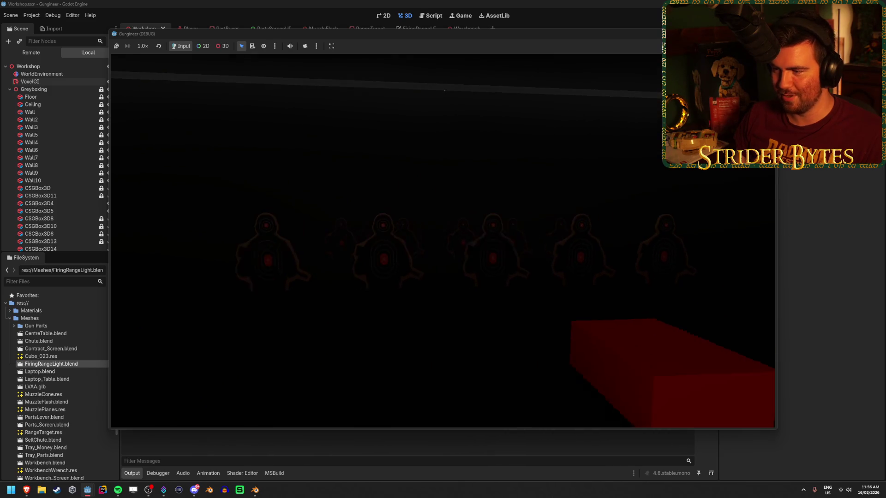
{"action": "key", "text": "d"}
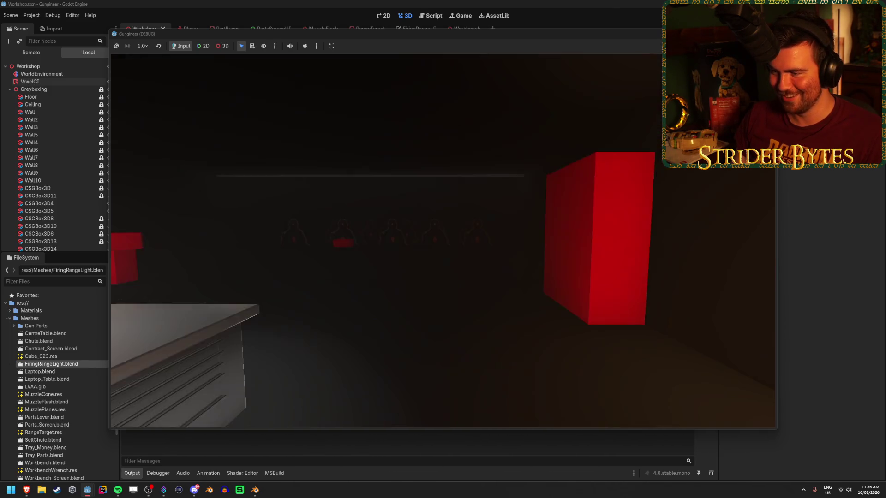
{"action": "key", "text": "a"}
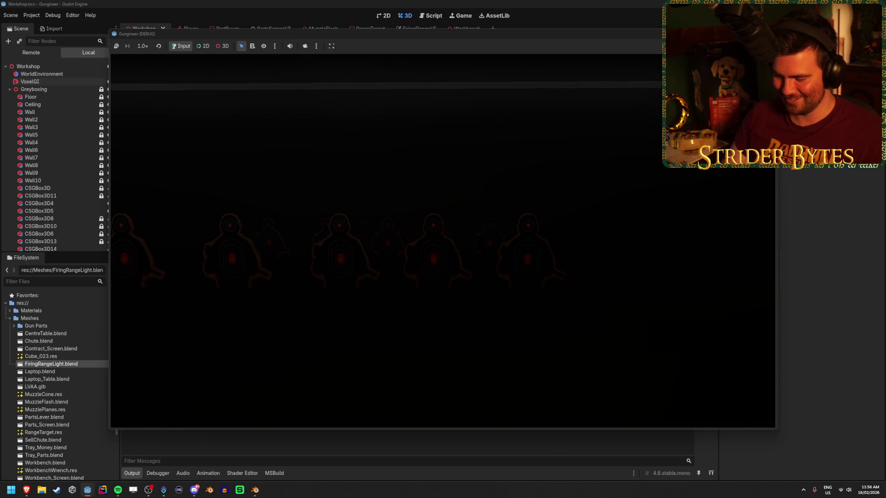
{"action": "key", "text": "Escape"}
{"action": "mouse_move", "coordinate": [443, 244]}
{"action": "left_mouse_down"}
{"action": "mouse_move", "coordinate": [416, 206]}
{"action": "mouse_move", "coordinate": [445, 243]}
{"action": "left_mouse_up"}
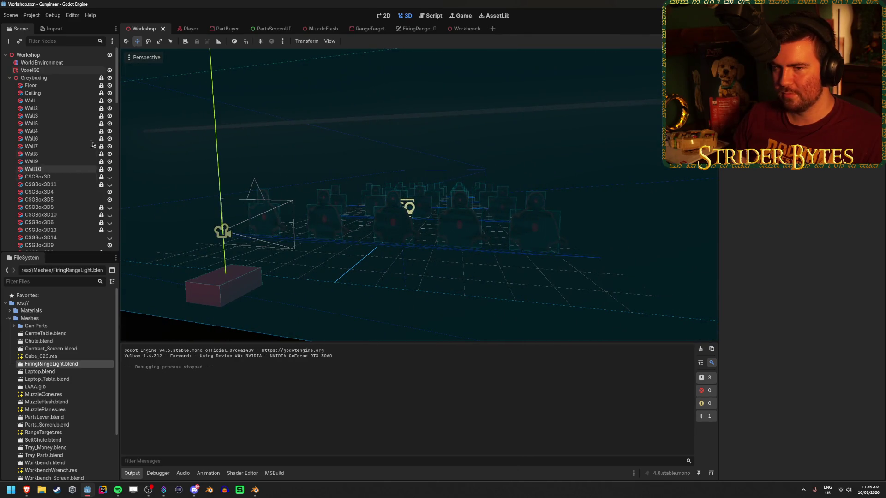
Step: Collapse the Greyboxing group and expand the Lighting group to reveal its lights
{"action": "left_click", "coordinate": [28, 78]}
{"action": "left_click", "coordinate": [10, 78]}
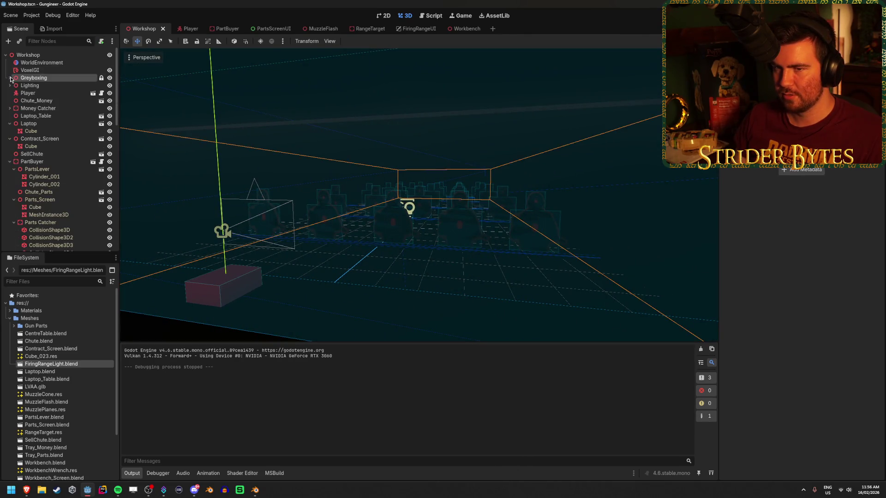
{"action": "left_click", "coordinate": [45, 86]}
{"action": "left_click", "coordinate": [10, 86]}
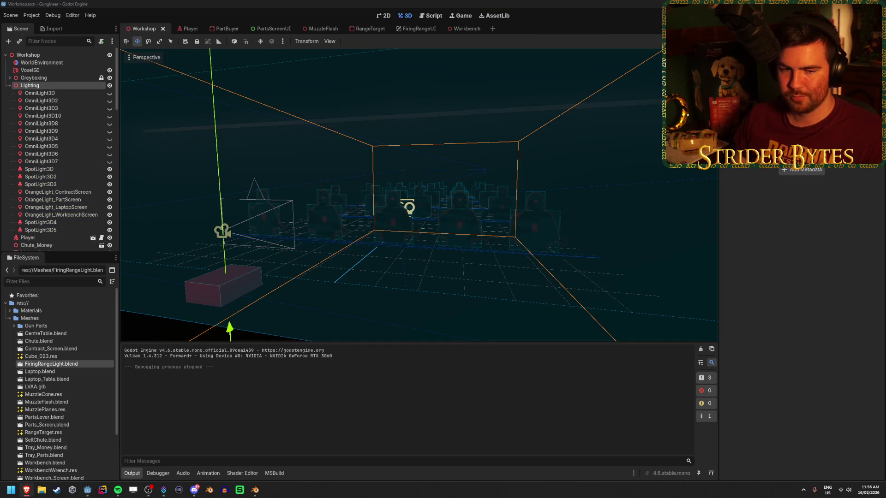
{"action": "left_click", "coordinate": [85, 84]}
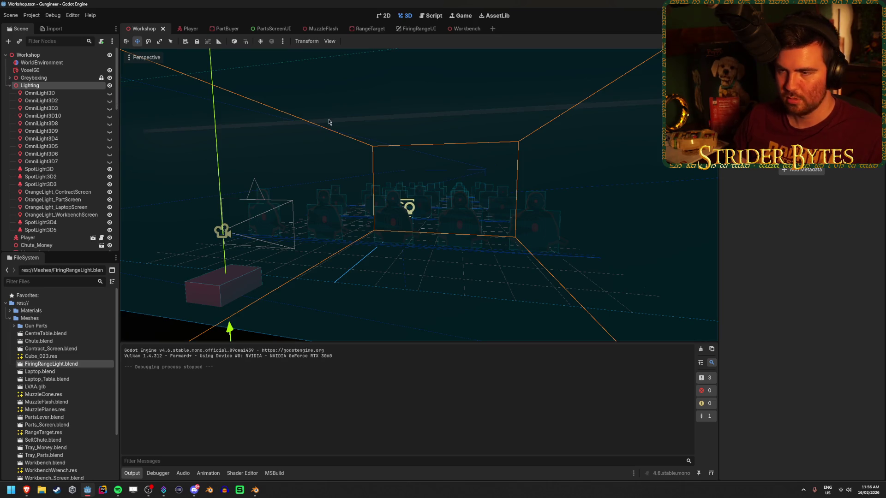
Step: Add a new OmniLight3D node as a child of the Lighting group
{"action": "right_click", "coordinate": [76, 88]}
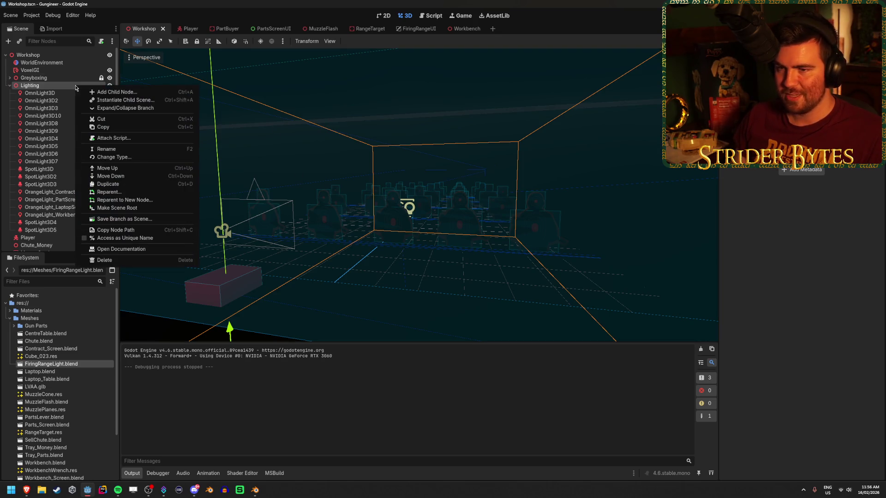
{"action": "left_click", "coordinate": [93, 94]}
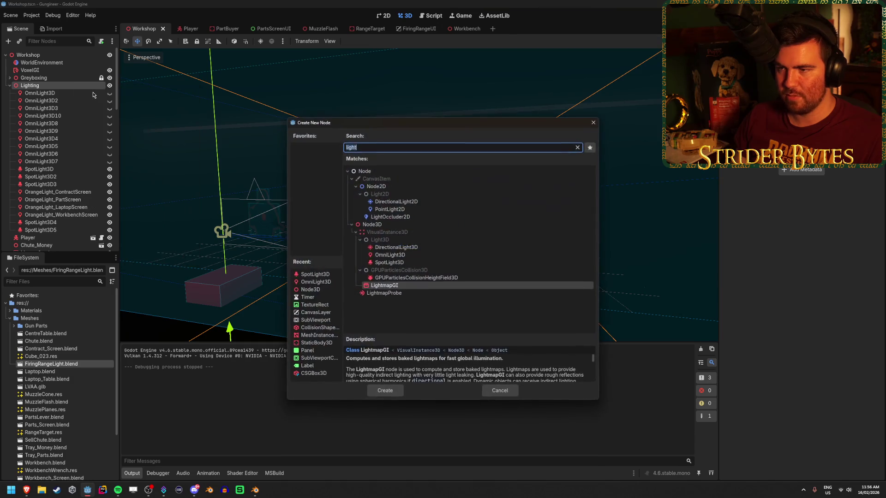
{"action": "key", "text": "Up"}
{"action": "key", "text": "Up"}
{"action": "key", "text": "Up"}
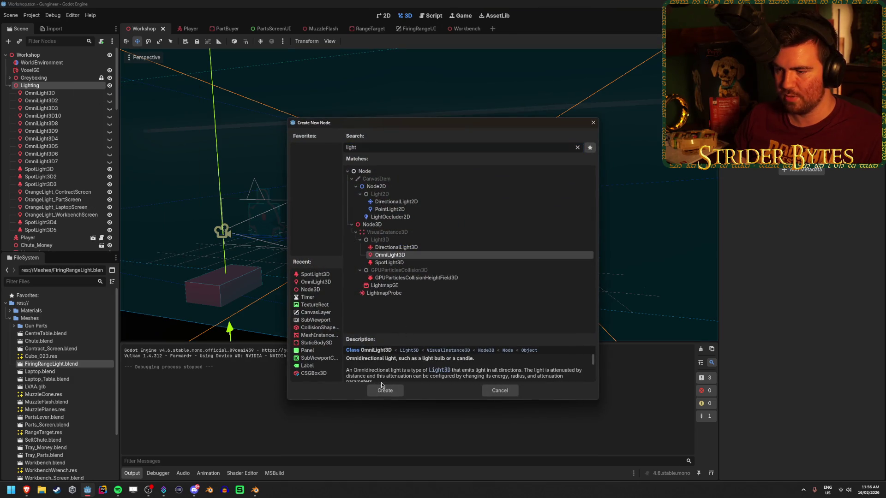
{"action": "left_click", "coordinate": [386, 391]}
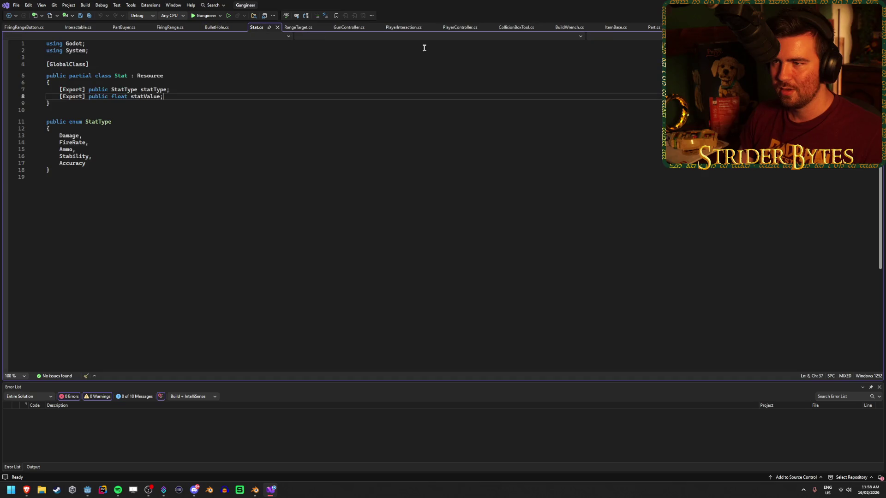
Step: Turn the view toward the targets and run the game to test the new lights
{"action": "key", "text": "alt+Tab"}
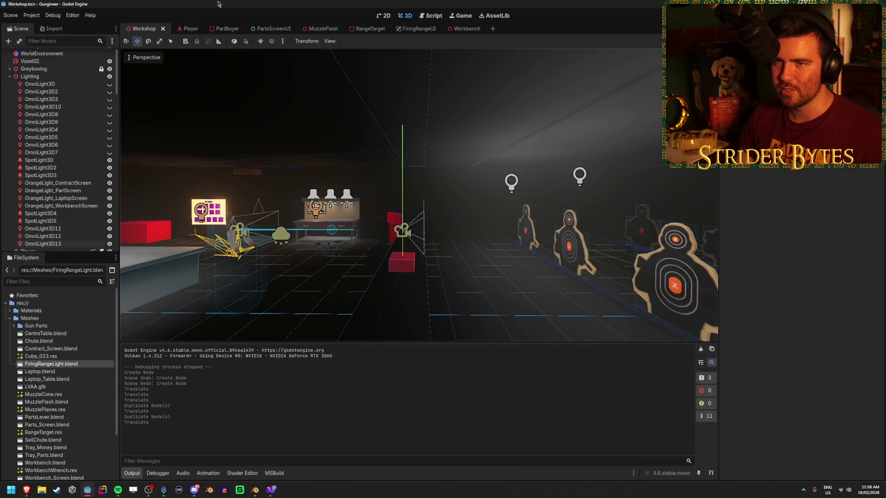
{"action": "mouse_move", "coordinate": [460, 275]}
{"action": "left_mouse_down"}
{"action": "mouse_move", "coordinate": [498, 272]}
{"action": "mouse_move", "coordinate": [477, 273]}
{"action": "left_mouse_up"}
{"action": "key", "text": "F5"}
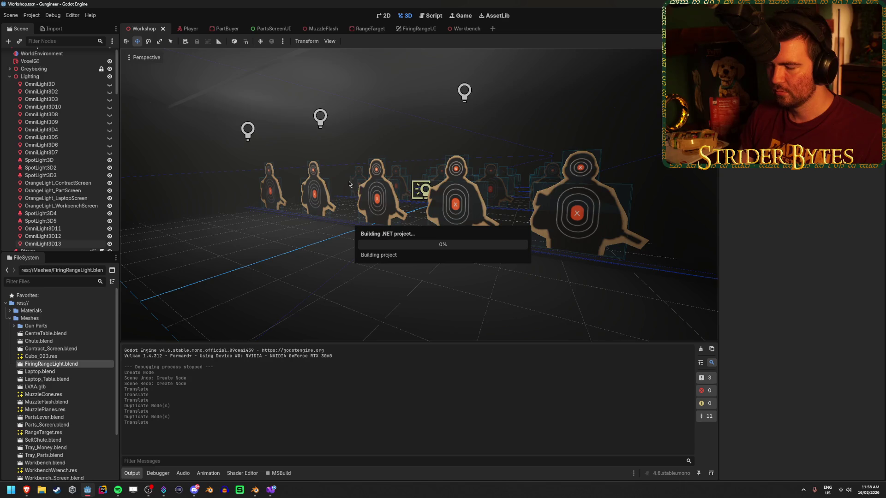
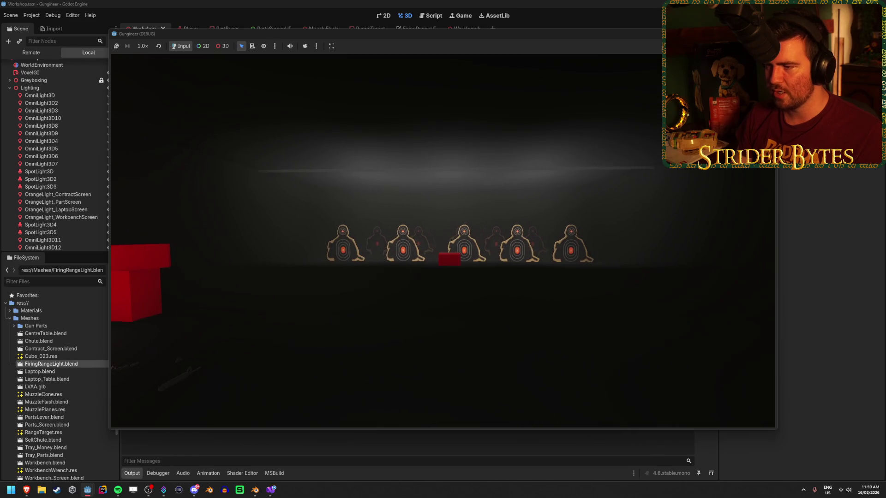
Step: Walk the player up to the targets and back in-game, then stop the test run
{"action": "key", "text": "w"}
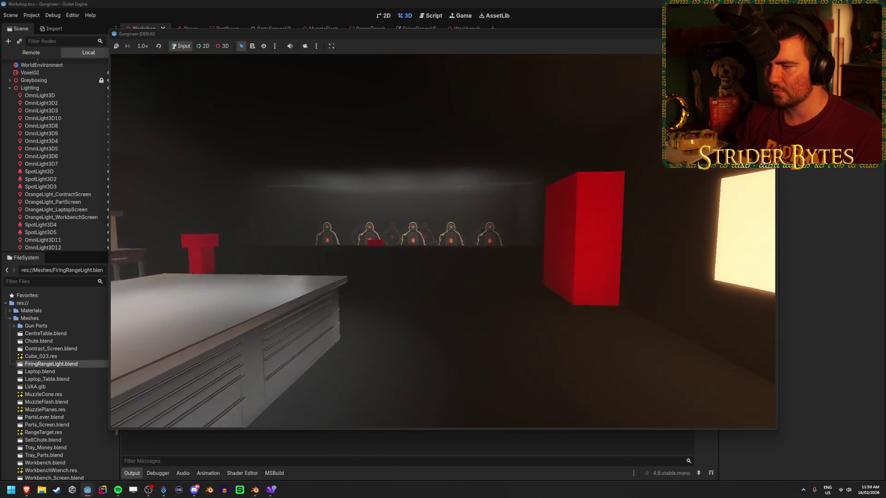
{"action": "key", "text": "w"}
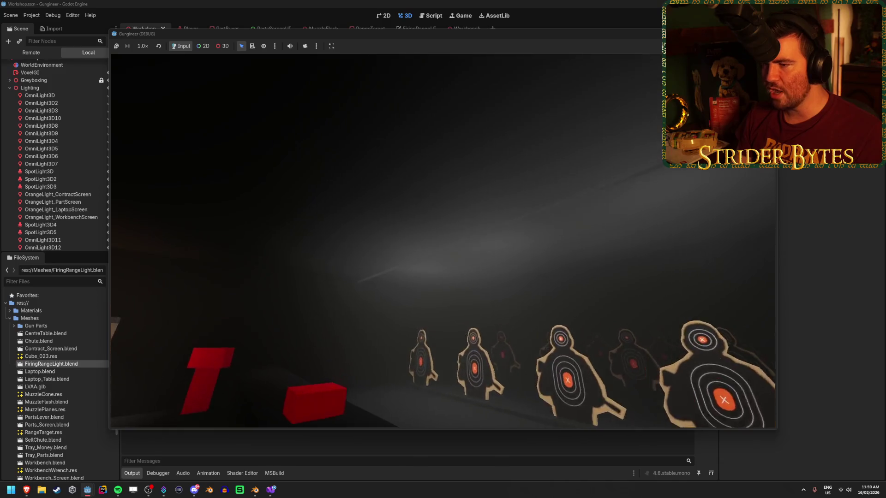
{"action": "key", "text": "w"}
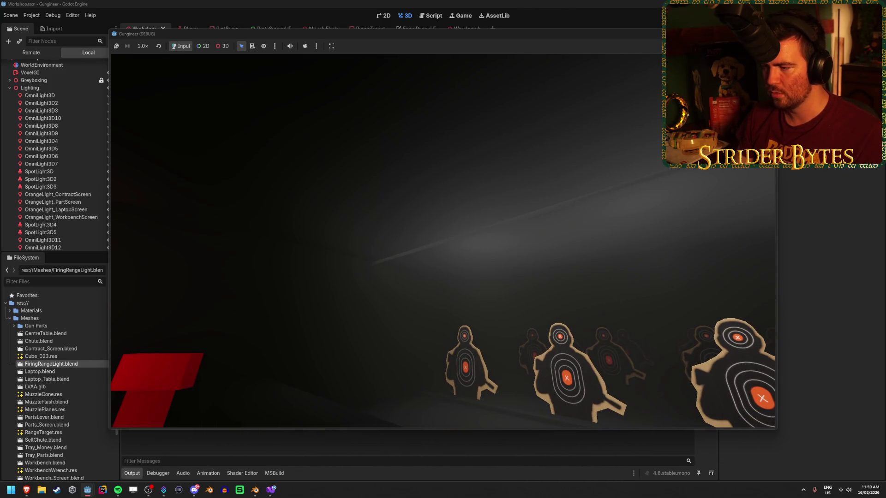
{"action": "key", "text": "s"}
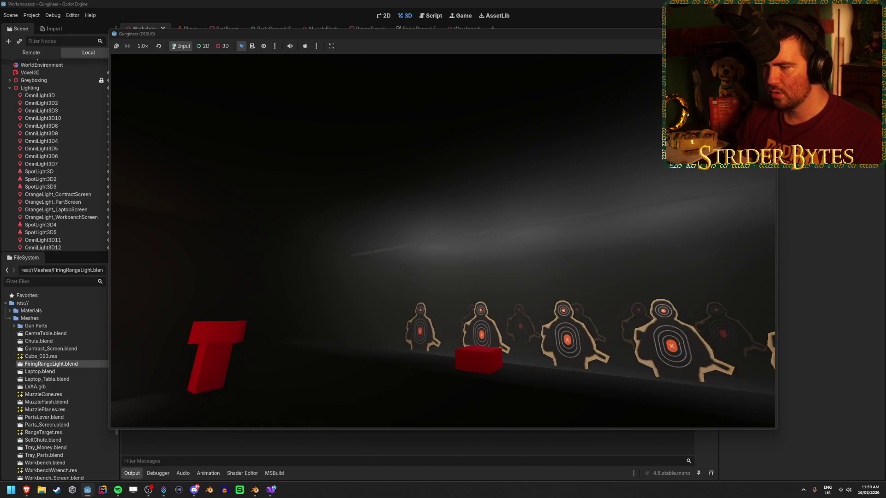
{"action": "key", "text": "F8"}
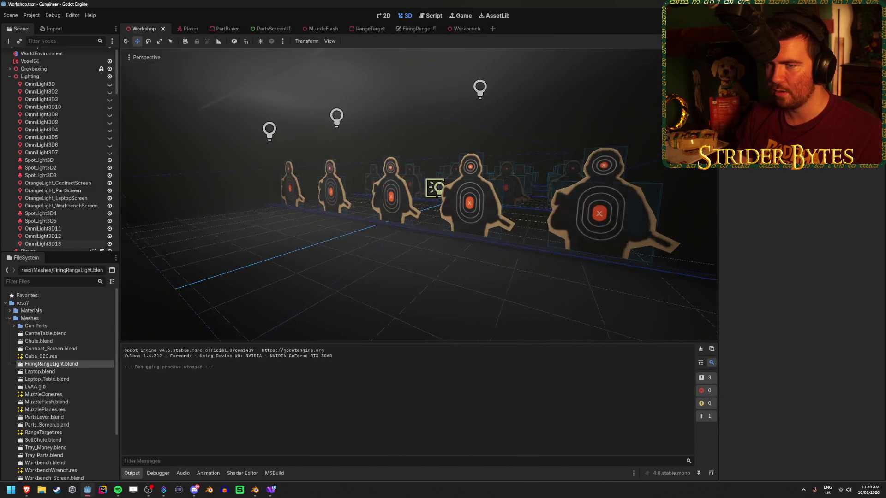
Step: Delete OmniLight3D11–13, save the scene, and start adding a new node under Lighting
{"action": "left_click", "coordinate": [76, 229]}
{"action": "left_click", "coordinate": [76, 245], "text": "shift"}
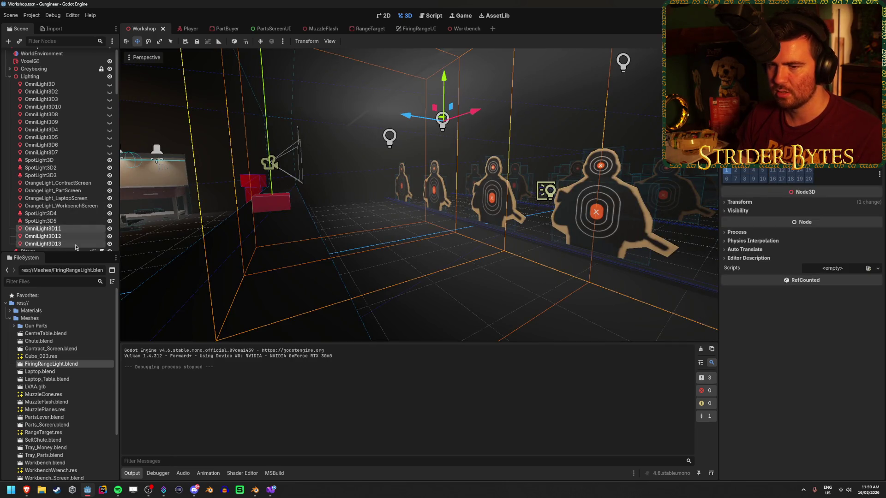
{"action": "key", "text": "Delete"}
{"action": "key", "text": "Return"}
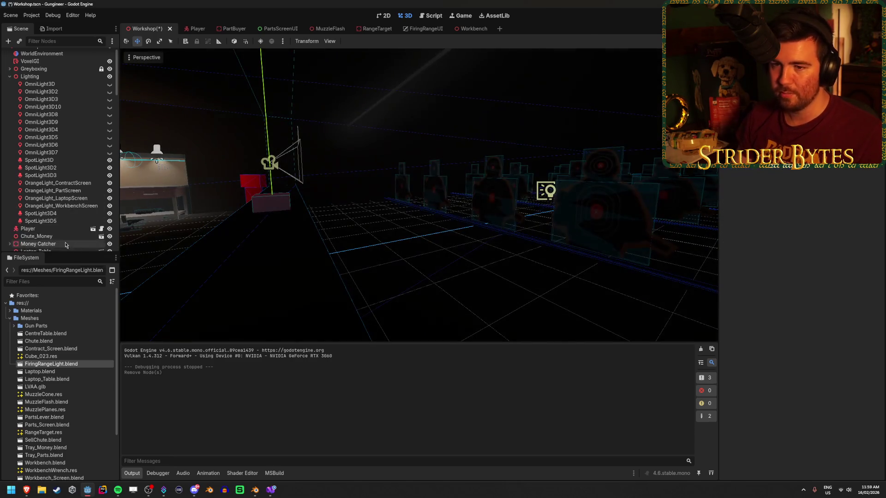
{"action": "key", "text": "ctrl+s"}
{"action": "left_click", "coordinate": [63, 77]}
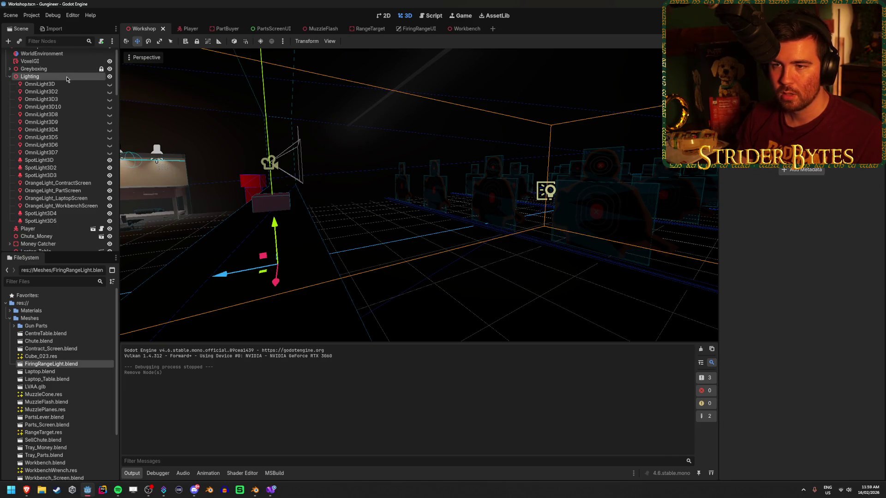
{"action": "left_click", "coordinate": [10, 44]}
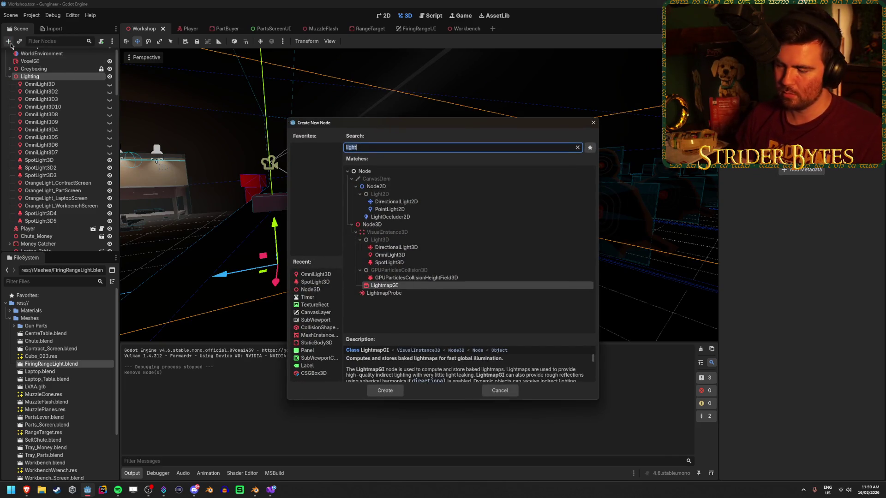
Step: Create a SpotLight3D under Lighting and raise it to a height of 3.95 m
{"action": "left_click", "coordinate": [389, 263]}
{"action": "left_click", "coordinate": [384, 391]}
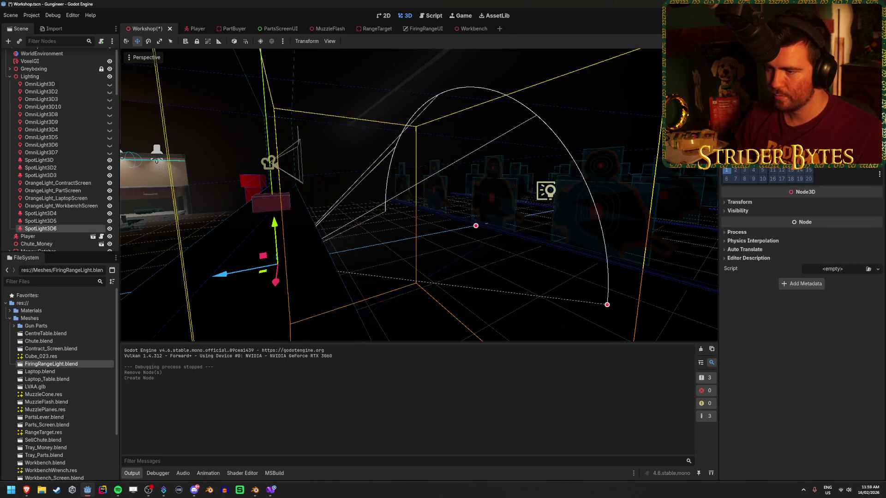
{"action": "mouse_move", "coordinate": [298, 227]}
{"action": "left_mouse_down"}
{"action": "mouse_move", "coordinate": [457, 223]}
{"action": "mouse_move", "coordinate": [439, 70]}
{"action": "left_mouse_up"}
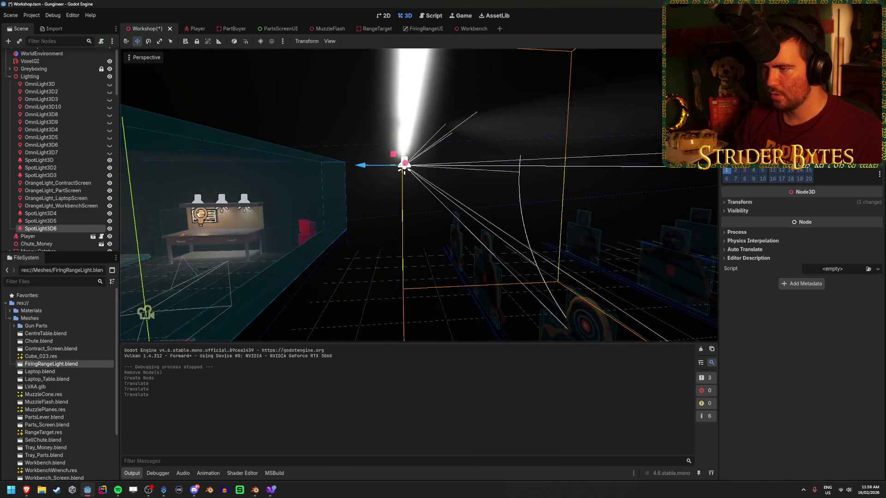
{"action": "left_click_drag", "start_coordinate": [353, 162], "coordinate": [354, 101]}
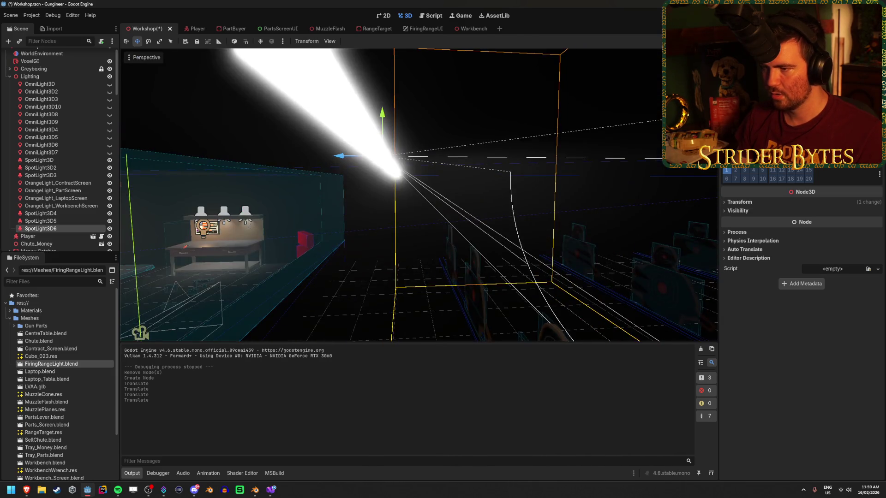
{"action": "left_click", "coordinate": [739, 202]}
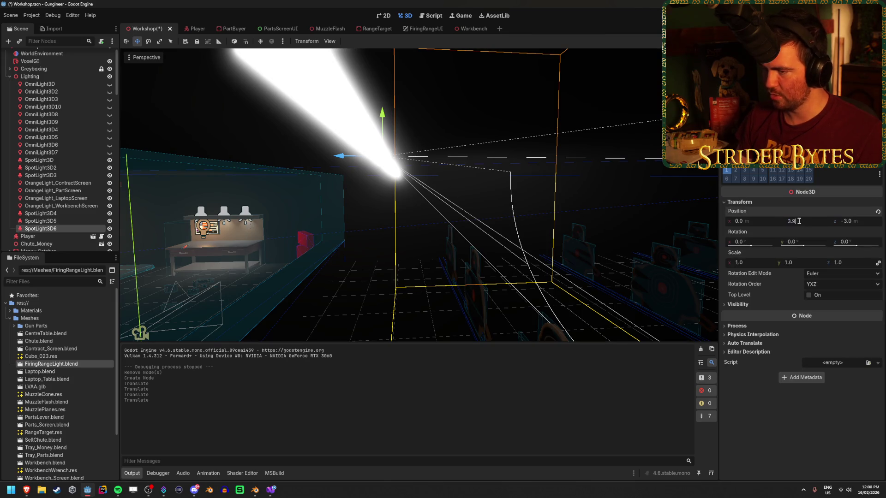
{"action": "type", "text": "5"}
{"action": "key", "text": "Return"}
Step: Tilt the new spotlight −45° on X toward the targets and save
{"action": "key", "text": "e"}
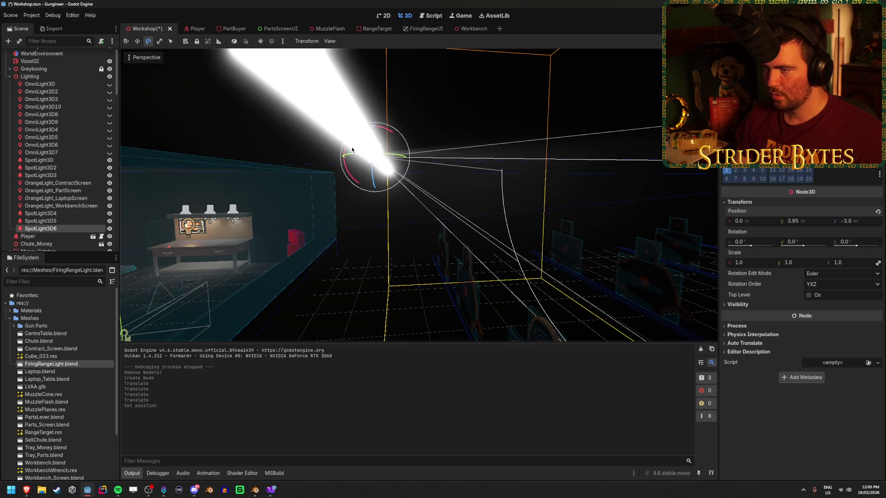
{"action": "left_click_drag", "start_coordinate": [342, 150], "coordinate": [361, 131]}
{"action": "key", "text": "ctrl+s"}
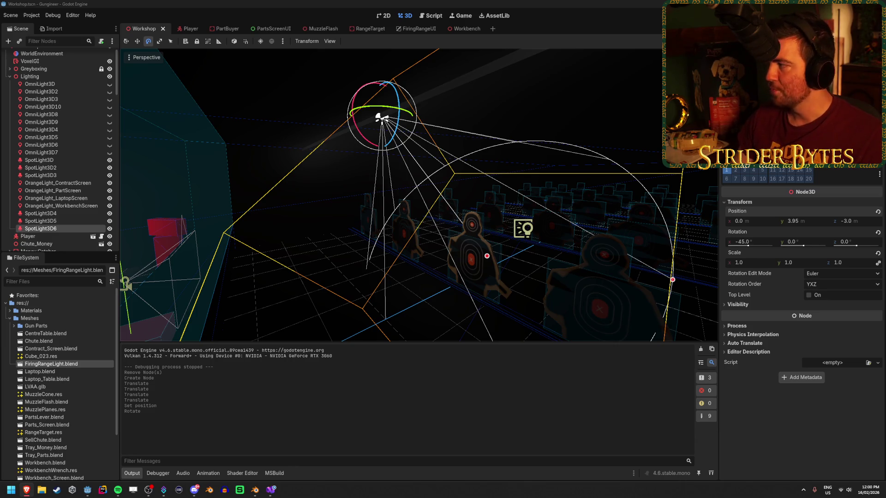
Step: Reselect SpotLight3D6 and frame its cone in the viewport
{"action": "mouse_move", "coordinate": [538, 161]}
{"action": "left_mouse_down"}
{"action": "mouse_move", "coordinate": [297, 270]}
{"action": "mouse_move", "coordinate": [359, 265]}
{"action": "mouse_move", "coordinate": [397, 279]}
{"action": "left_mouse_up"}
{"action": "key", "text": "ctrl+s"}
{"action": "left_click", "coordinate": [65, 221]}
{"action": "left_click", "coordinate": [68, 229]}
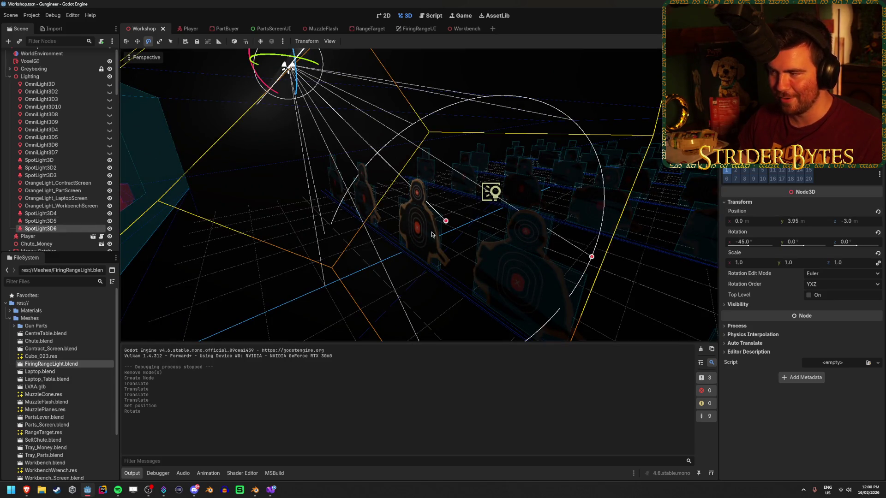
{"action": "mouse_move", "coordinate": [637, 201]}
{"action": "left_mouse_down"}
{"action": "mouse_move", "coordinate": [609, 204]}
{"action": "mouse_move", "coordinate": [639, 187]}
{"action": "left_mouse_up"}
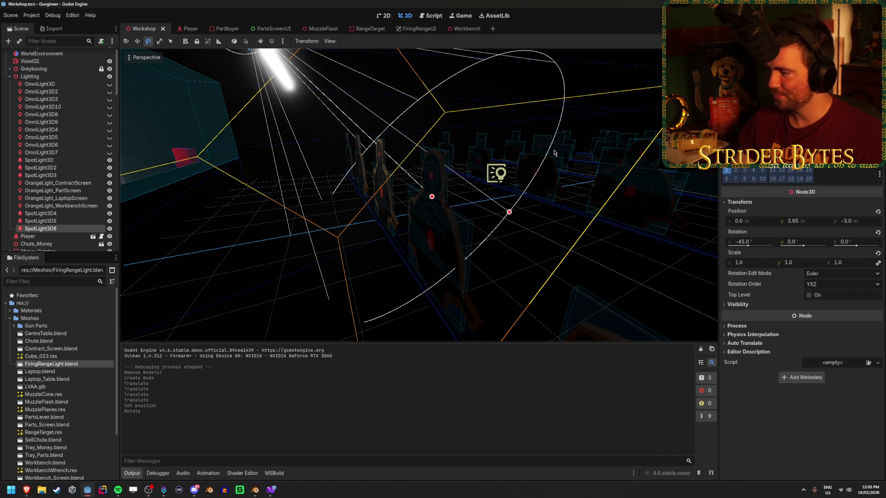
{"action": "mouse_move", "coordinate": [520, 209]}
{"action": "left_mouse_down"}
{"action": "mouse_move", "coordinate": [530, 205]}
{"action": "mouse_move", "coordinate": [503, 217]}
{"action": "mouse_move", "coordinate": [544, 251]}
{"action": "mouse_move", "coordinate": [582, 323]}
{"action": "left_mouse_up"}
{"action": "scroll", "coordinate": [802, 277], "scroll_direction": "up", "scroll_amount": 2}
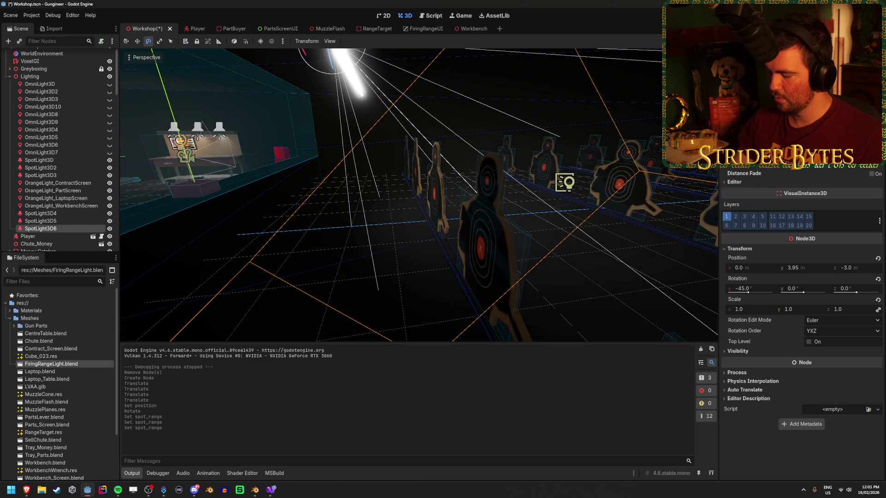
Step: Extend the spotlight's range until its cone reaches the targets, then save
{"action": "left_click_drag", "start_coordinate": [419, 193], "coordinate": [637, 189]}
{"action": "mouse_move", "coordinate": [353, 277]}
{"action": "left_mouse_down"}
{"action": "mouse_move", "coordinate": [376, 261]}
{"action": "mouse_move", "coordinate": [352, 229]}
{"action": "mouse_move", "coordinate": [346, 248]}
{"action": "mouse_move", "coordinate": [513, 185]}
{"action": "left_mouse_up"}
{"action": "left_click_drag", "start_coordinate": [310, 289], "coordinate": [360, 332]}
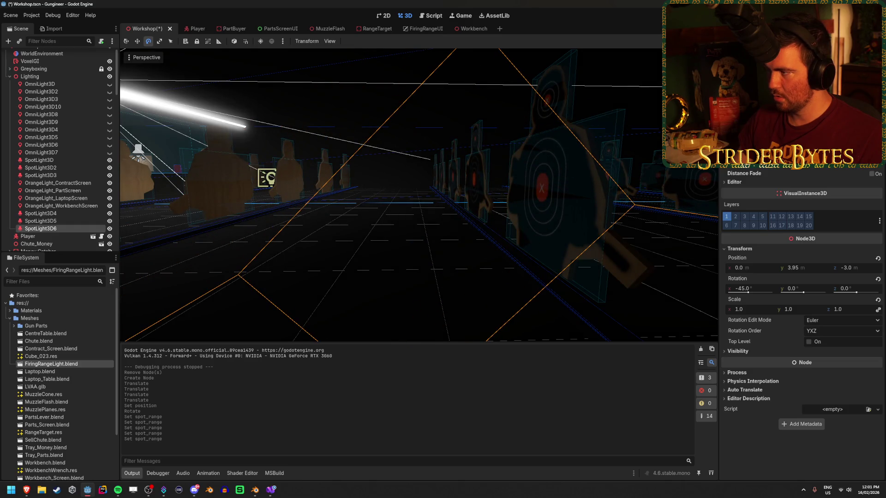
{"action": "mouse_move", "coordinate": [360, 332]}
{"action": "left_mouse_down"}
{"action": "mouse_move", "coordinate": [336, 250]}
{"action": "mouse_move", "coordinate": [499, 199]}
{"action": "left_mouse_up"}
{"action": "key", "text": "ctrl+s"}
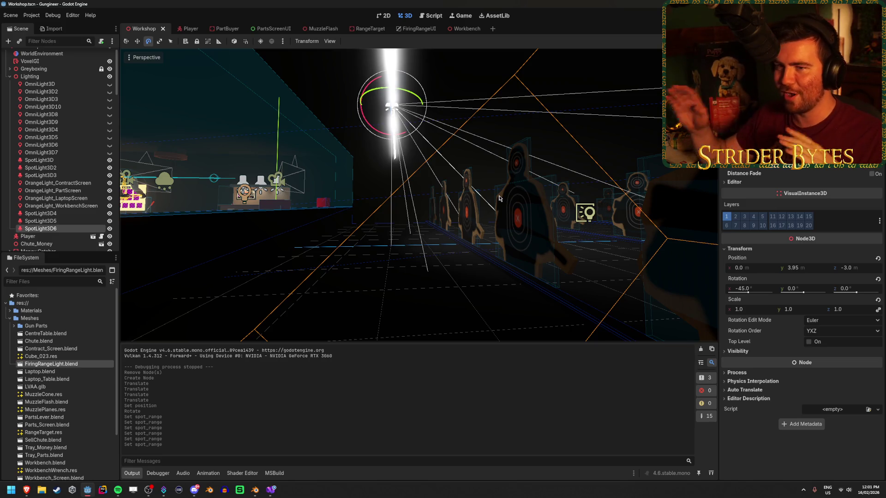
Step: Adjust the spotlight's attenuation falloff
{"action": "left_click_drag", "start_coordinate": [499, 198], "coordinate": [470, 192]}
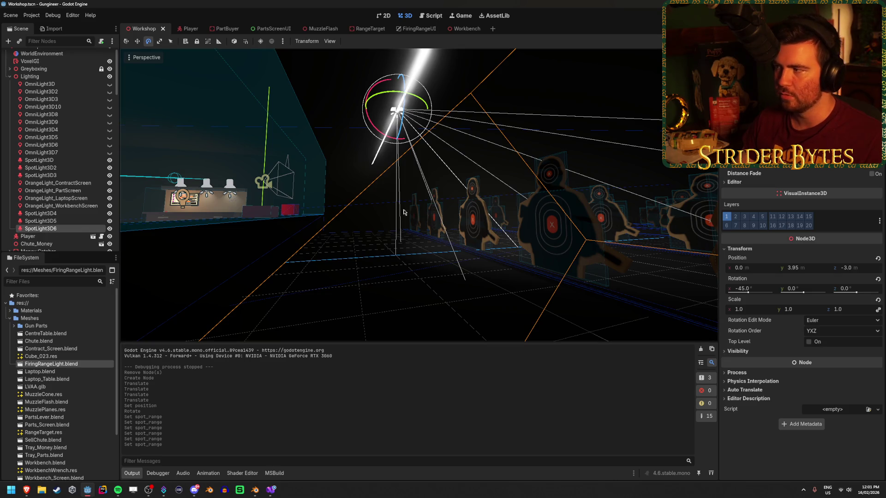
{"action": "mouse_move", "coordinate": [263, 227]}
{"action": "left_mouse_down"}
{"action": "mouse_move", "coordinate": [256, 224]}
{"action": "mouse_move", "coordinate": [627, 195]}
{"action": "left_mouse_up"}
{"action": "mouse_move", "coordinate": [812, 115]}
{"action": "left_mouse_down"}
{"action": "mouse_move", "coordinate": [839, 115]}
{"action": "mouse_move", "coordinate": [811, 115]}
{"action": "left_mouse_up"}
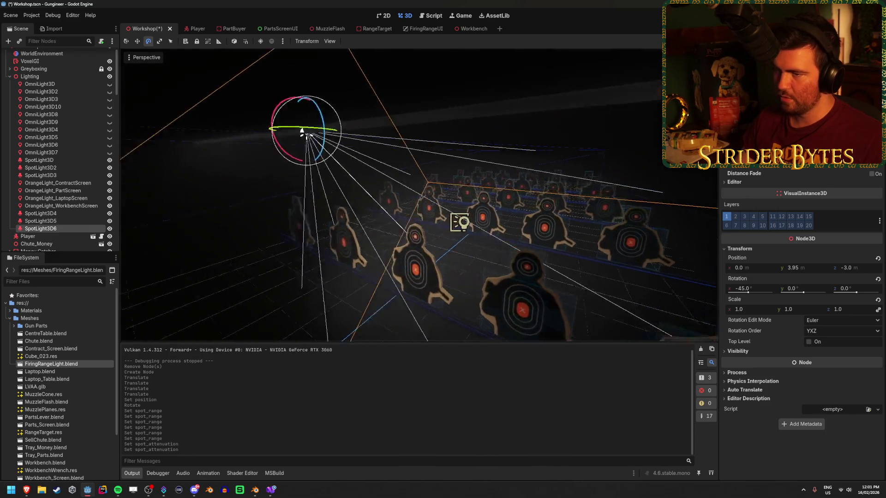
Step: Duplicate the spotlight into a copy moved 5.5 units left and a second copy, then save
{"action": "key", "text": "w"}
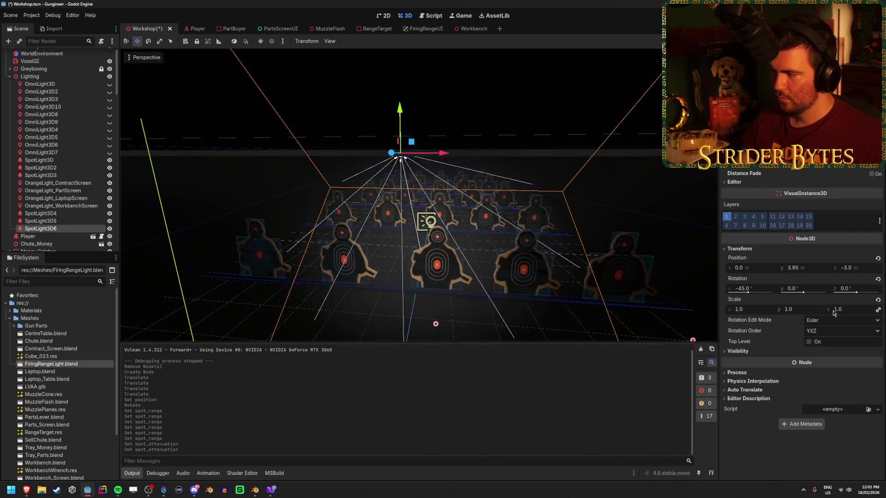
{"action": "key", "text": "ctrl+d"}
{"action": "mouse_move", "coordinate": [445, 158]}
{"action": "left_mouse_down"}
{"action": "mouse_move", "coordinate": [143, 171]}
{"action": "mouse_move", "coordinate": [671, 199]}
{"action": "left_mouse_up"}
{"action": "key", "text": "ctrl+d"}
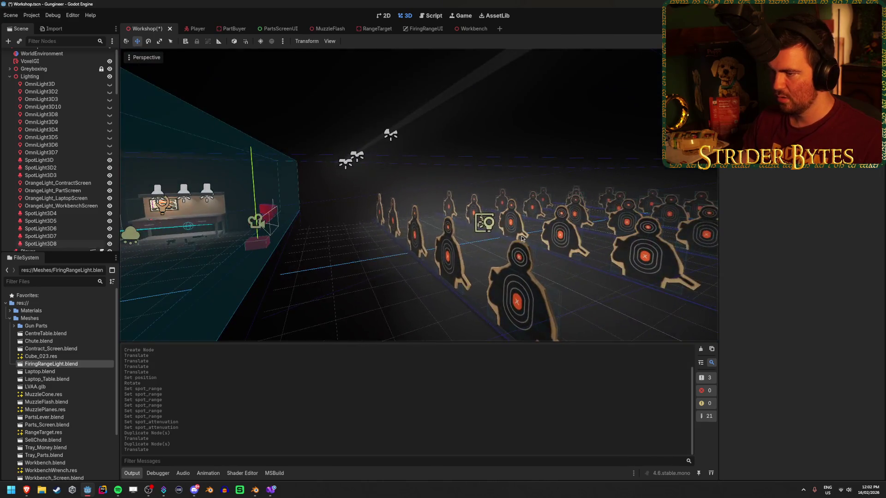
{"action": "key", "text": "ctrl+s"}
{"action": "left_click_drag", "start_coordinate": [536, 234], "coordinate": [536, 234]}
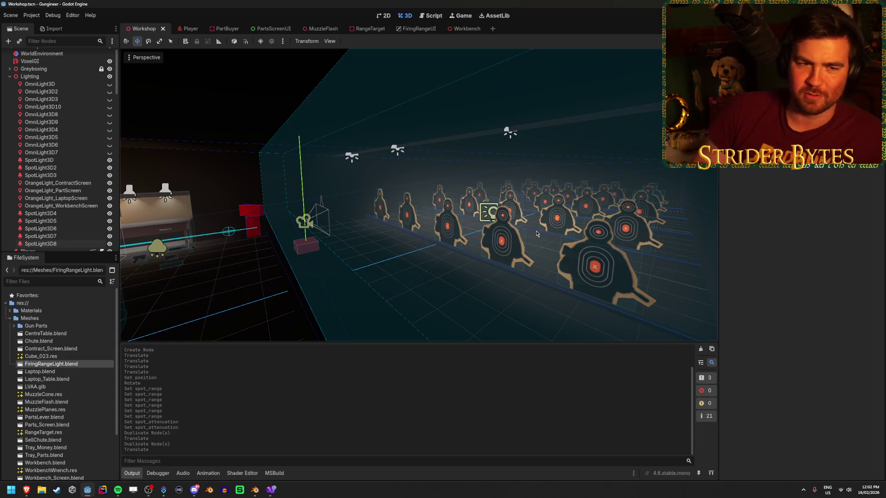
Step: Select SpotLight3D6–3D8 and show their shared transform in the Inspector
{"action": "left_click", "coordinate": [55, 228]}
{"action": "left_click", "coordinate": [70, 245], "text": "shift"}
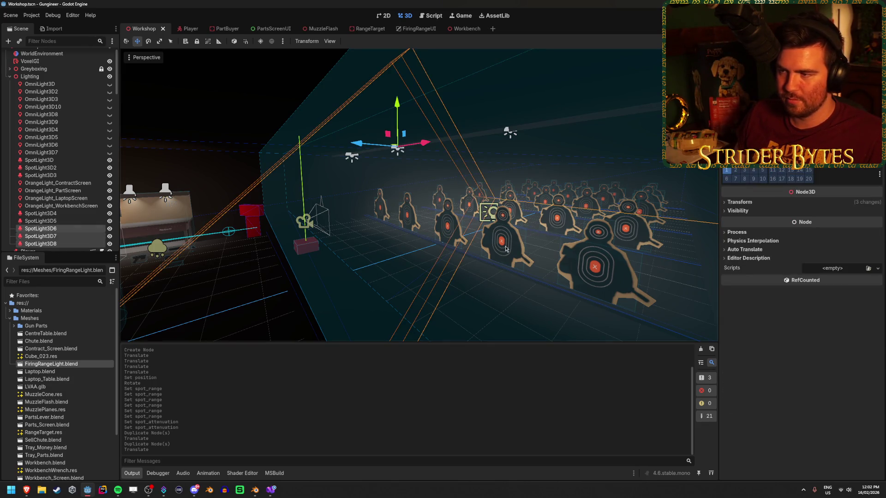
{"action": "key", "text": "w"}
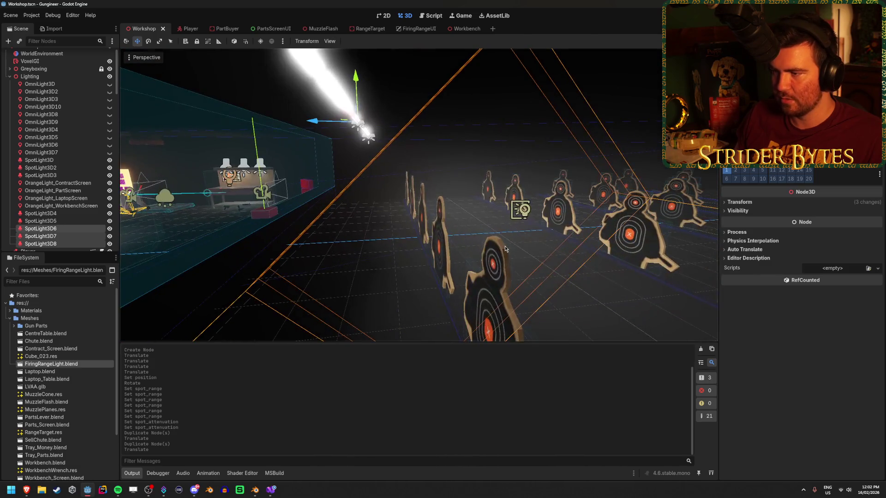
{"action": "key", "text": "w"}
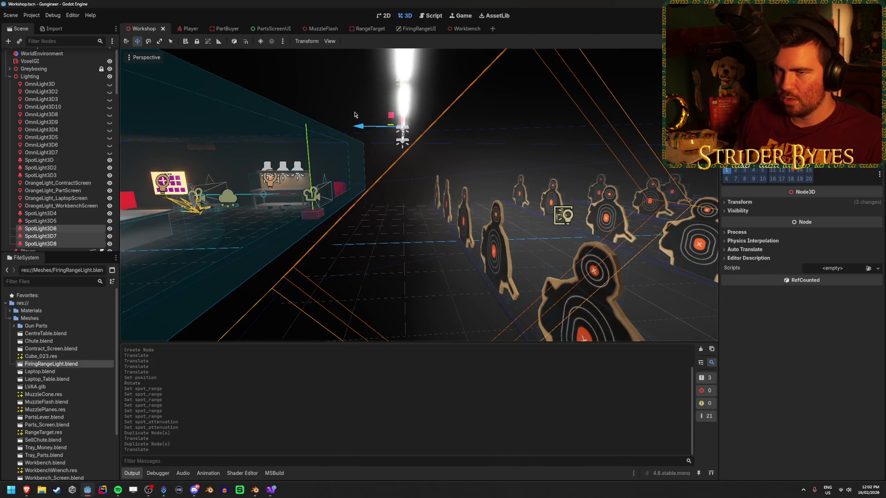
{"action": "left_click", "coordinate": [745, 203]}
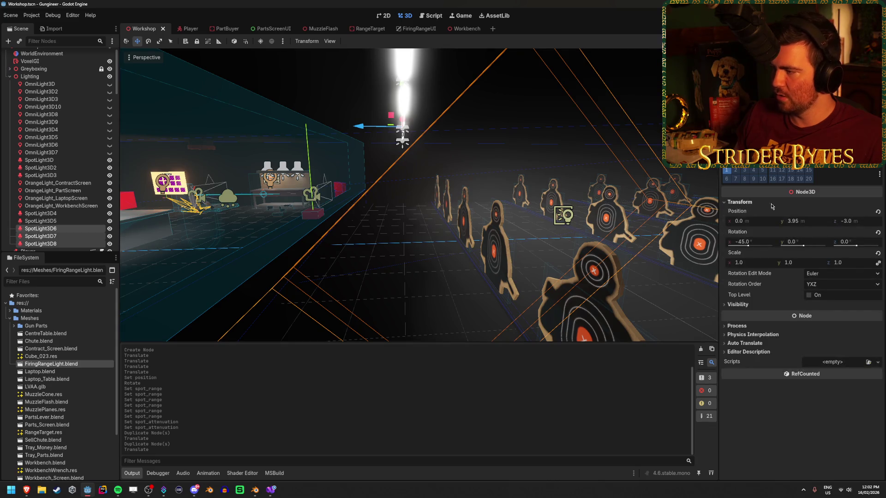
{"action": "left_click_drag", "start_coordinate": [507, 221], "coordinate": [389, 230]}
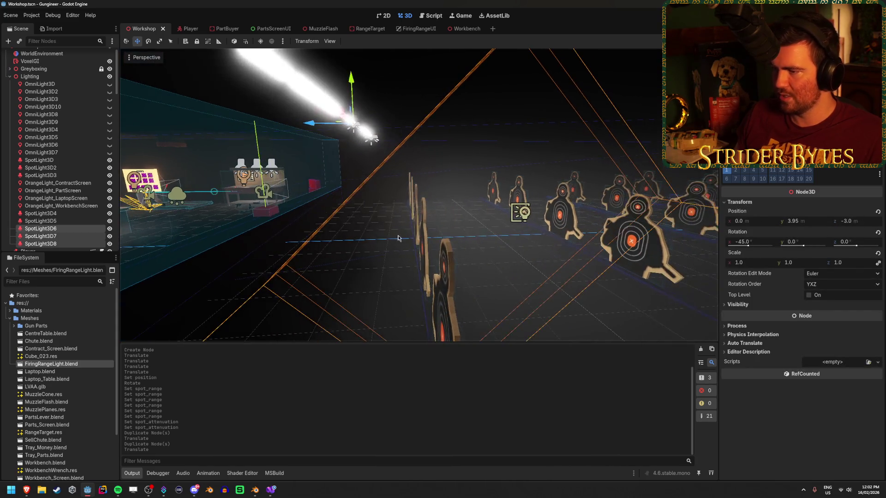
Step: Set the three spotlights' Z position to −2.5 and save the Workshop scene
{"action": "left_click", "coordinate": [855, 223]}
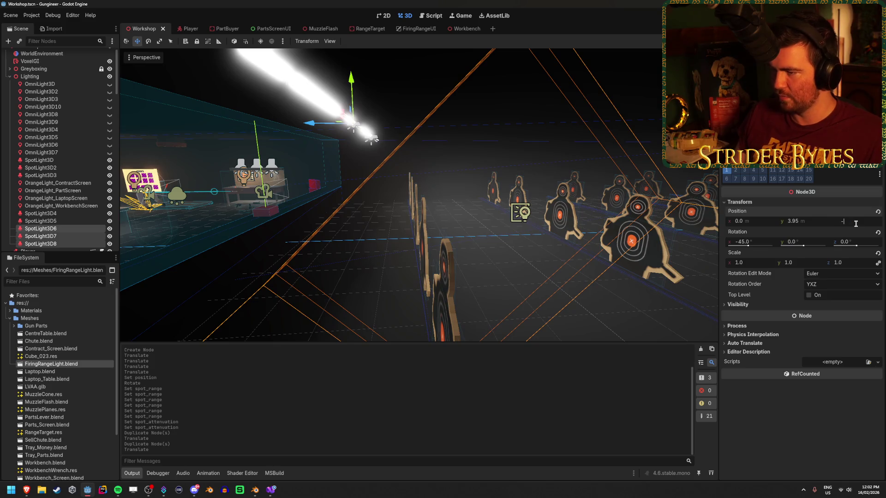
{"action": "type", "text": "2.5"}
{"action": "key", "text": "Return"}
{"action": "scroll", "coordinate": [461, 207], "scroll_direction": "up", "scroll_amount": 2}
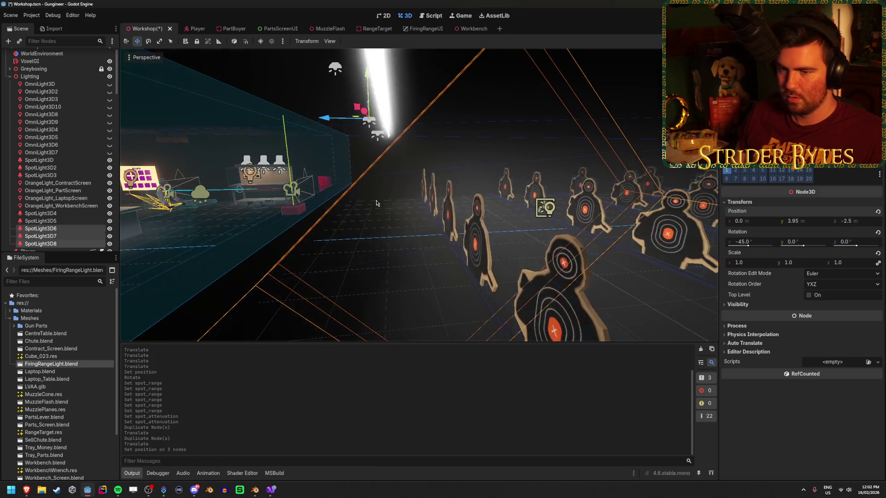
{"action": "scroll", "coordinate": [98, 178], "scroll_direction": "down", "scroll_amount": 2}
{"action": "scroll", "coordinate": [98, 177], "scroll_direction": "down", "scroll_amount": 3}
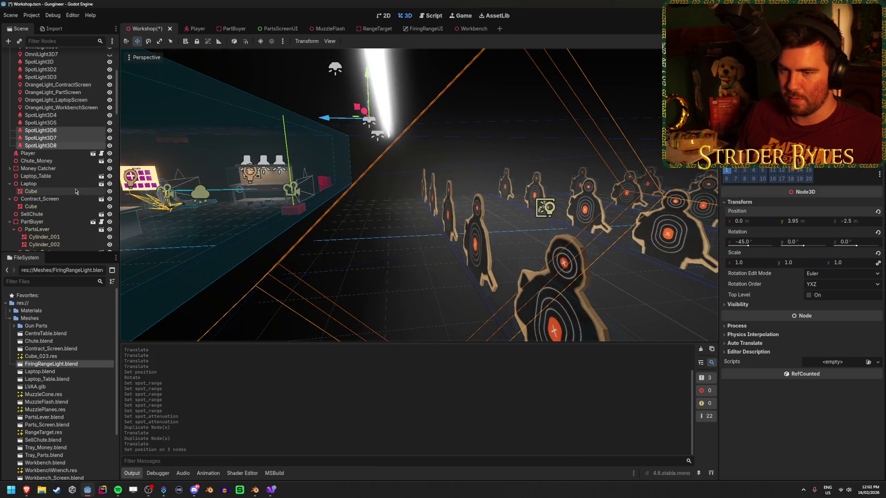
{"action": "left_click", "coordinate": [379, 94]}
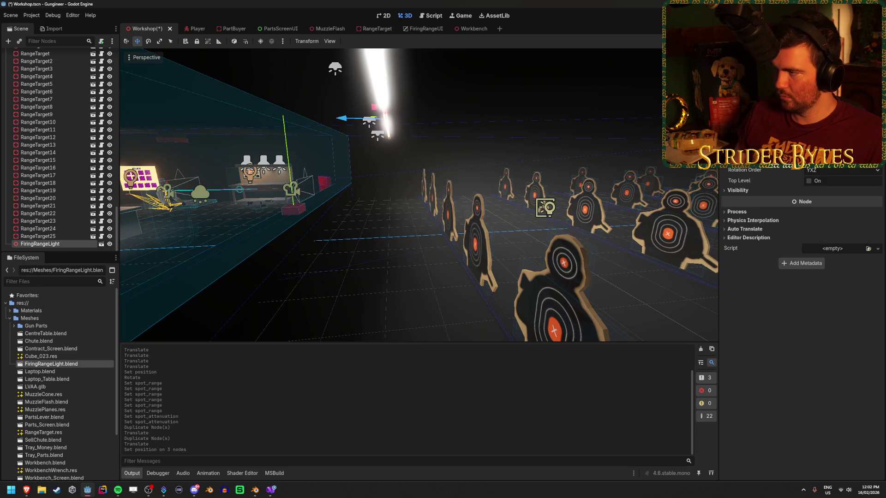
{"action": "key", "text": "ctrl+s"}
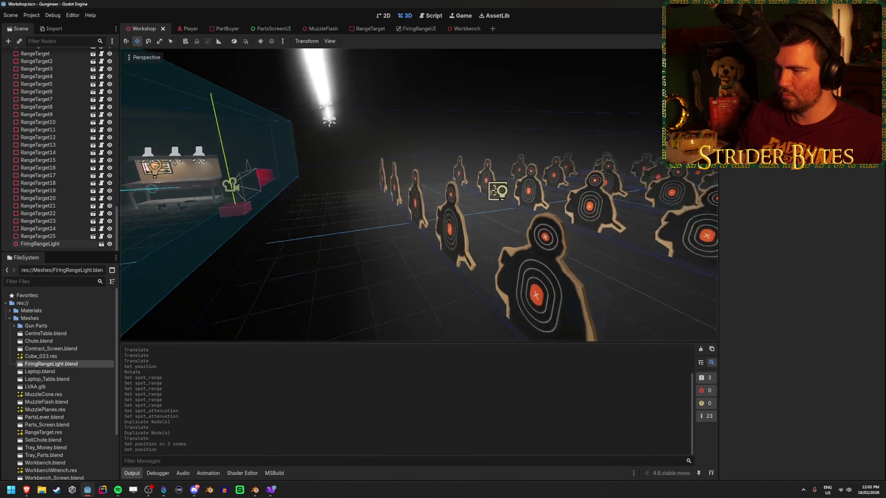
Step: Reselect SpotLight3D6–3D8 and switch to the Rotate tool
{"action": "key", "text": "s"}
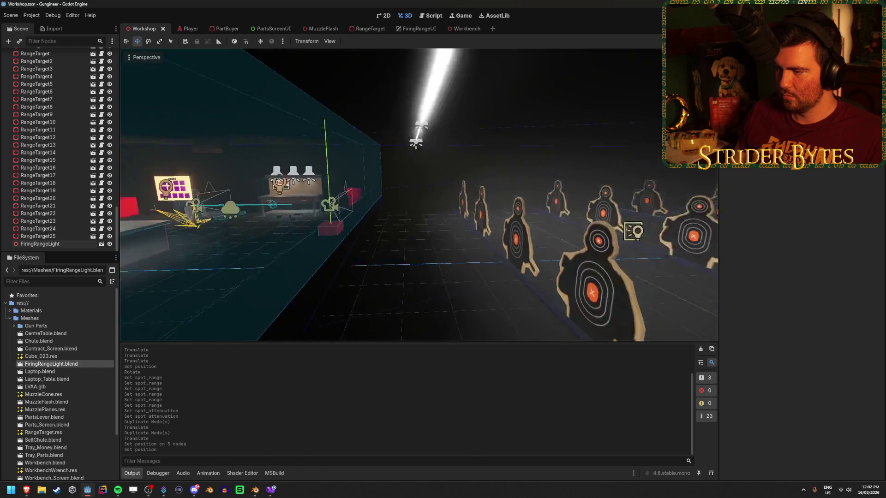
{"action": "key", "text": "s"}
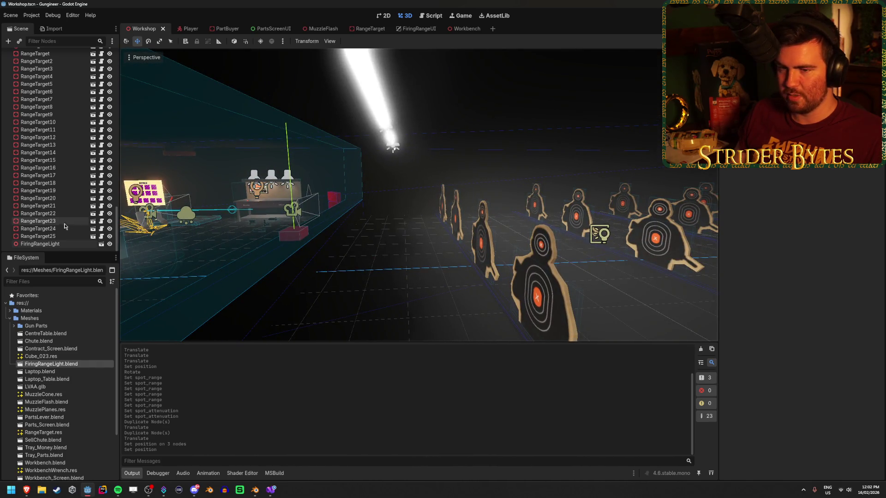
{"action": "scroll", "coordinate": [63, 232], "scroll_direction": "up", "scroll_amount": 10}
{"action": "scroll", "coordinate": [63, 232], "scroll_direction": "down", "scroll_amount": 3}
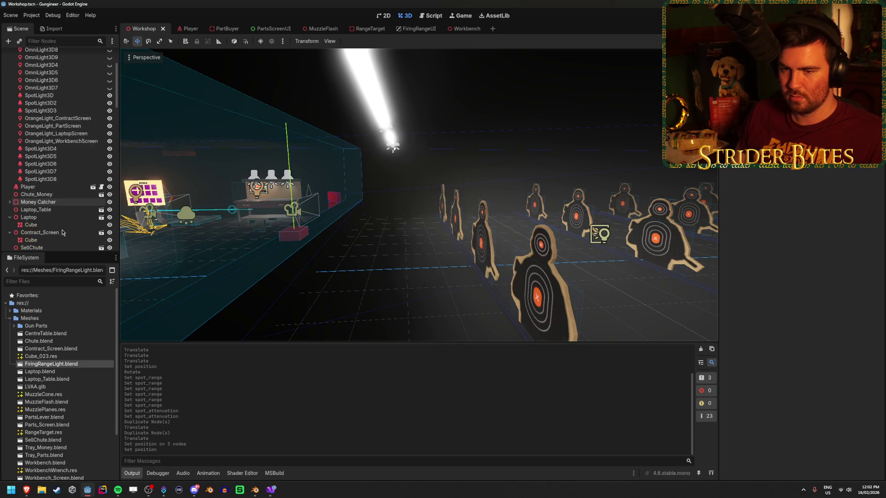
{"action": "left_click", "coordinate": [64, 203]}
{"action": "left_click", "coordinate": [63, 188], "text": "shift"}
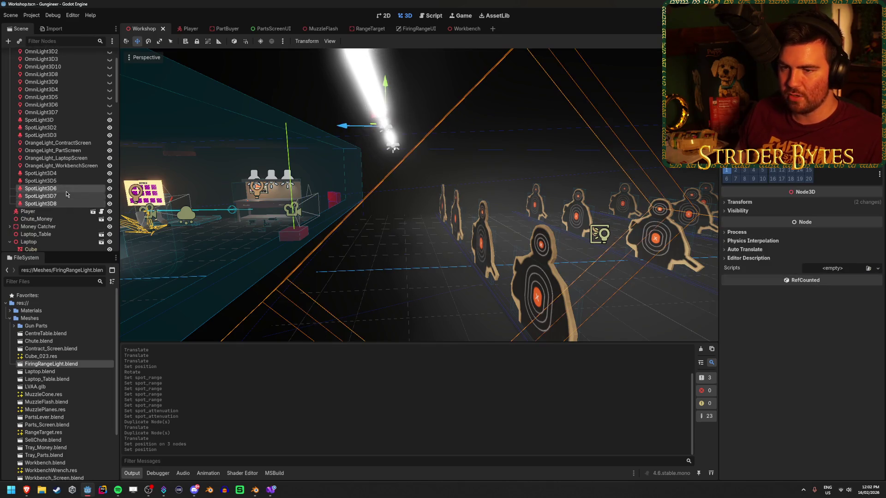
{"action": "key", "text": "e"}
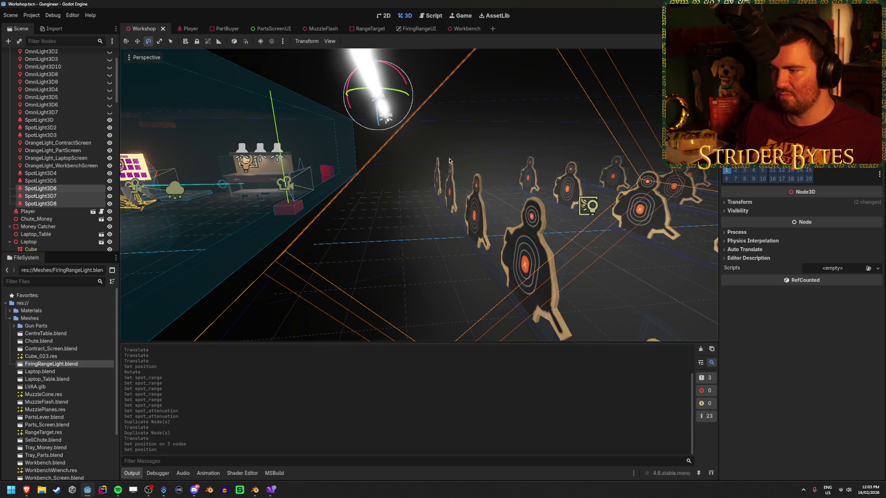
{"action": "mouse_move", "coordinate": [452, 164]}
{"action": "left_mouse_down"}
{"action": "mouse_move", "coordinate": [391, 99]}
{"action": "mouse_move", "coordinate": [426, 174]}
{"action": "mouse_move", "coordinate": [712, 312]}
{"action": "mouse_move", "coordinate": [422, 113]}
{"action": "mouse_move", "coordinate": [430, 117]}
{"action": "mouse_move", "coordinate": [423, 158]}
{"action": "left_mouse_up"}
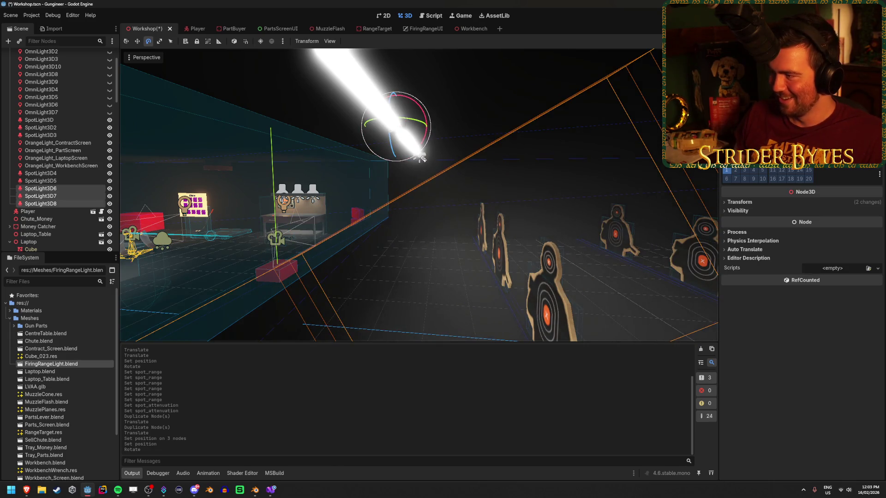
Step: Tilt the three spotlights to −60° on X, save, and launch the game
{"action": "left_click", "coordinate": [740, 202]}
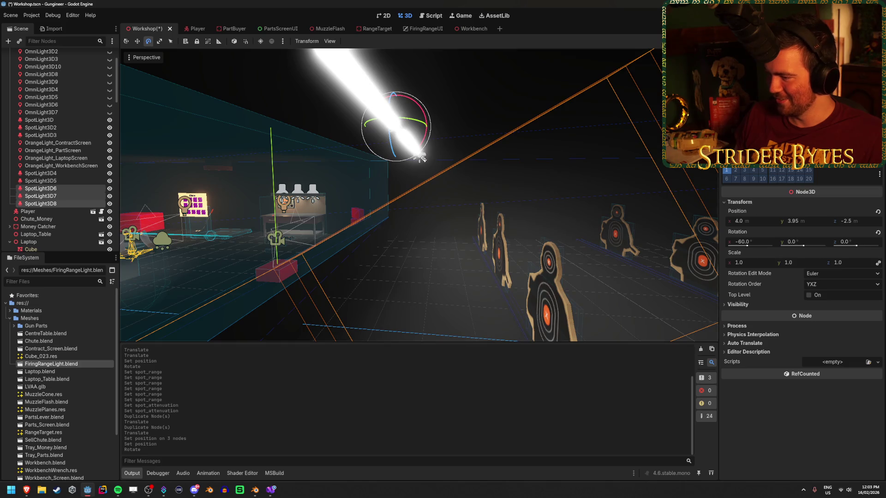
{"action": "key", "text": "ctrl+s"}
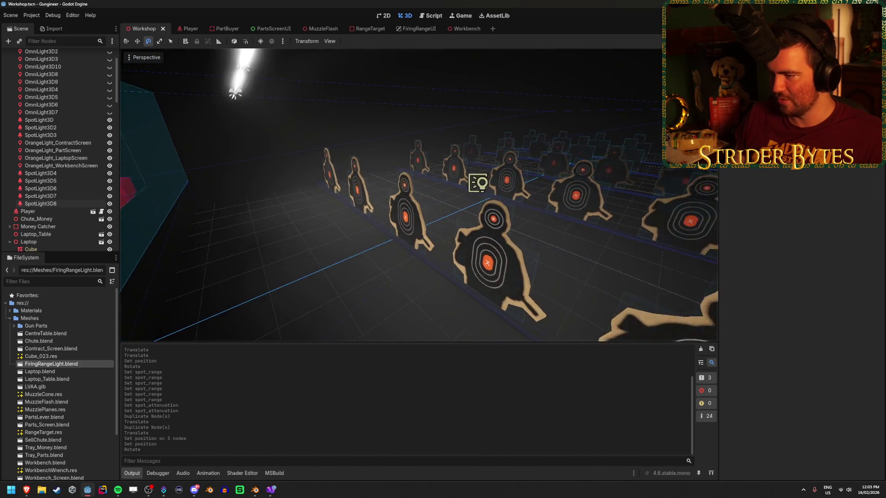
{"action": "key", "text": "a"}
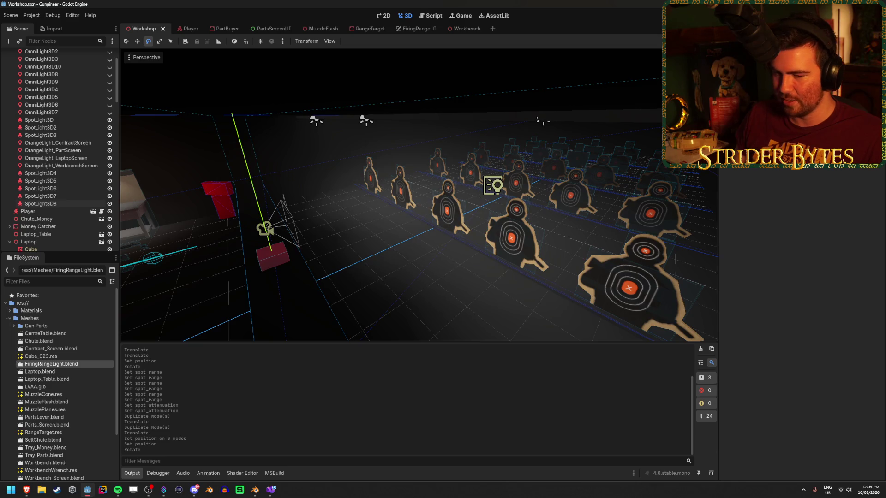
{"action": "key", "text": "w"}
{"action": "key", "text": "s"}
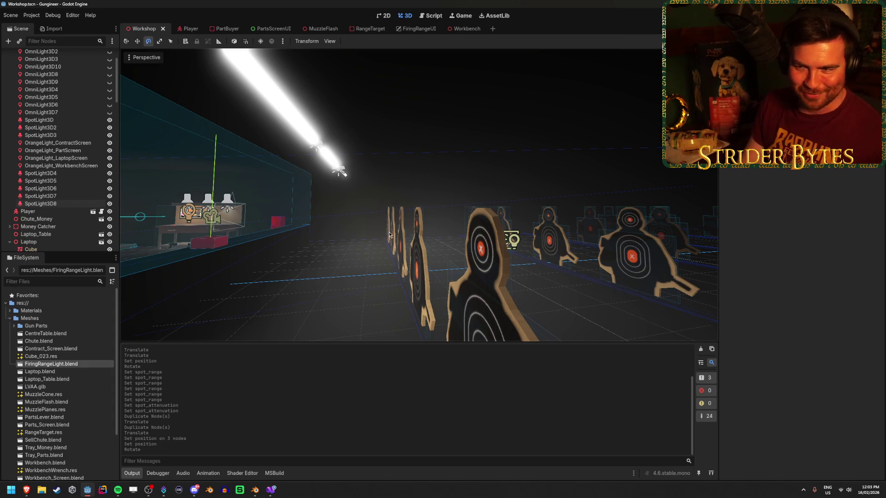
{"action": "left_click_drag", "start_coordinate": [389, 234], "coordinate": [379, 207]}
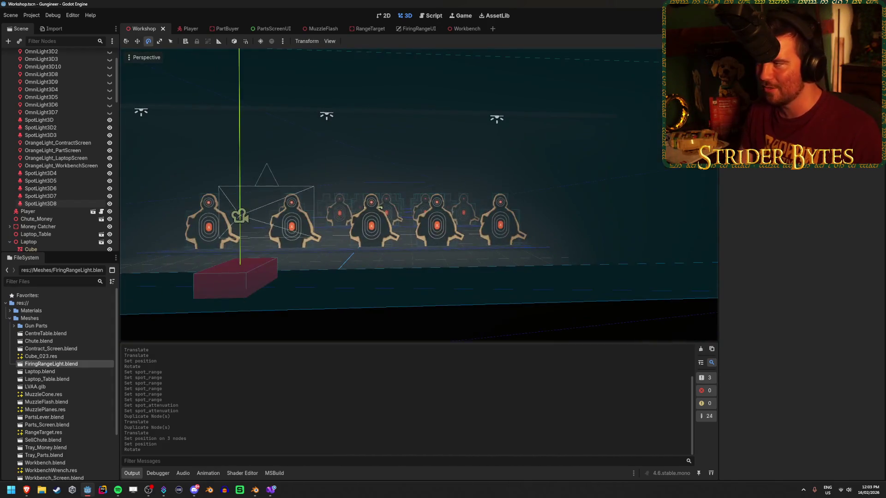
{"action": "key", "text": "F5"}
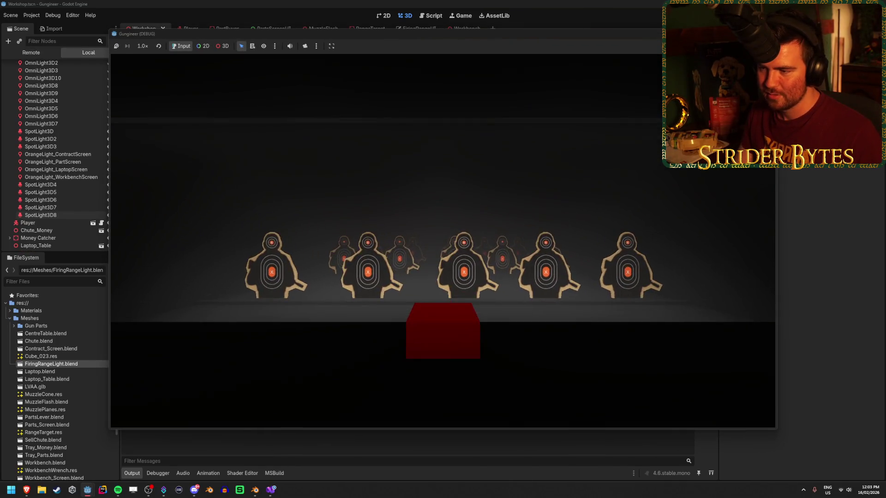
Step: Strafe and walk around the lit target rows in-game, then stop the run
{"action": "key", "text": "d"}
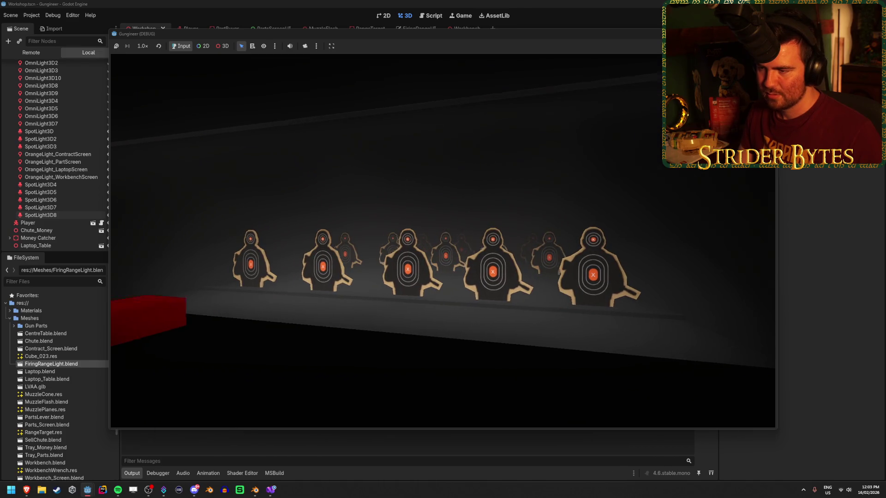
{"action": "key", "text": "a"}
{"action": "key", "text": "w"}
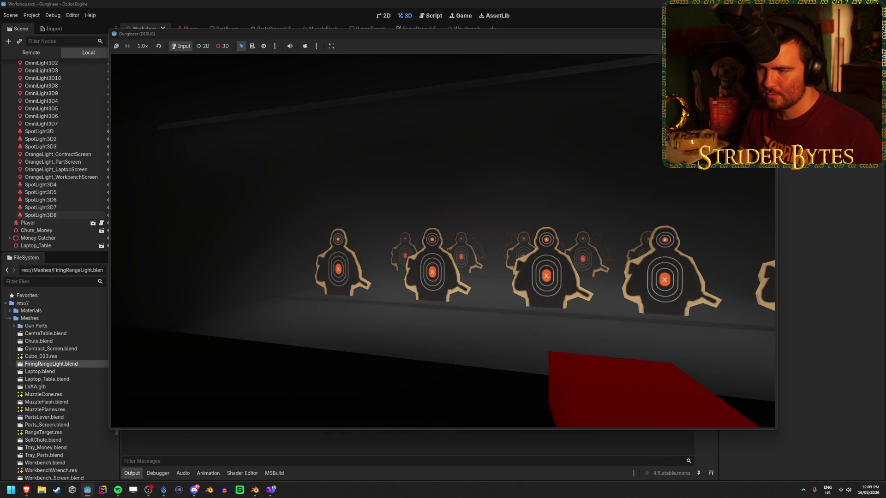
{"action": "key", "text": "d"}
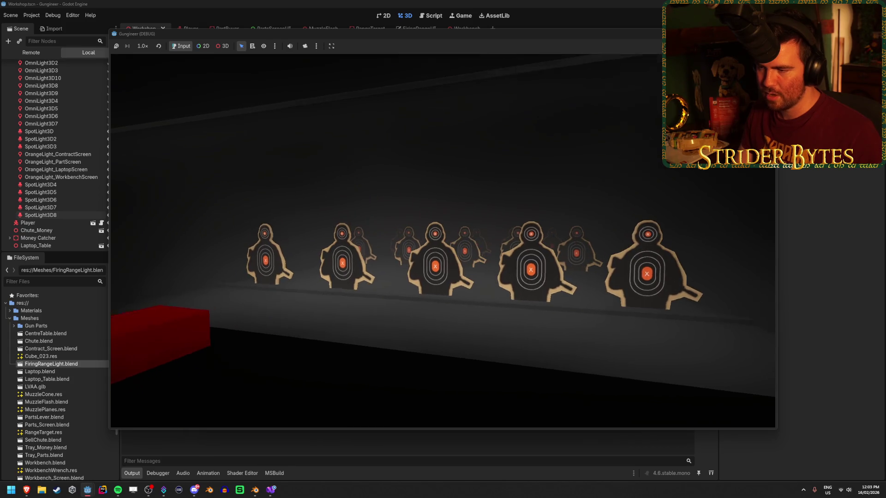
{"action": "key", "text": "d"}
{"action": "key", "text": "a"}
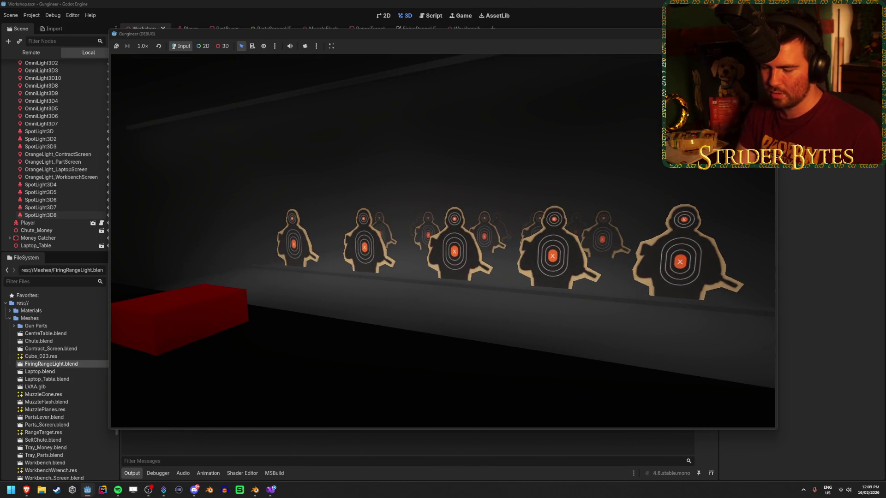
{"action": "key", "text": "Escape"}
{"action": "left_click_drag", "start_coordinate": [347, 210], "coordinate": [492, 203]}
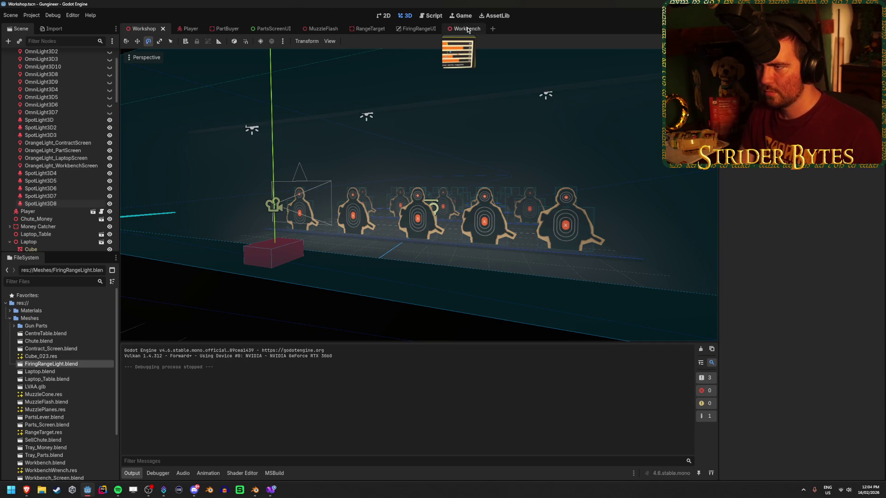
Step: Select SpotLight3D6–3D8 and switch back to the Move tool
{"action": "mouse_move", "coordinate": [323, 138]}
{"action": "left_mouse_down"}
{"action": "mouse_move", "coordinate": [121, 148]}
{"action": "mouse_move", "coordinate": [303, 176]}
{"action": "left_mouse_up"}
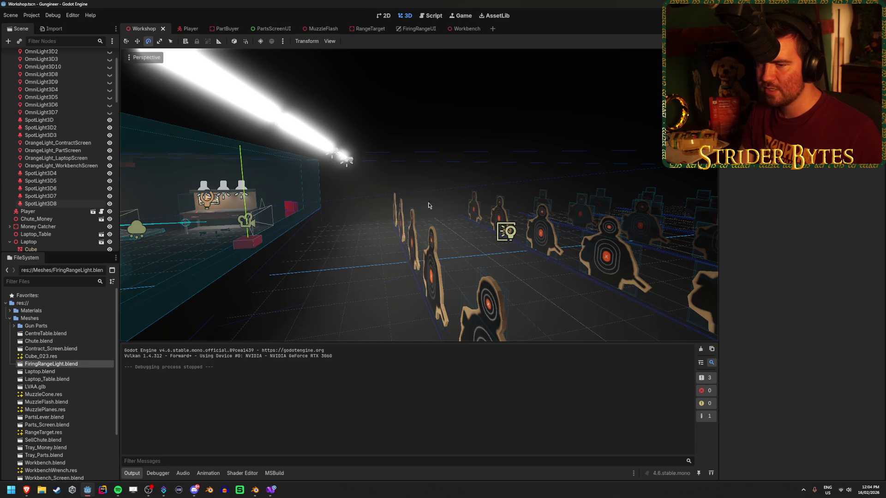
{"action": "left_click", "coordinate": [41, 204]}
{"action": "left_click", "coordinate": [63, 189], "text": "shift"}
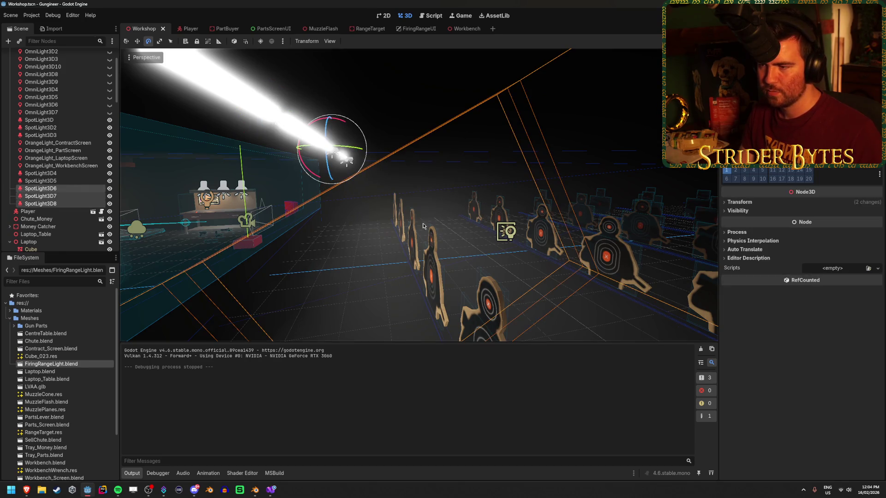
{"action": "left_click_drag", "start_coordinate": [600, 242], "coordinate": [434, 244]}
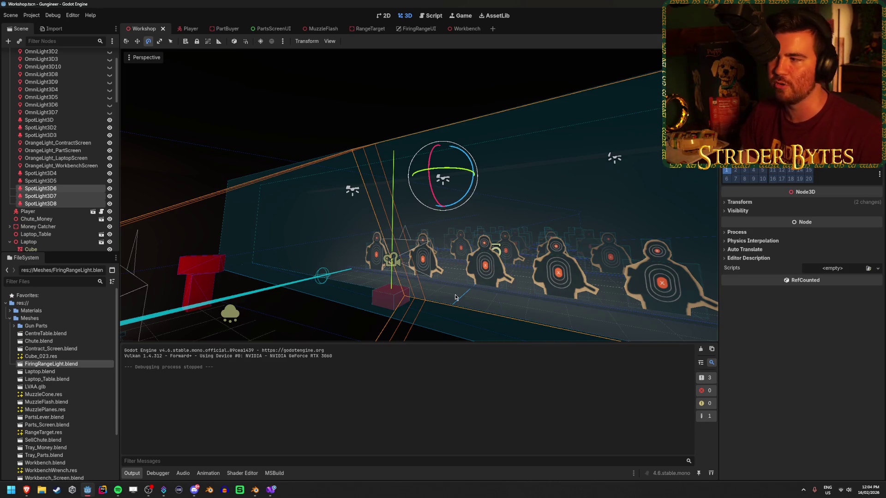
{"action": "key", "text": "w"}
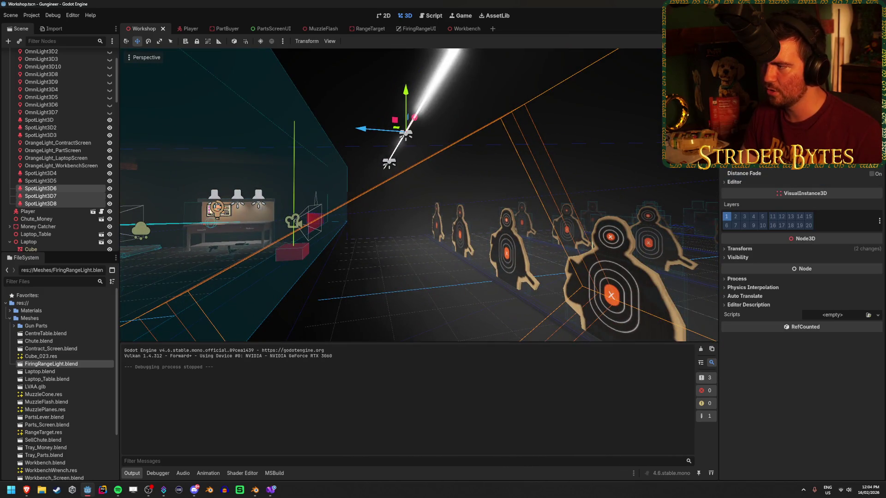
Step: Change the spotlights' Spot Attenuation twice, save the Workshop scene, and run the game
{"action": "scroll", "coordinate": [497, 223], "scroll_direction": "up", "scroll_amount": 2}
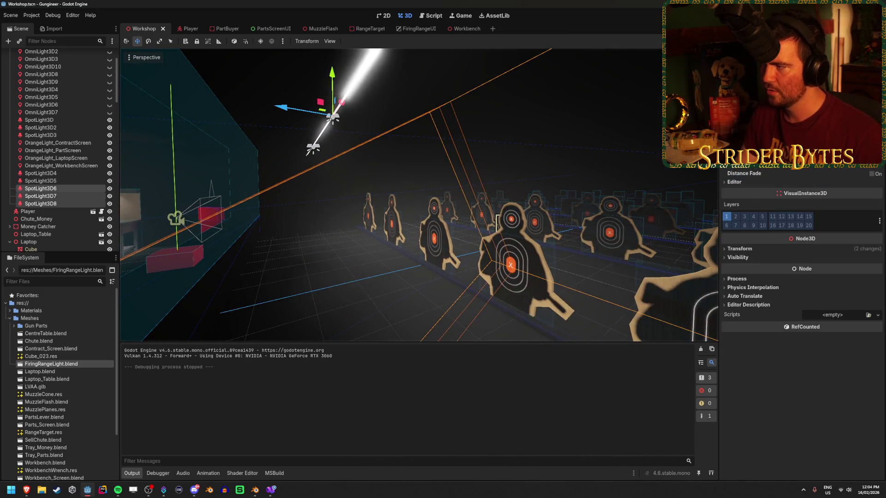
{"action": "key", "text": "Return"}
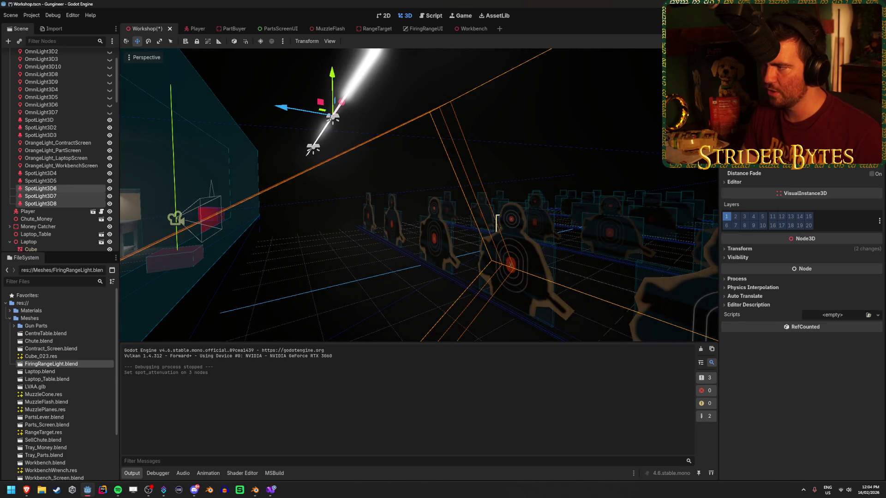
{"action": "key", "text": "Return"}
{"action": "key", "text": "ctrl+s"}
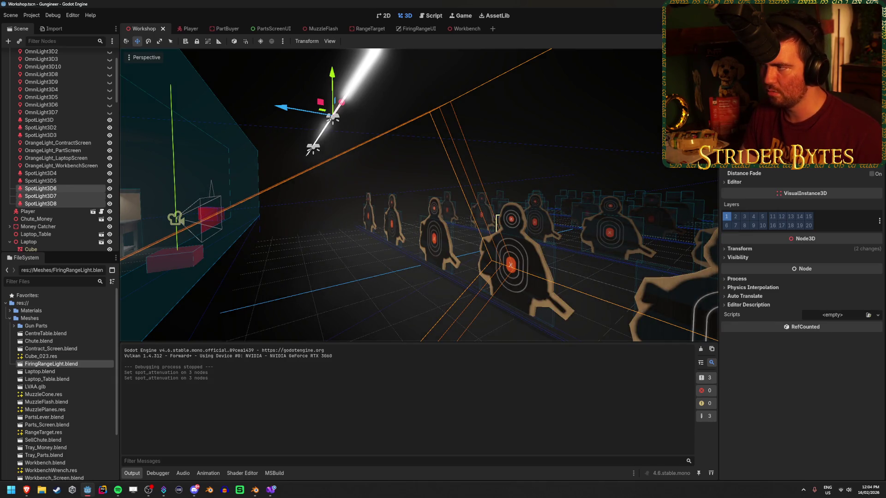
{"action": "key", "text": "F5"}
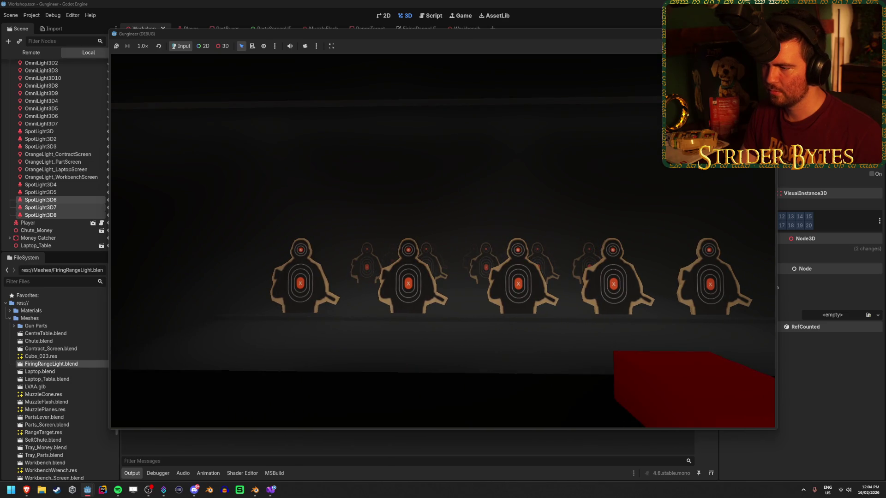
Step: Stop the game, set the three spotlights' energy to 5.0, and save
{"action": "key", "text": "F8"}
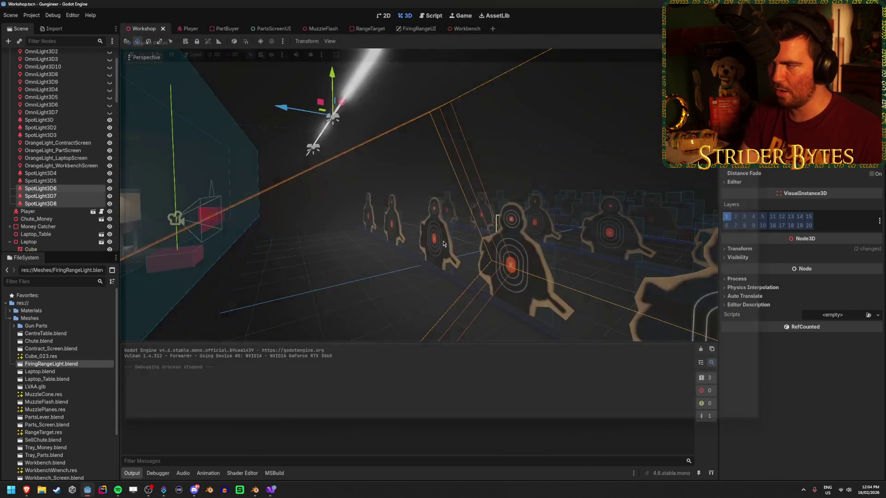
{"action": "left_click", "coordinate": [815, 179]}
{"action": "key", "text": "Return"}
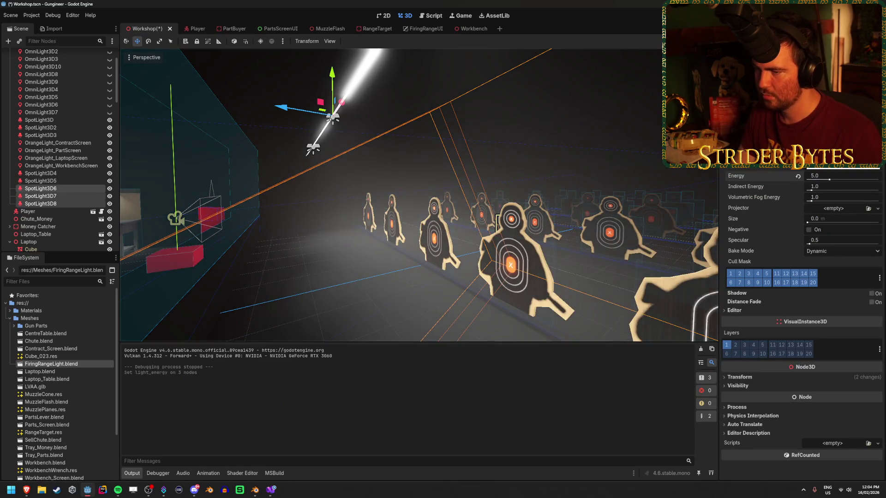
{"action": "key", "text": "s"}
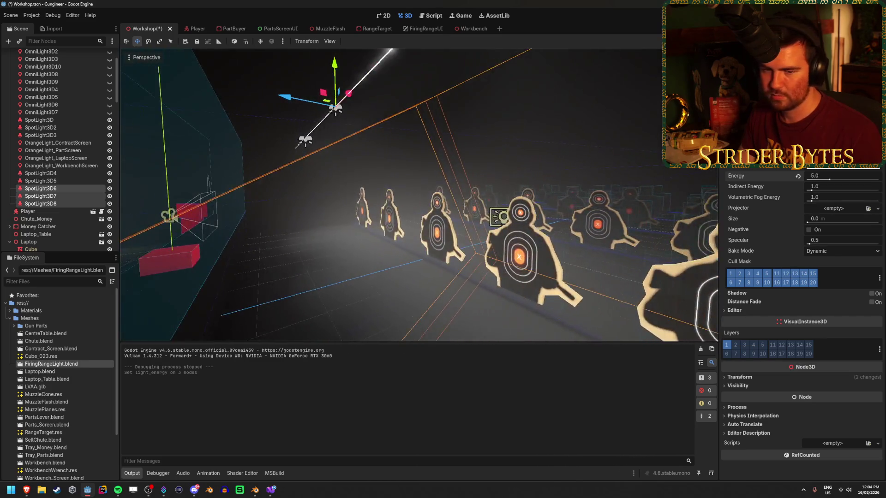
{"action": "key", "text": "ctrl+s"}
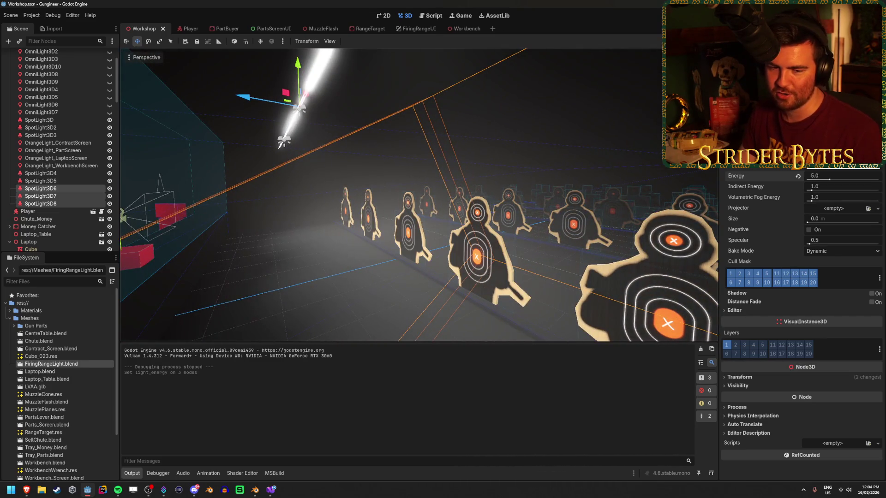
{"action": "key", "text": "s"}
{"action": "key", "text": "s"}
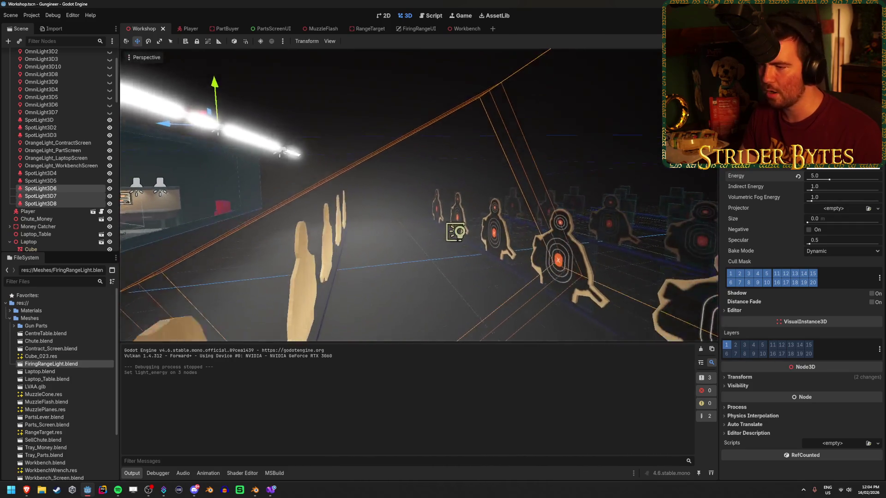
Step: Try energy around 8.2, reset it to 5.0, save, and run the game again
{"action": "key", "text": "w"}
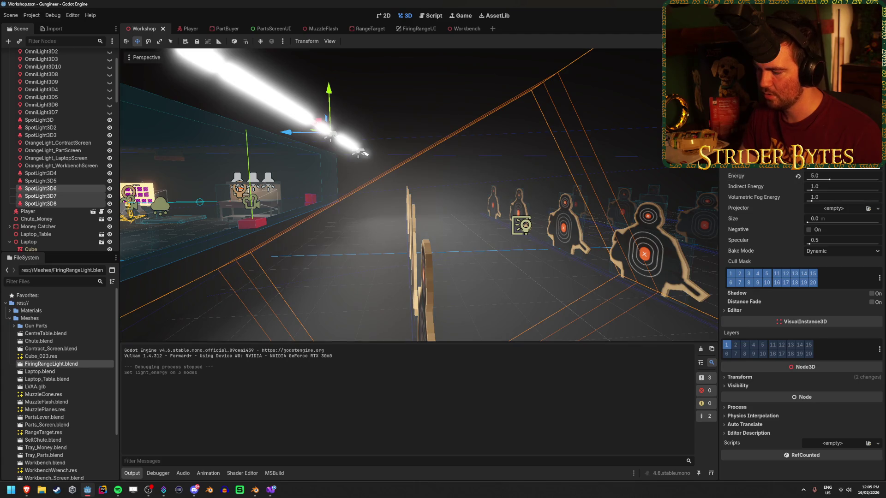
{"action": "key", "text": "w"}
{"action": "key", "text": "s"}
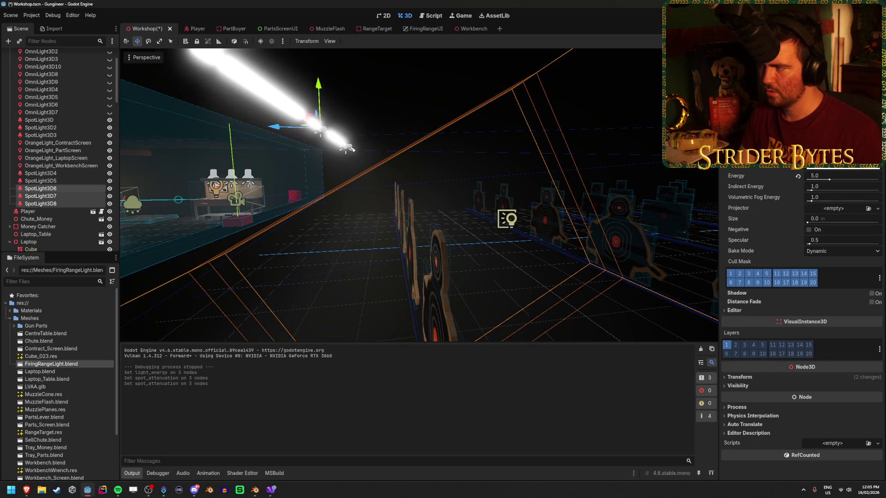
{"action": "mouse_move", "coordinate": [832, 186]}
{"action": "left_mouse_down"}
{"action": "mouse_move", "coordinate": [856, 187]}
{"action": "mouse_move", "coordinate": [844, 187]}
{"action": "left_mouse_up"}
{"action": "left_click", "coordinate": [822, 175]}
{"action": "key", "text": "Return"}
{"action": "key", "text": "ctrl+s"}
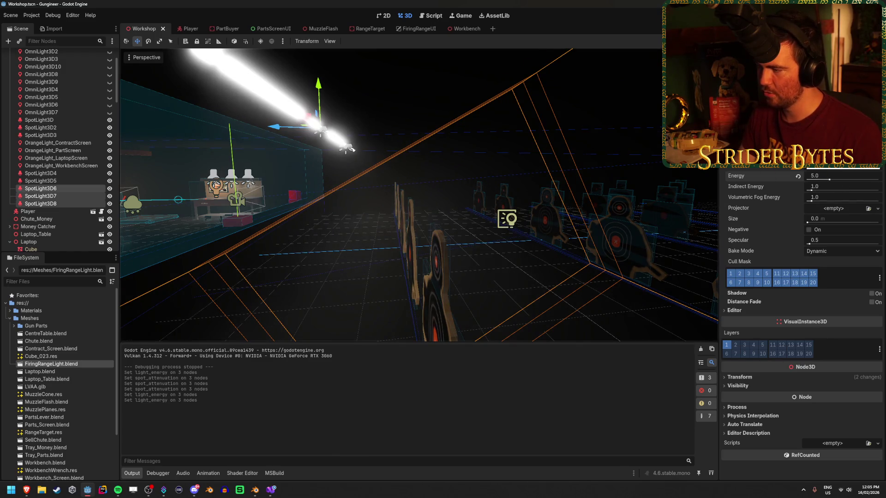
{"action": "key", "text": "w"}
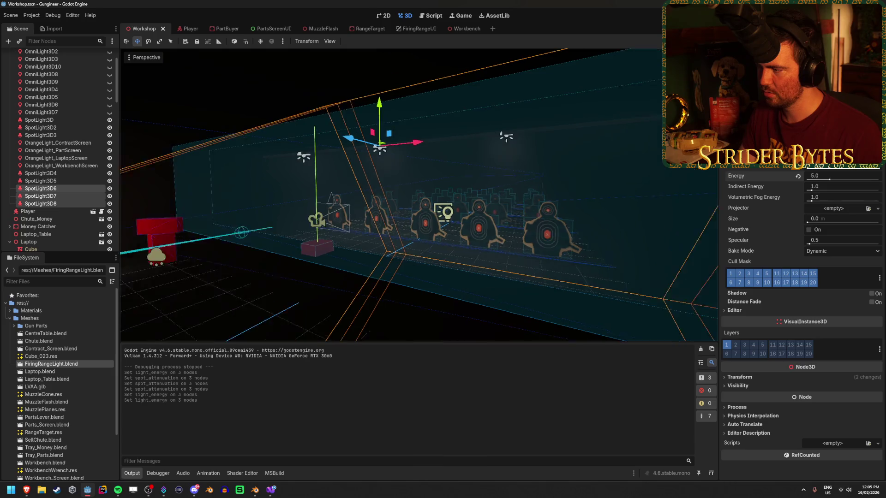
{"action": "key", "text": "F5"}
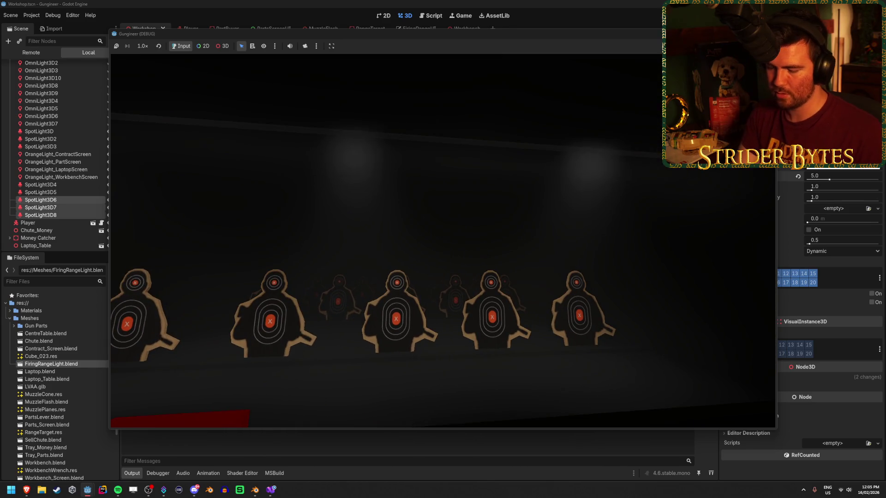
Step: Stop the game, tweak the spotlights' attenuation several times, and save
{"action": "key", "text": "F8"}
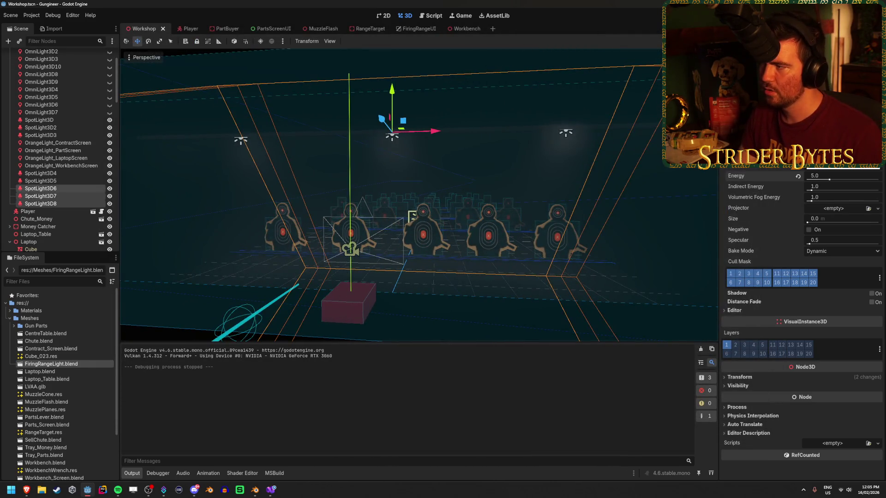
{"action": "key", "text": "Return"}
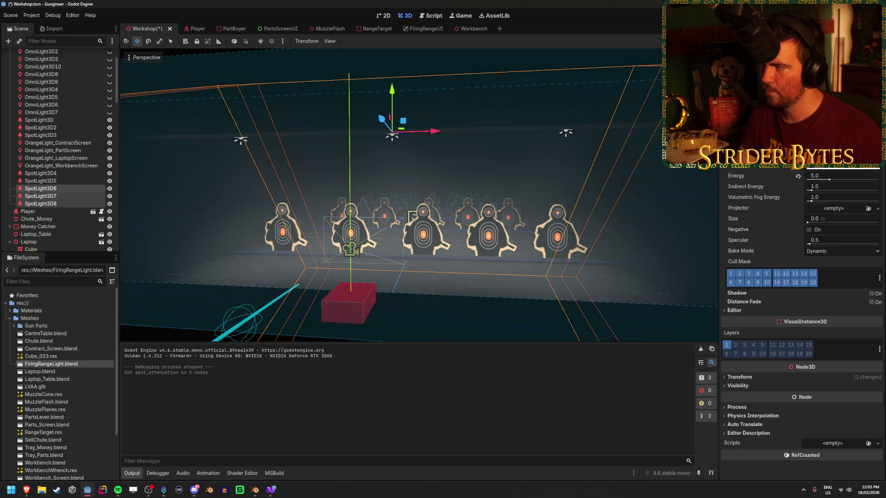
{"action": "key", "text": "Return"}
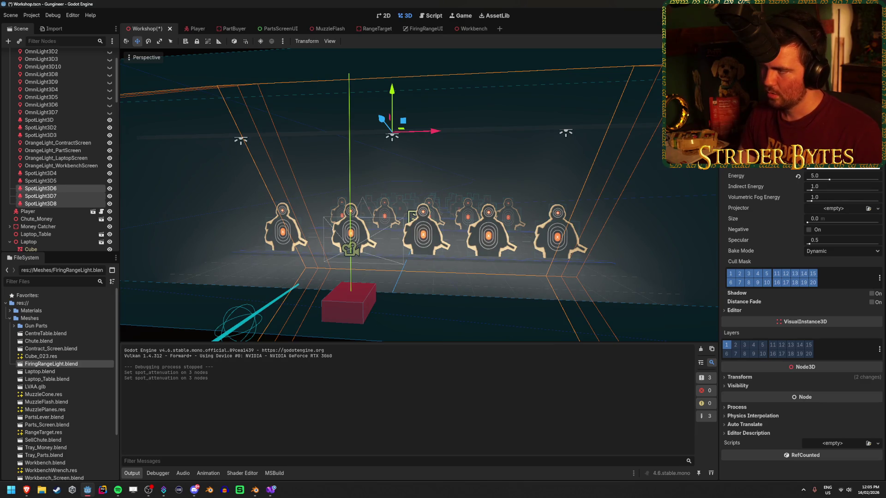
{"action": "key", "text": "Return"}
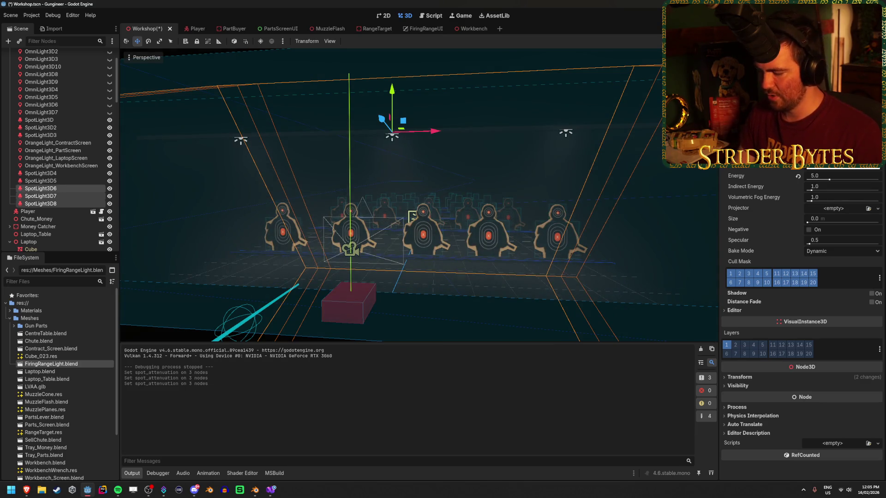
{"action": "key", "text": "Return"}
{"action": "key", "text": "ctrl+s"}
Step: Set the spotlights' energy to 0.0, save, and test-run the darkened range
{"action": "left_click_drag", "start_coordinate": [829, 181], "coordinate": [807, 184]}
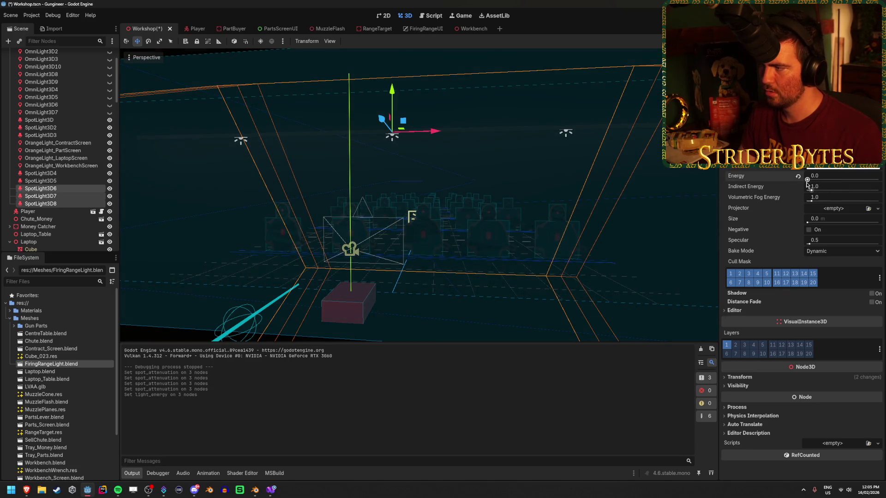
{"action": "key", "text": "ctrl+s"}
{"action": "key", "text": "F5"}
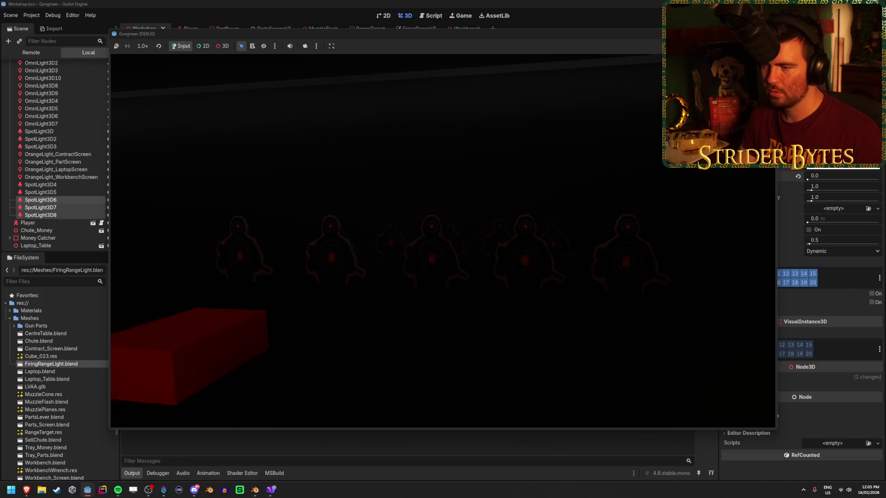
{"action": "key", "text": "Escape"}
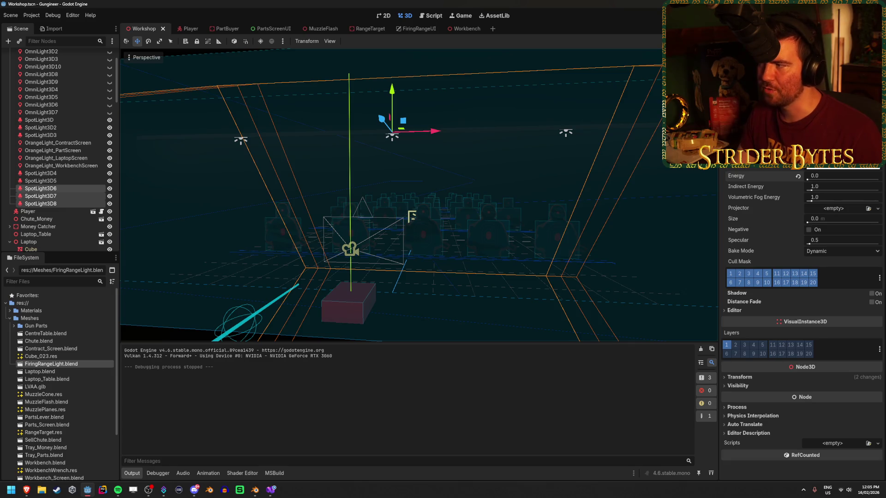
Step: Set the spotlights' energy to 1.0 and lengthen their range, saving the scene
{"action": "left_click", "coordinate": [822, 176]}
{"action": "type", "text": "1"}
{"action": "key", "text": "Return"}
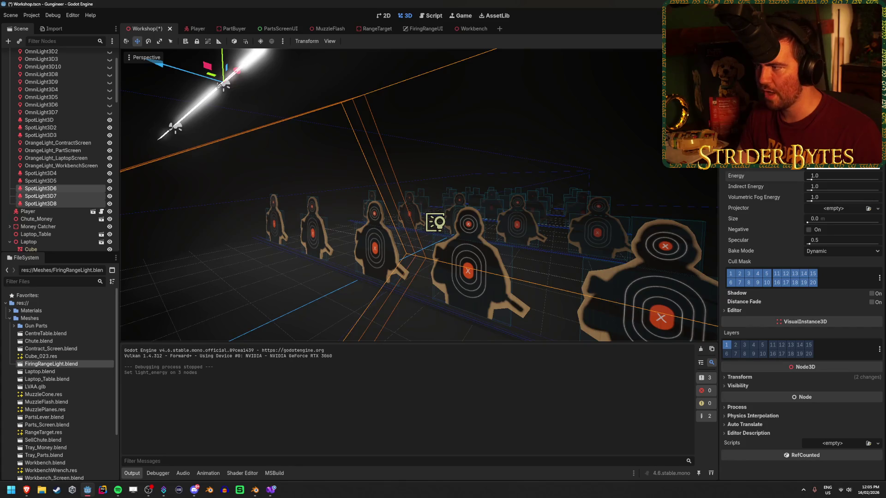
{"action": "left_click_drag", "start_coordinate": [825, 155], "coordinate": [862, 155]}
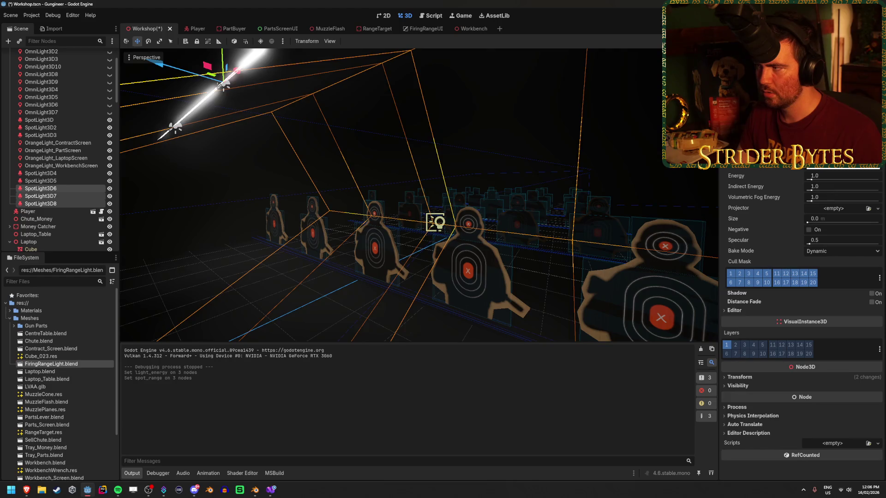
{"action": "key", "text": "ctrl+shift+x"}
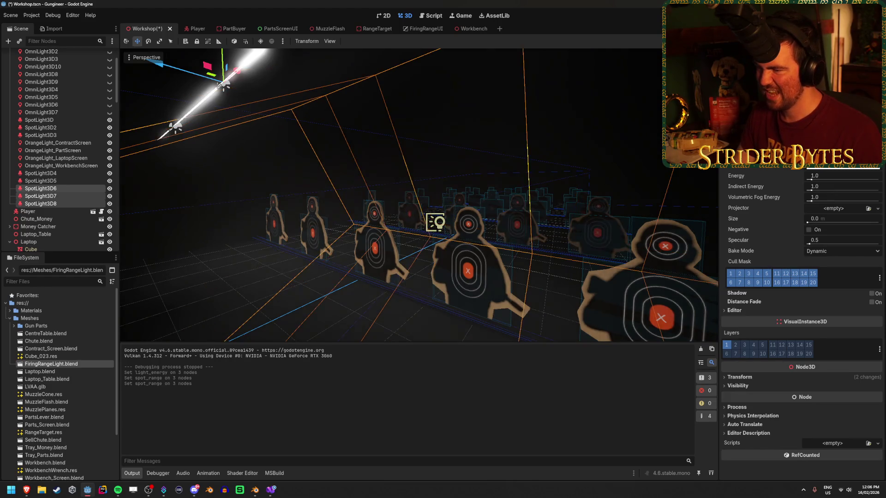
{"action": "key", "text": "ctrl+s"}
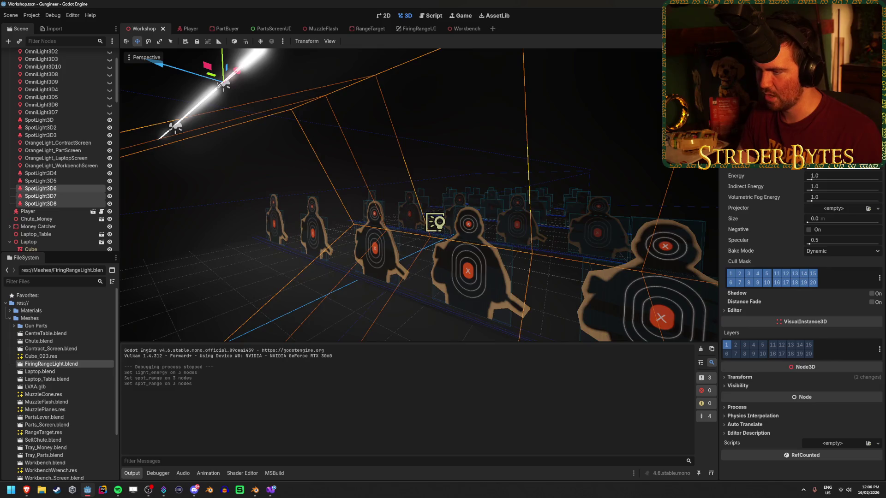
{"action": "key", "text": "ctrl+shift+x"}
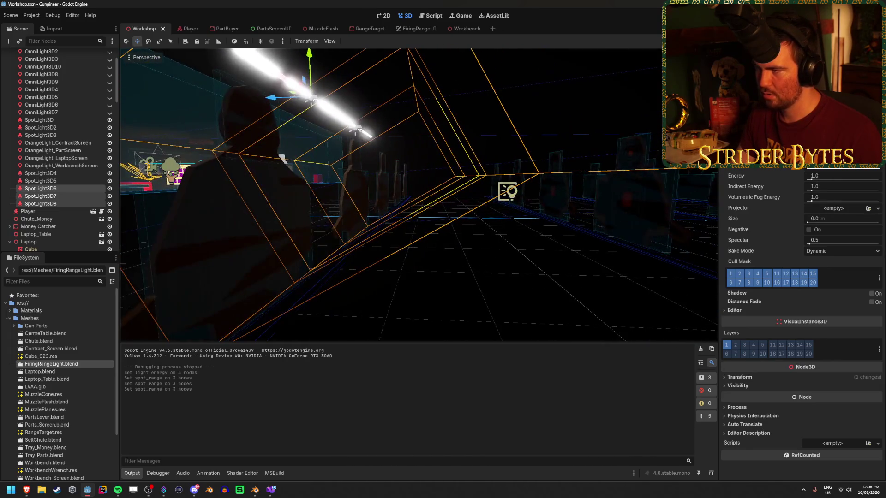
{"action": "key", "text": "ctrl+shift+x"}
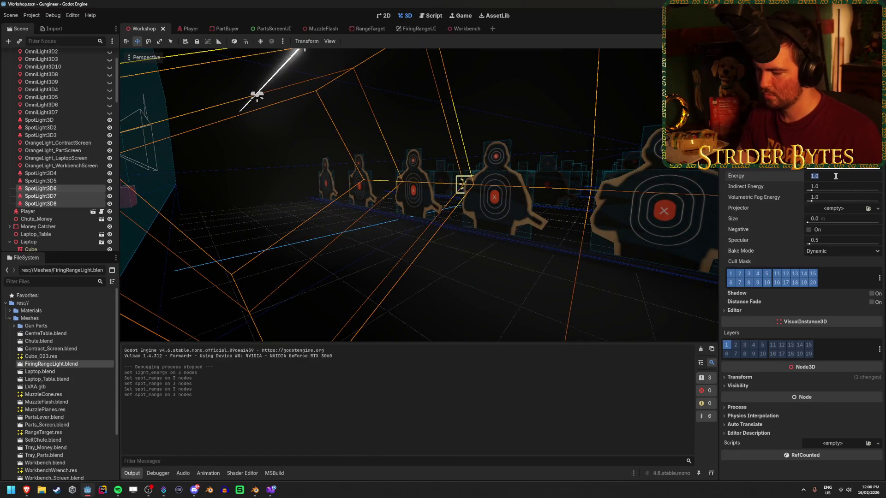
Step: Raise the spotlights' energy to 2.0, save, and run the game
{"action": "type", "text": "2"}
{"action": "key", "text": "Return"}
{"action": "key", "text": "ctrl+s"}
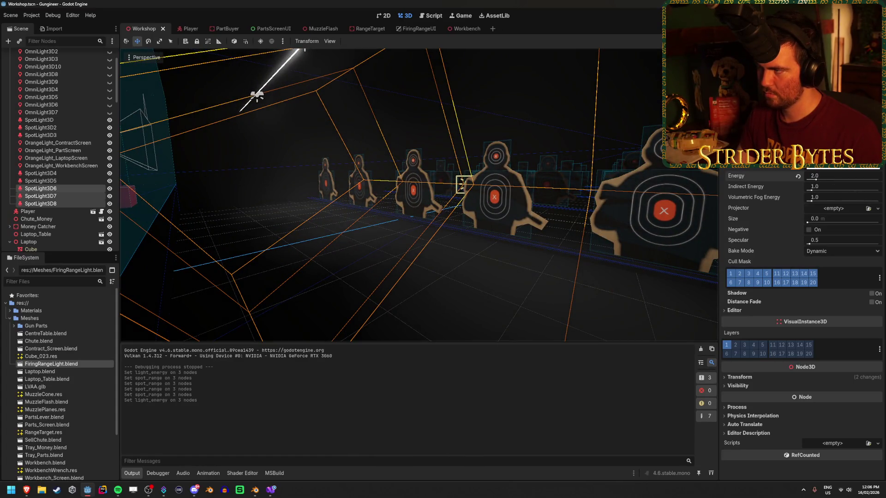
{"action": "key", "text": "F5"}
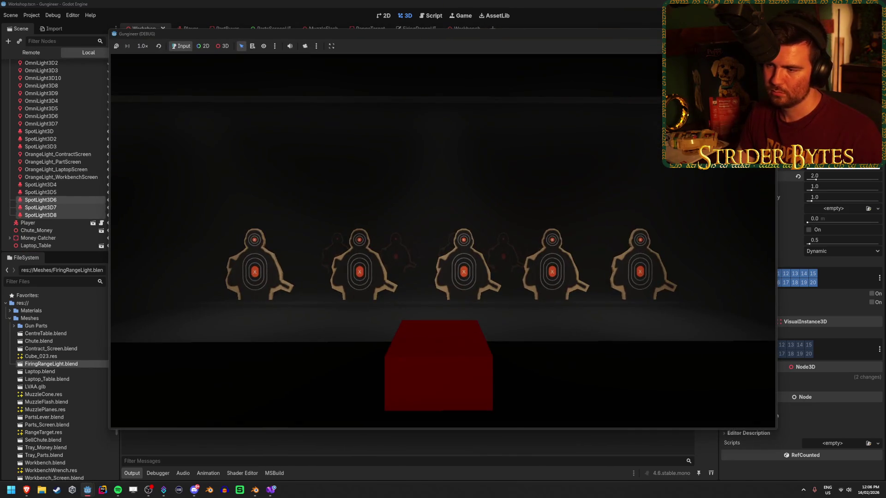
Step: Walk around the lit firing range in the Gungineer game, then stop it with F8
{"action": "key", "text": "a"}
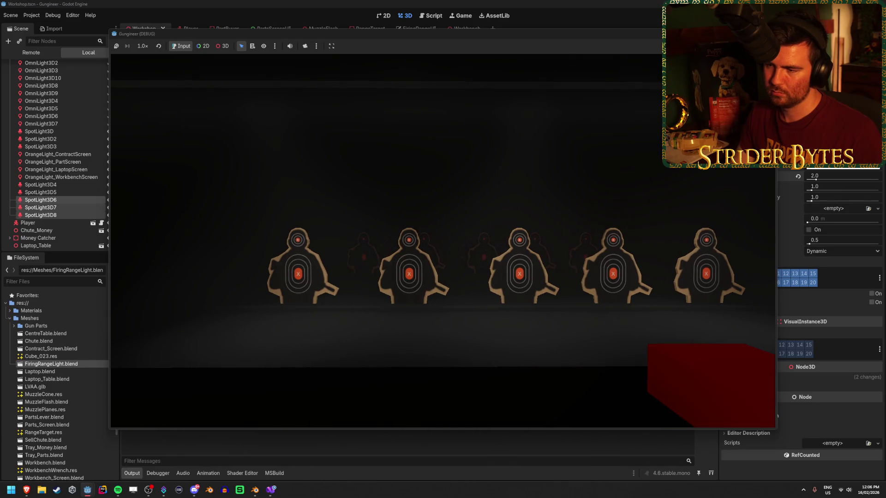
{"action": "mouse_move", "coordinate": [443, 240]}
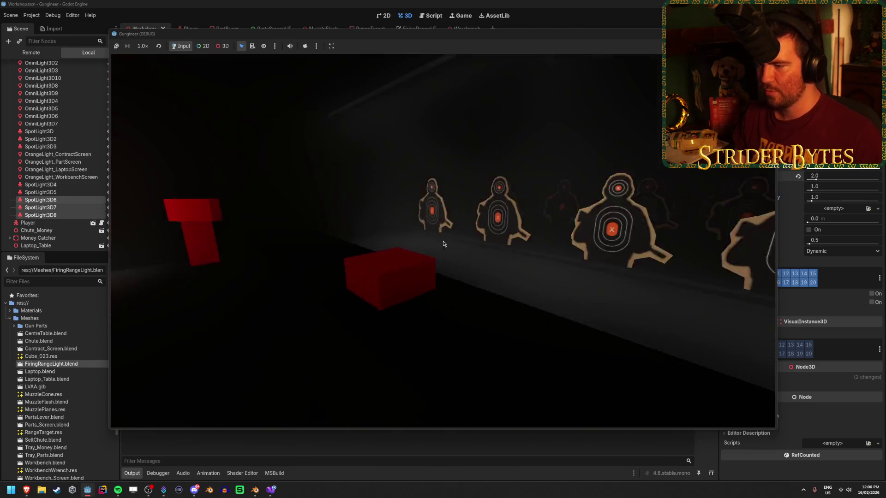
{"action": "key", "text": "F8"}
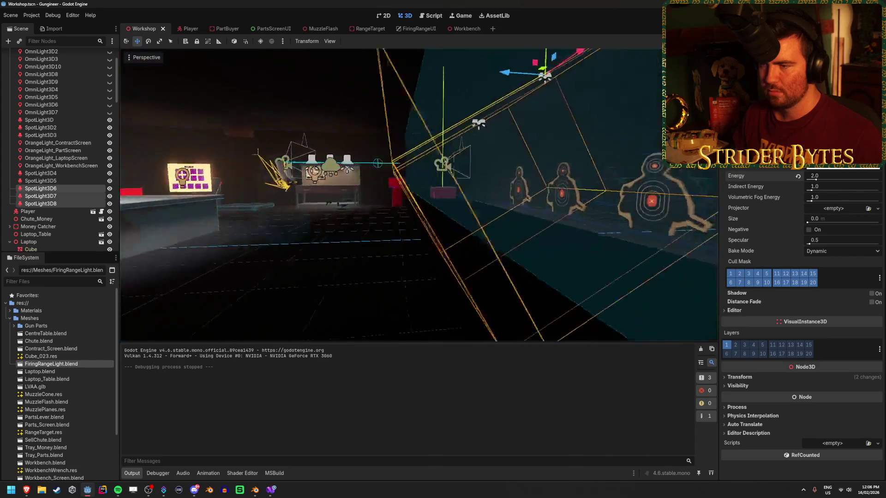
Step: Duplicate SpotLight3D5 and move the copy over the target range
{"action": "left_click", "coordinate": [68, 188]}
{"action": "left_click", "coordinate": [68, 181]}
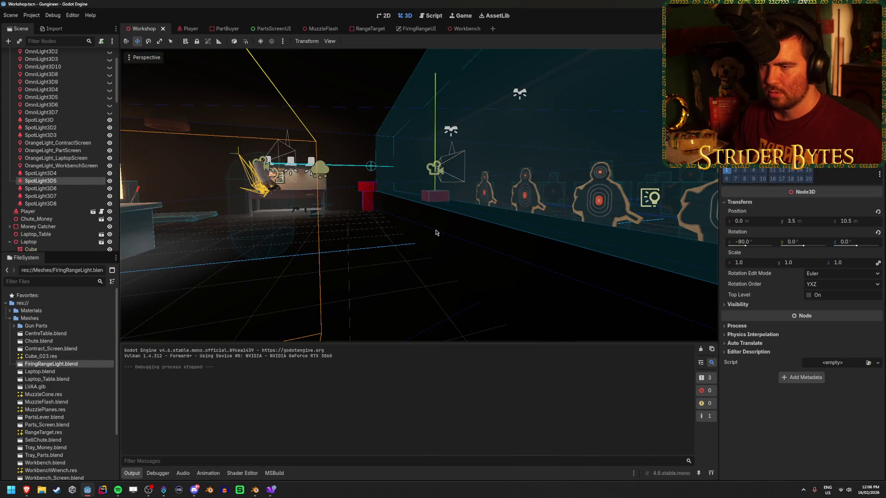
{"action": "key", "text": "f"}
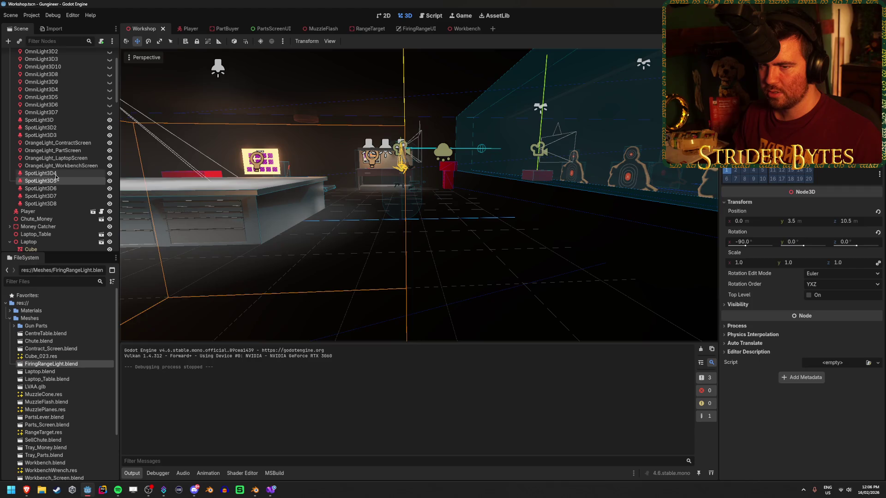
{"action": "key", "text": "ctrl+d"}
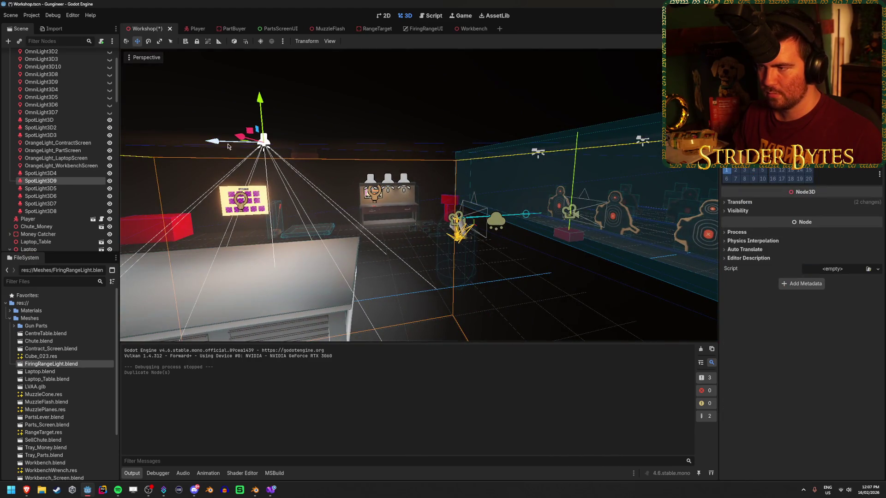
{"action": "left_click_drag", "start_coordinate": [219, 144], "coordinate": [484, 148]}
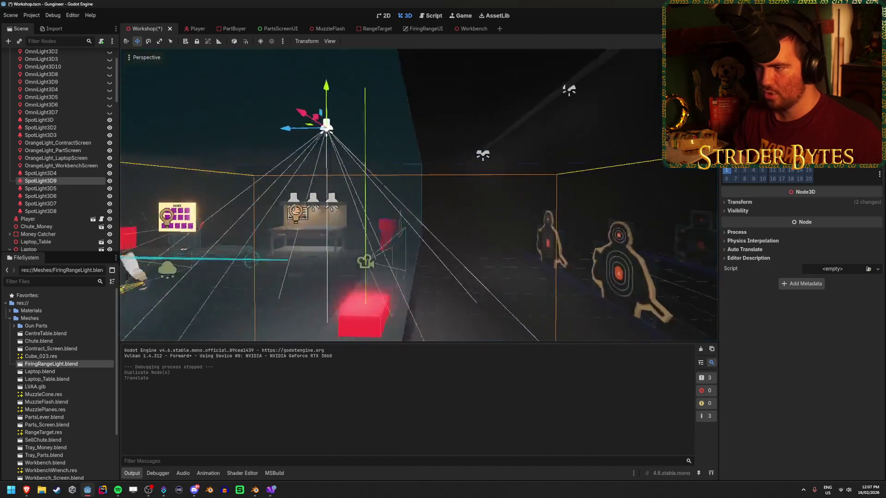
{"action": "left_click_drag", "start_coordinate": [380, 139], "coordinate": [395, 138]}
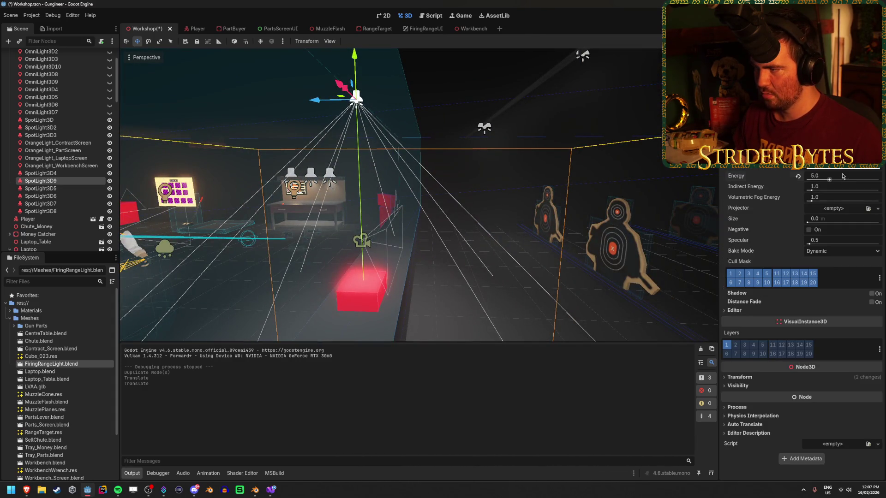
Step: Set the new spotlight's energy to 1.0, save, and test-run the game
{"action": "type", "text": "1"}
{"action": "key", "text": "Return"}
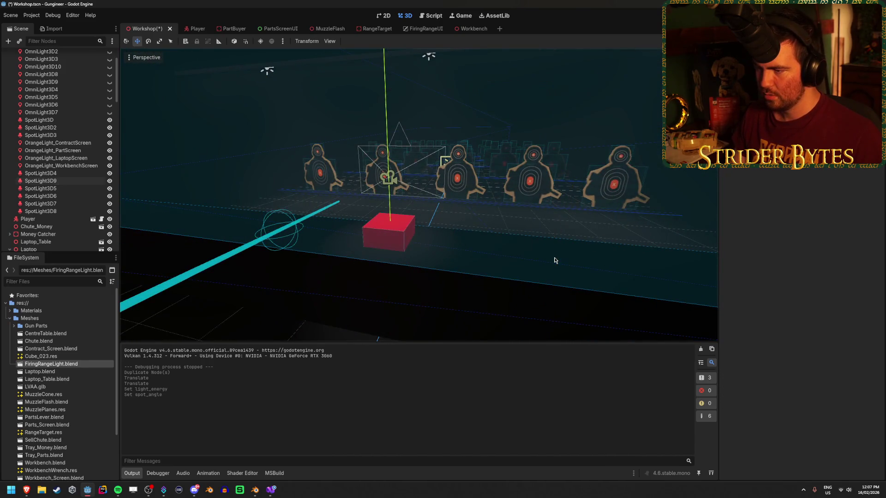
{"action": "key", "text": "ctrl+s"}
{"action": "key", "text": "F5"}
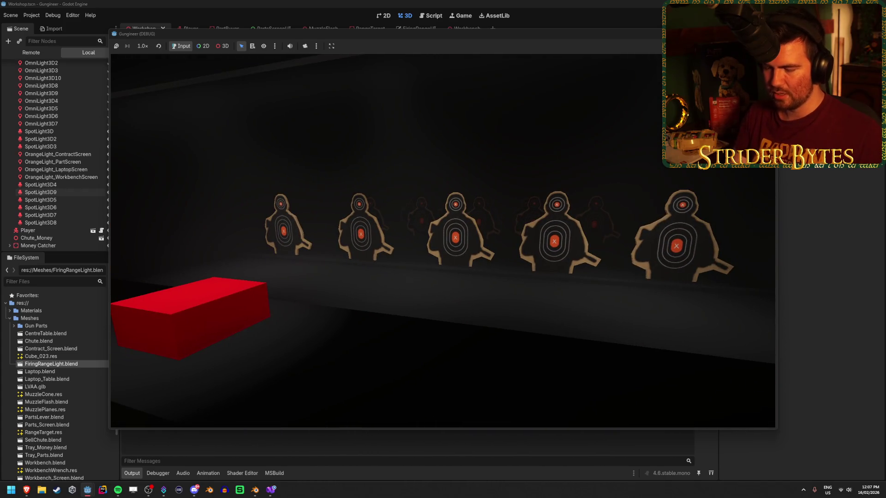
{"action": "key", "text": "F8"}
{"action": "key", "text": "ctrl+s"}
{"action": "scroll", "coordinate": [60, 93], "scroll_direction": "up", "scroll_amount": 3}
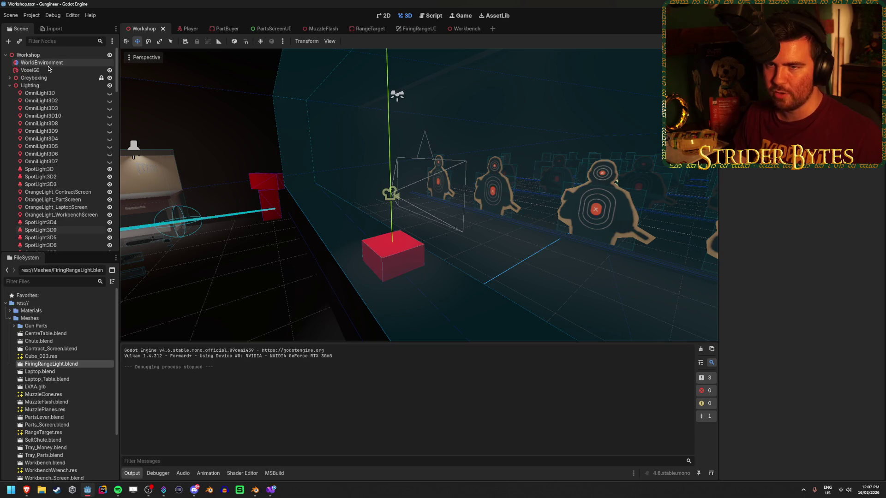
{"action": "left_click", "coordinate": [50, 62]}
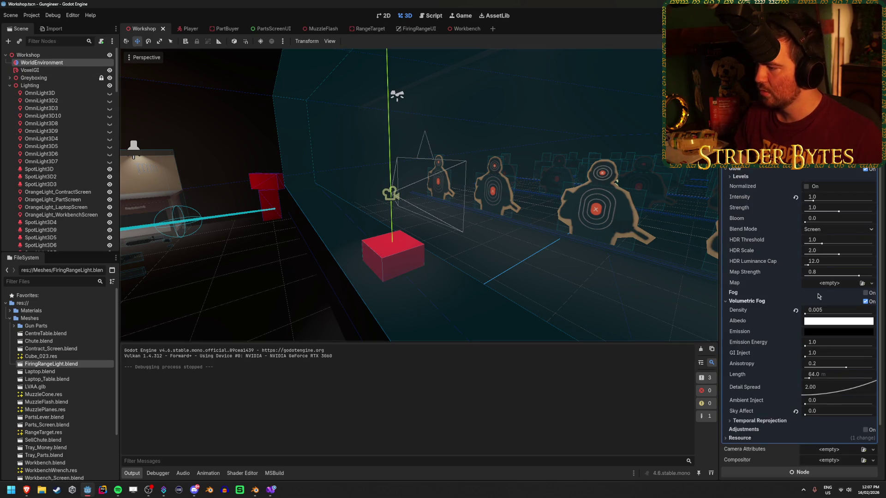
{"action": "left_click", "coordinate": [865, 302]}
{"action": "key", "text": "F5"}
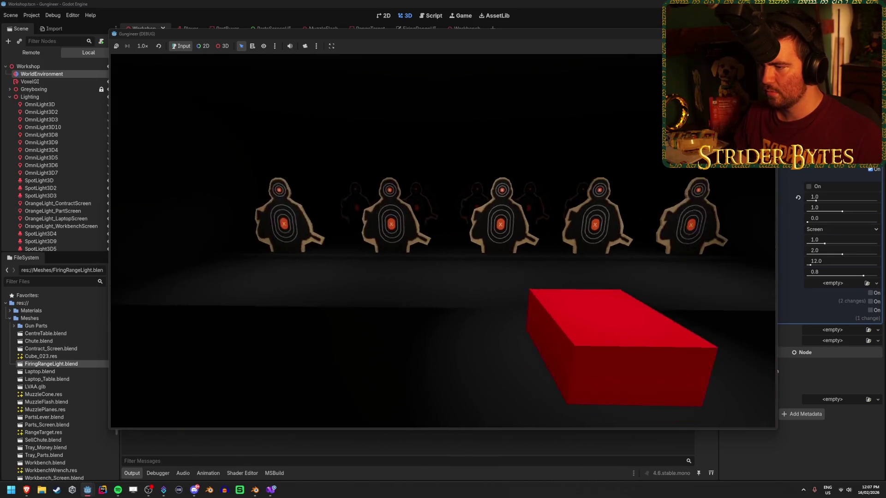
{"action": "key", "text": "Escape"}
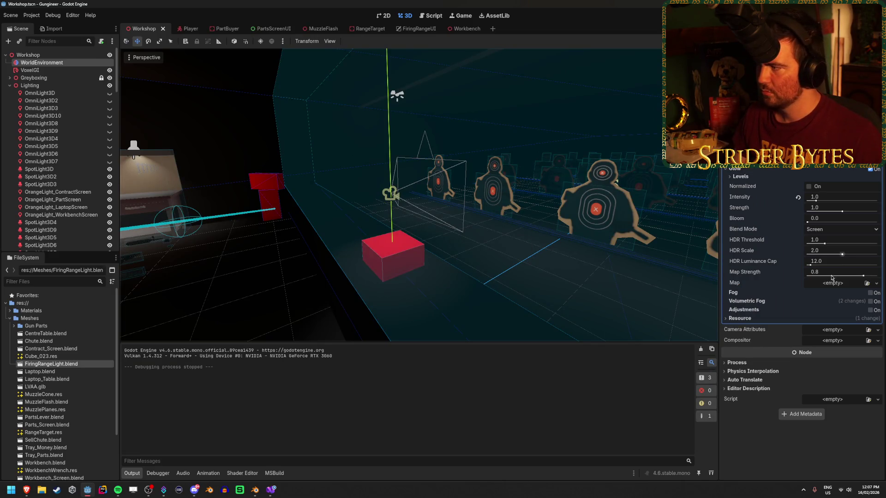
{"action": "left_click", "coordinate": [870, 301]}
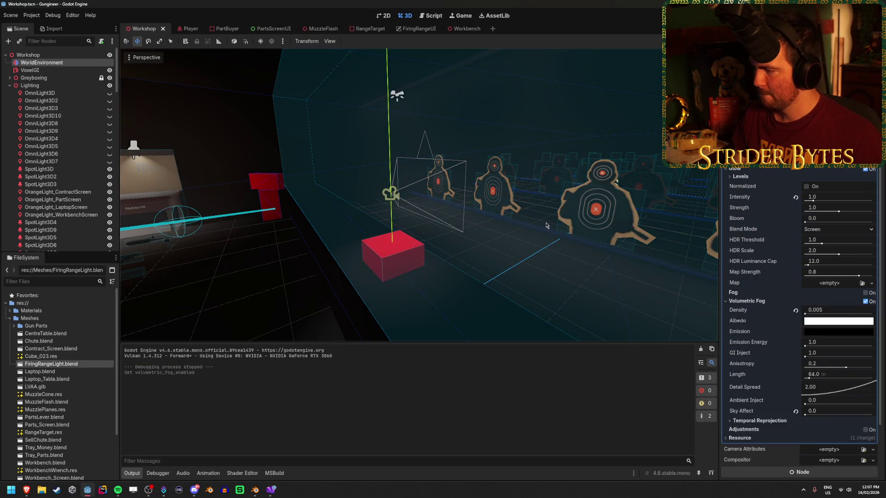
{"action": "scroll", "coordinate": [43, 92], "scroll_direction": "down", "scroll_amount": 5}
{"action": "left_click", "coordinate": [55, 162]}
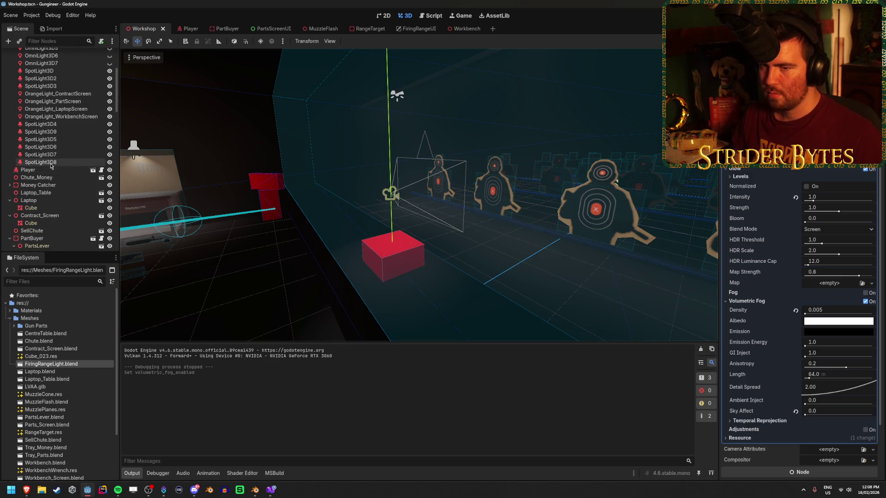
Step: Select SpotLight3D6–3D8 together and bring all the targets into view
{"action": "left_click", "coordinate": [55, 146], "text": "shift"}
{"action": "left_click_drag", "start_coordinate": [465, 162], "coordinate": [351, 165]}
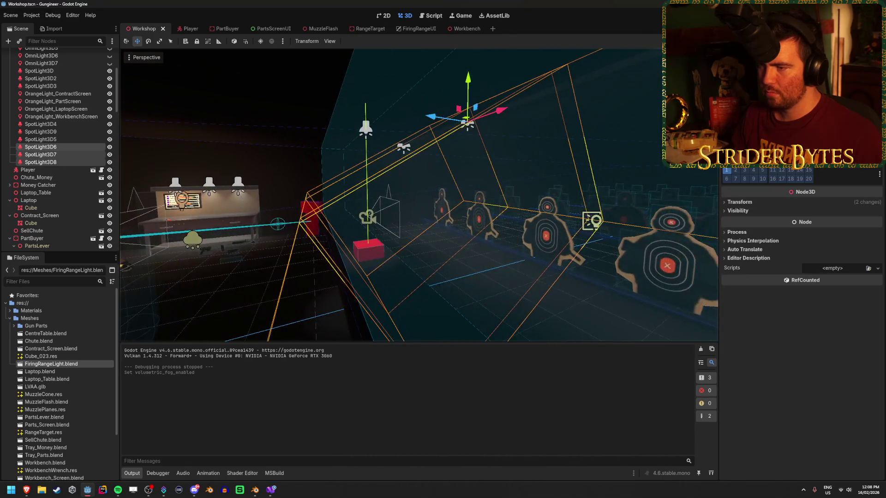
{"action": "left_click_drag", "start_coordinate": [478, 183], "coordinate": [305, 187]}
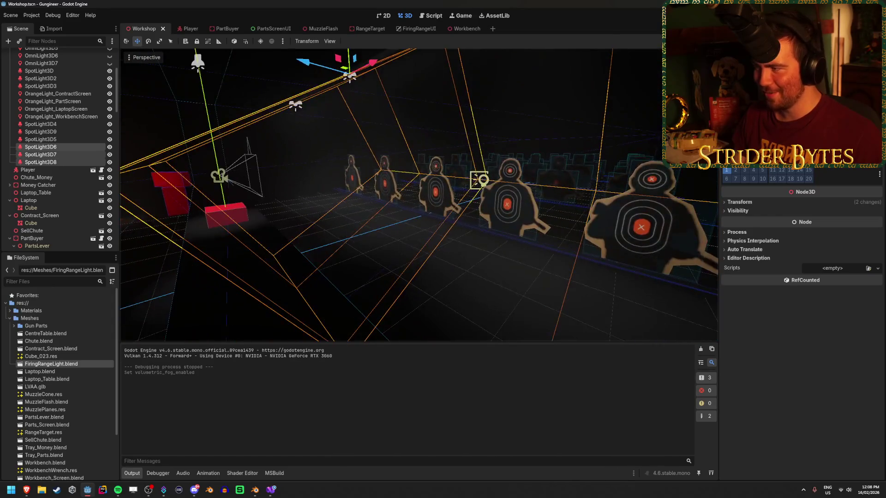
{"action": "scroll", "coordinate": [802, 231], "scroll_direction": "up", "scroll_amount": 5}
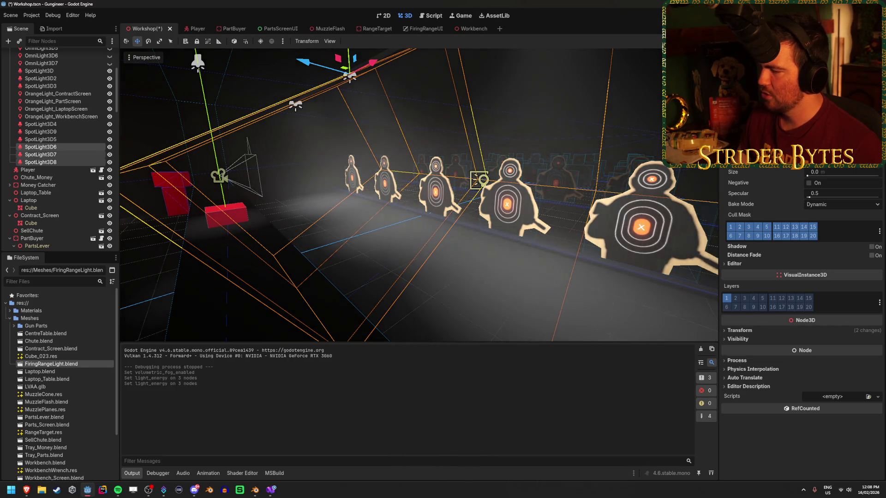
{"action": "key", "text": "w"}
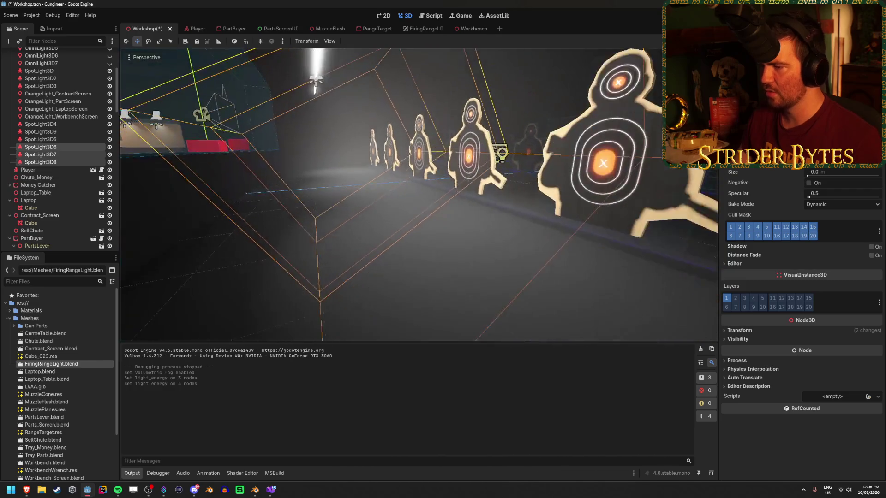
{"action": "key", "text": "s"}
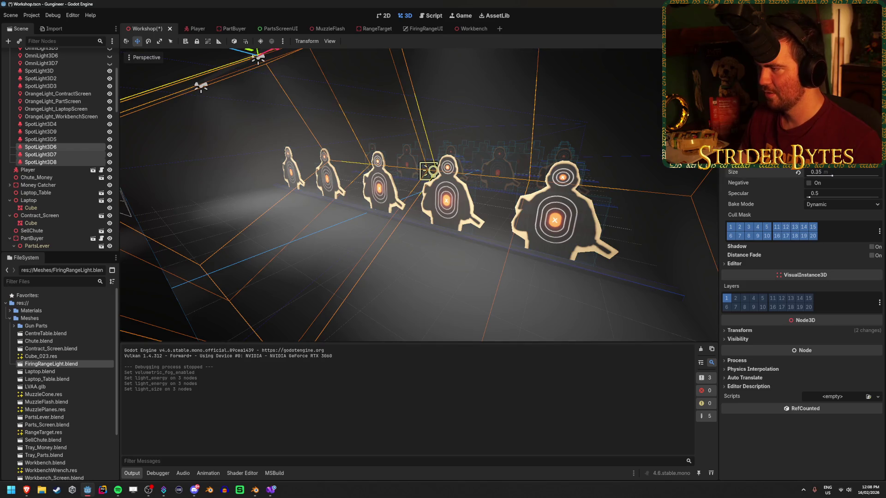
Step: Leave the projector texture empty, save, undo the indirect-energy change and commit a new energy
{"action": "left_click", "coordinate": [846, 166]}
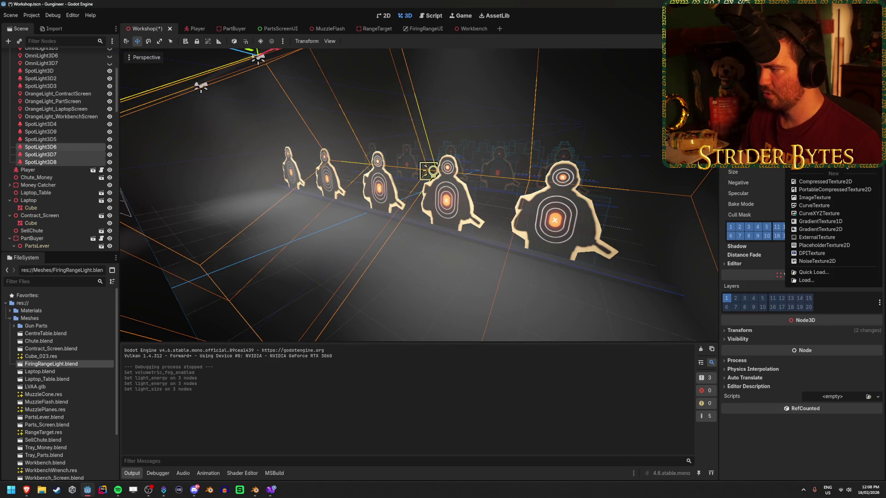
{"action": "key", "text": "Escape"}
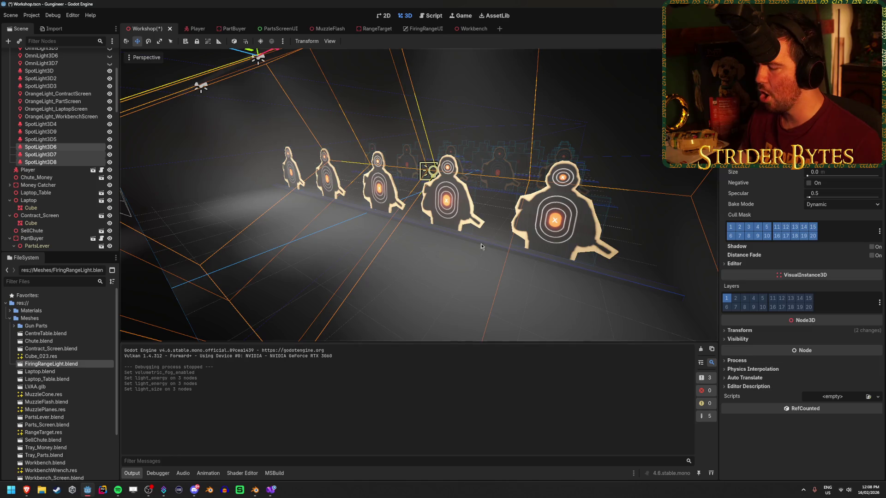
{"action": "left_click", "coordinate": [842, 168]}
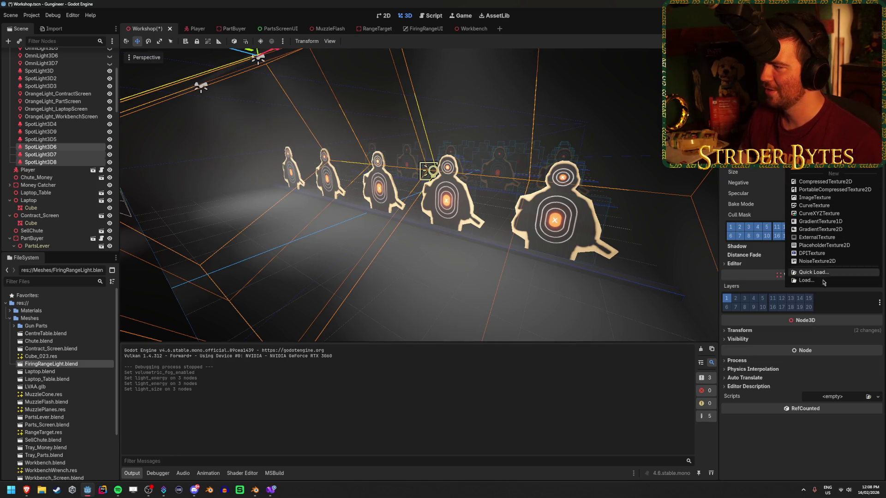
{"action": "key", "text": "Escape"}
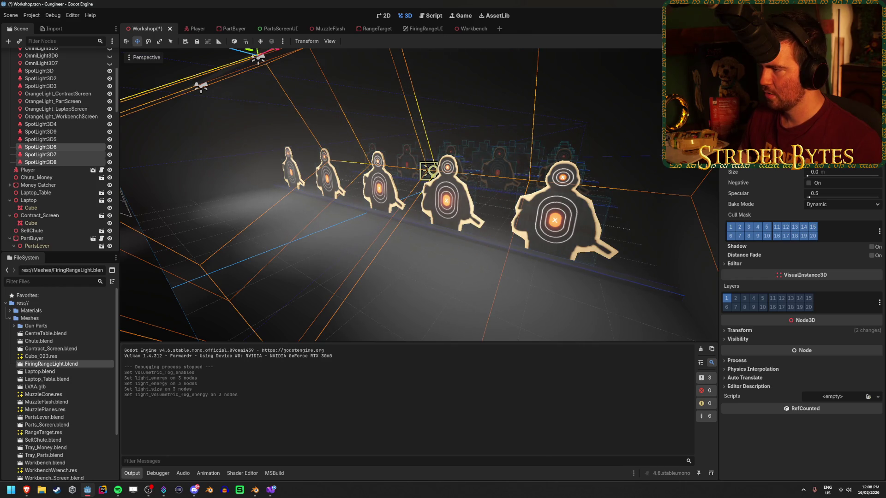
{"action": "scroll", "coordinate": [415, 194], "scroll_direction": "down", "scroll_amount": 3}
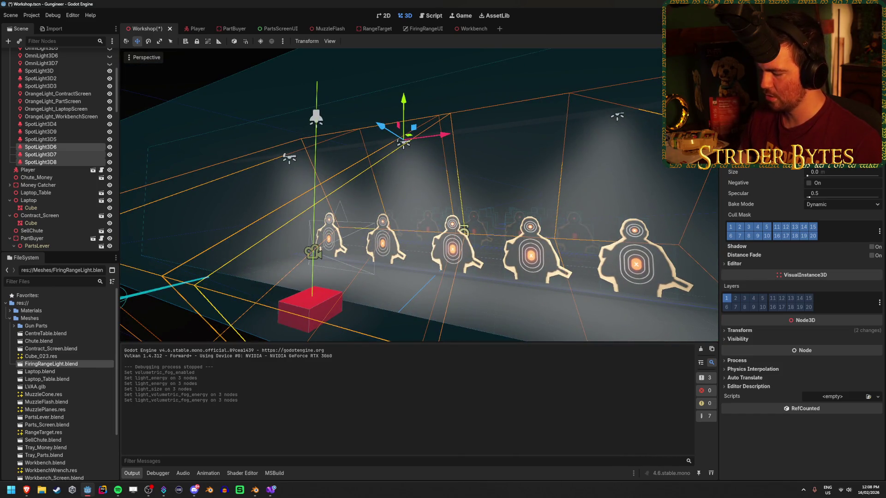
{"action": "key", "text": "ctrl+s"}
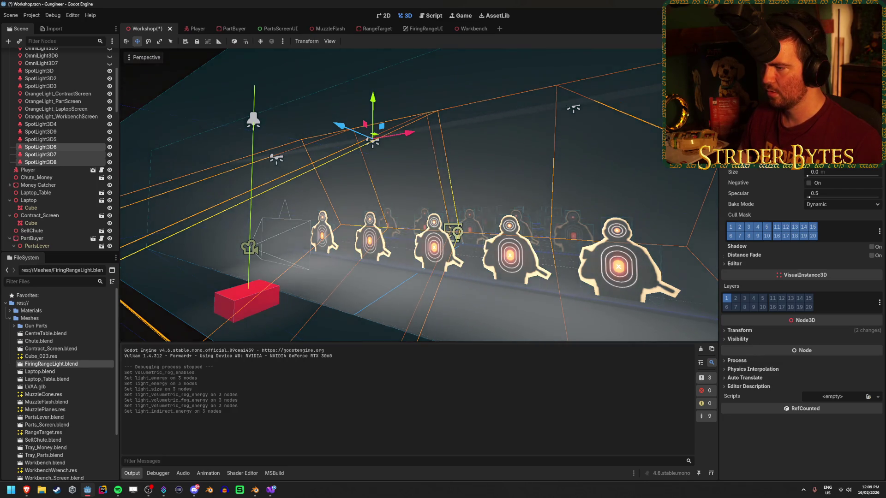
{"action": "key", "text": "ctrl+z"}
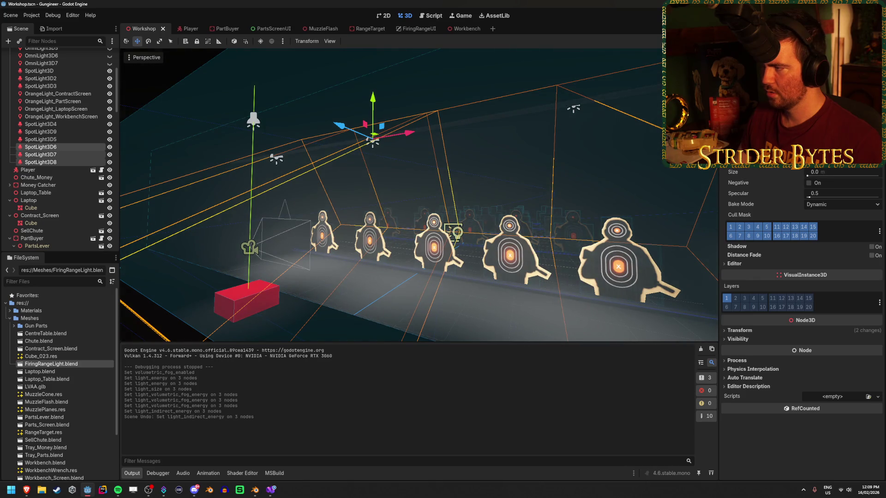
{"action": "key", "text": "Return"}
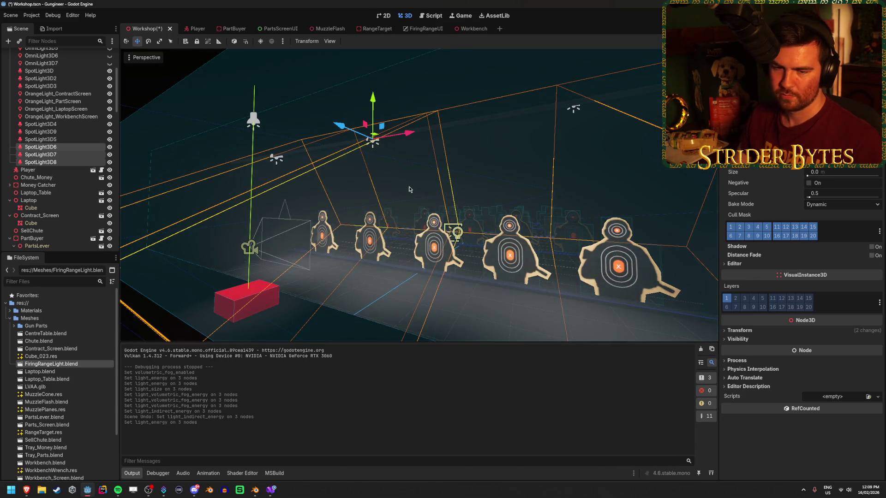
{"action": "left_click_drag", "start_coordinate": [408, 189], "coordinate": [488, 216]}
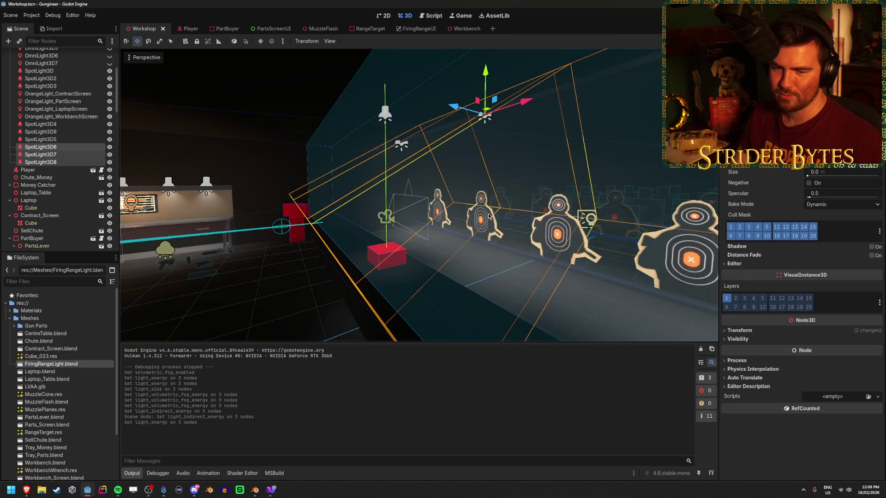
Step: Run and stop a test, then rotate the selected light to tilt it
{"action": "key", "text": "F5"}
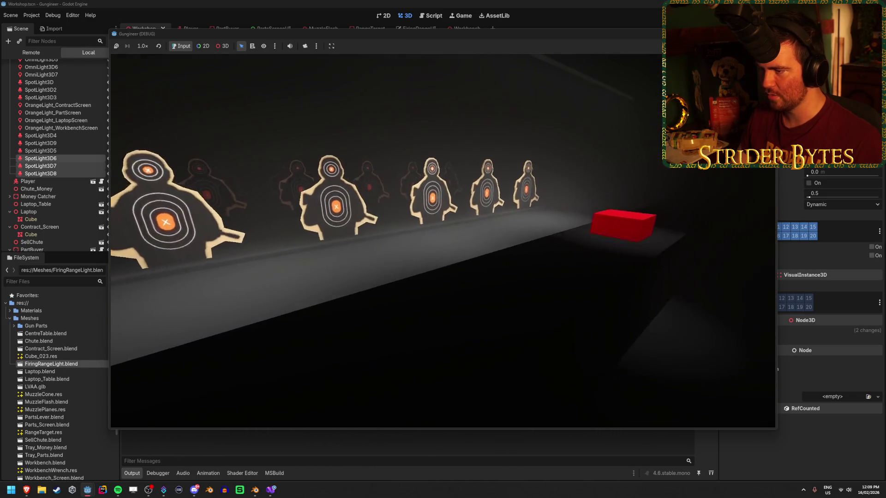
{"action": "key", "text": "F8"}
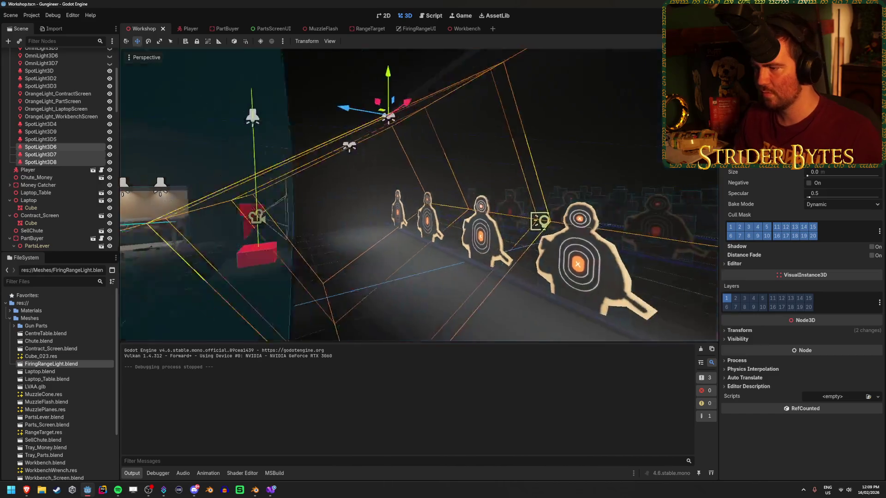
{"action": "key", "text": "s"}
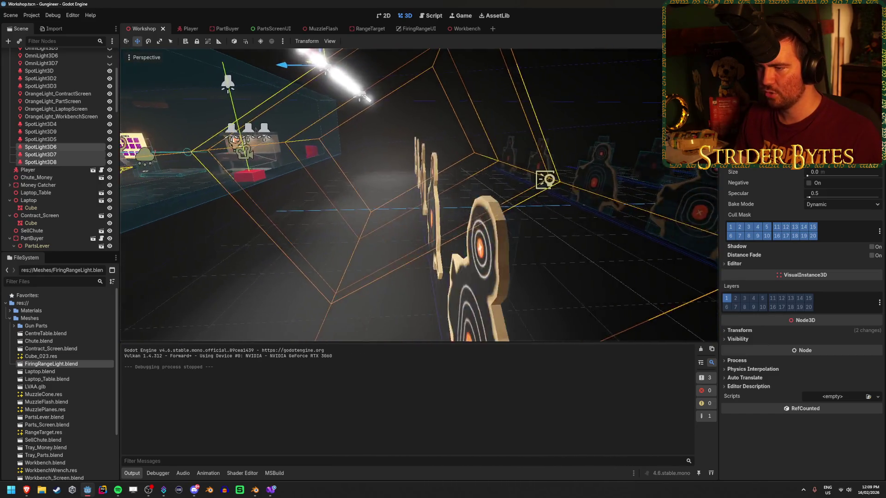
{"action": "key", "text": "w"}
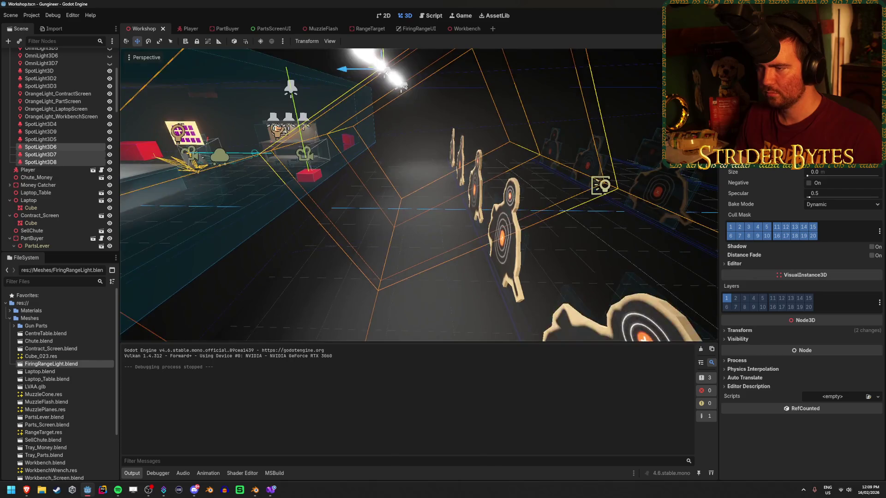
{"action": "key", "text": "e"}
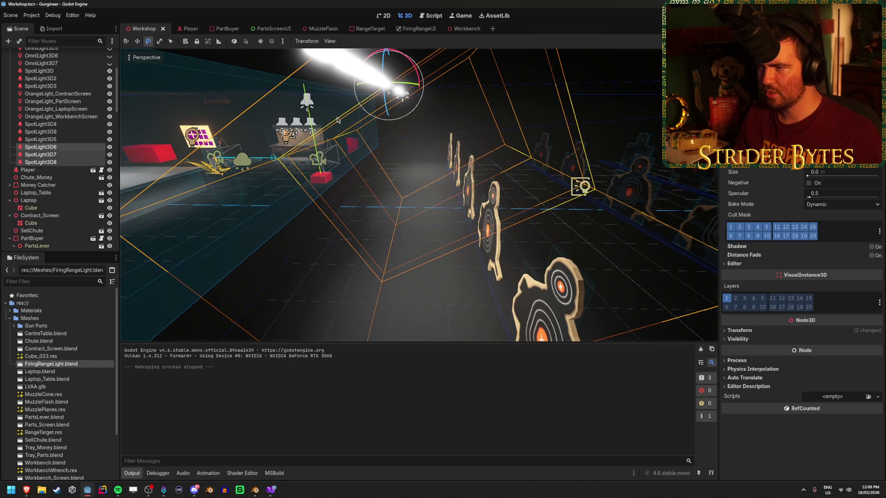
{"action": "left_click_drag", "start_coordinate": [362, 68], "coordinate": [351, 106]}
{"action": "key", "text": "w"}
{"action": "scroll", "coordinate": [60, 161], "scroll_direction": "down", "scroll_amount": 10}
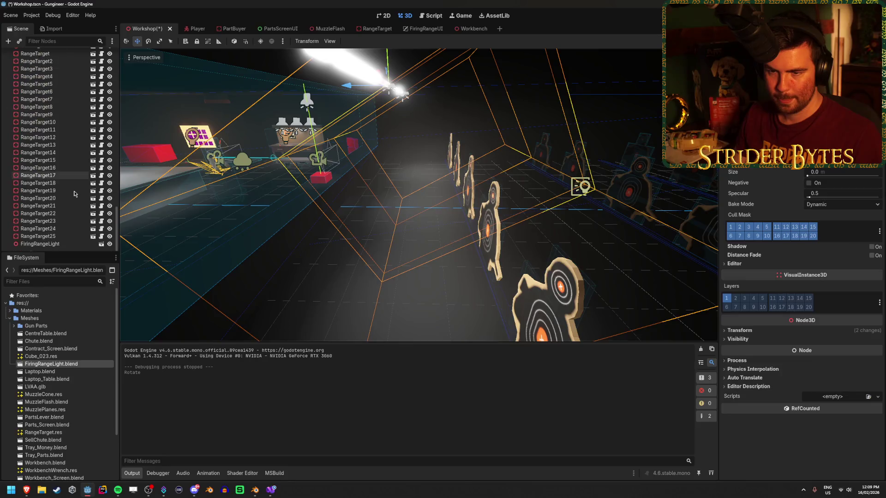
Step: Shift FiringRangeLight half a unit toward the targets and save the Workshop scene
{"action": "left_click", "coordinate": [66, 244]}
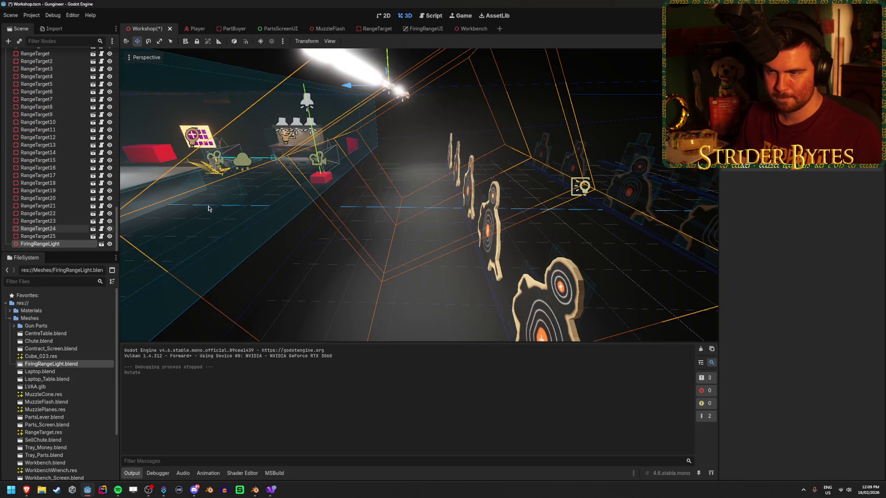
{"action": "key", "text": "f"}
{"action": "mouse_move", "coordinate": [339, 141]}
{"action": "left_mouse_down"}
{"action": "mouse_move", "coordinate": [390, 141]}
{"action": "mouse_move", "coordinate": [374, 141]}
{"action": "left_mouse_up"}
{"action": "left_click_drag", "start_coordinate": [470, 185], "coordinate": [509, 235]}
{"action": "key", "text": "ctrl+s"}
{"action": "scroll", "coordinate": [70, 203], "scroll_direction": "up", "scroll_amount": 10}
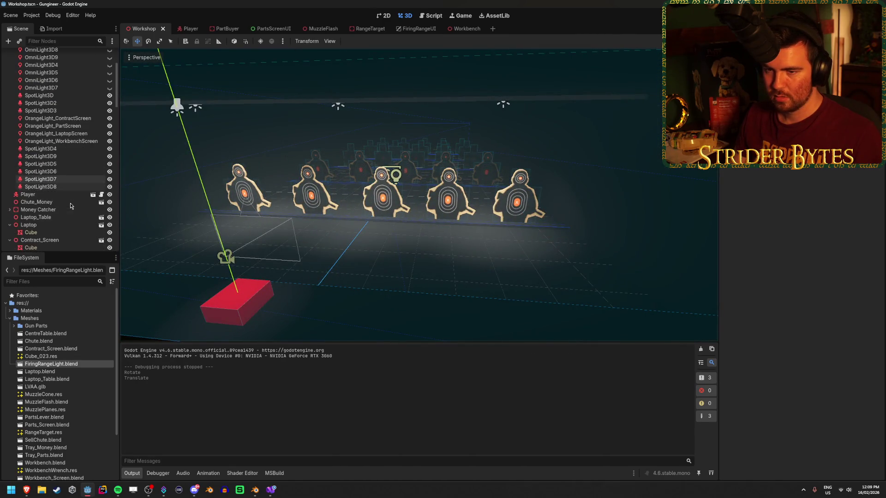
Step: Select SpotLight3D6–3D8 and save the scene before testing
{"action": "left_click", "coordinate": [41, 187]}
{"action": "left_click", "coordinate": [40, 171], "text": "shift"}
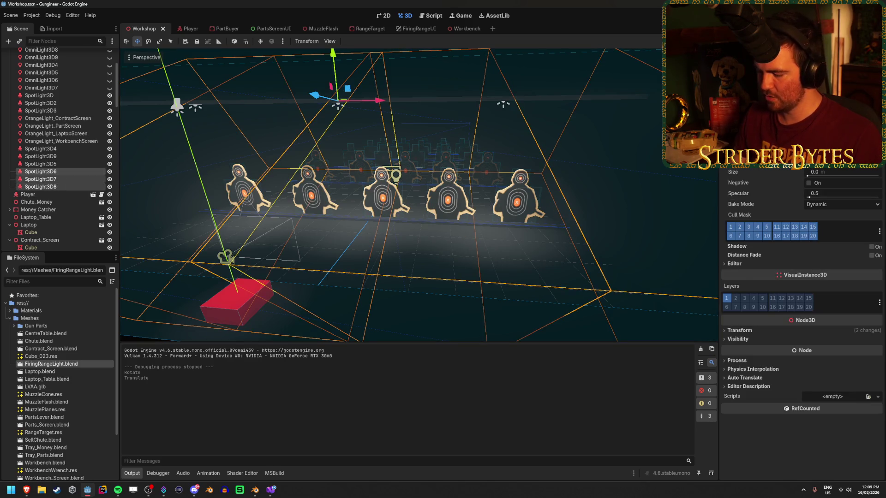
{"action": "key", "text": "Return"}
{"action": "key", "text": "ctrl+s"}
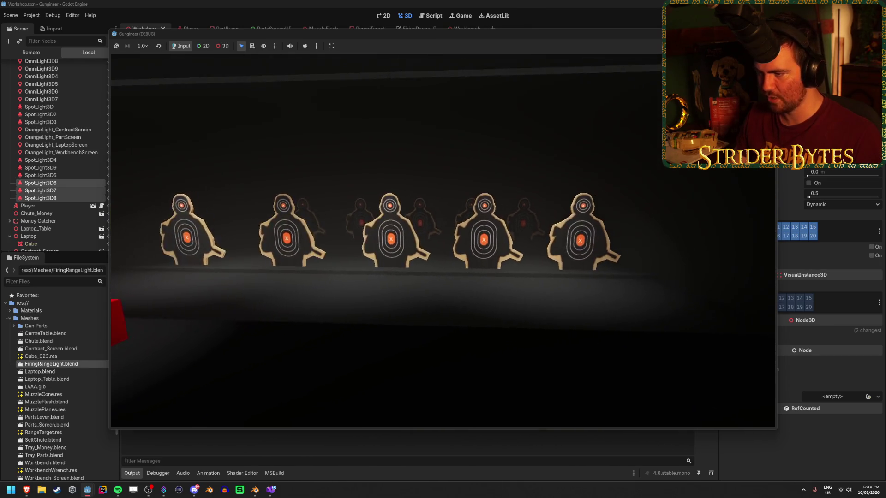
Step: Review the spotlit targets in the running game, then stop it with F8
{"action": "key", "text": "F8"}
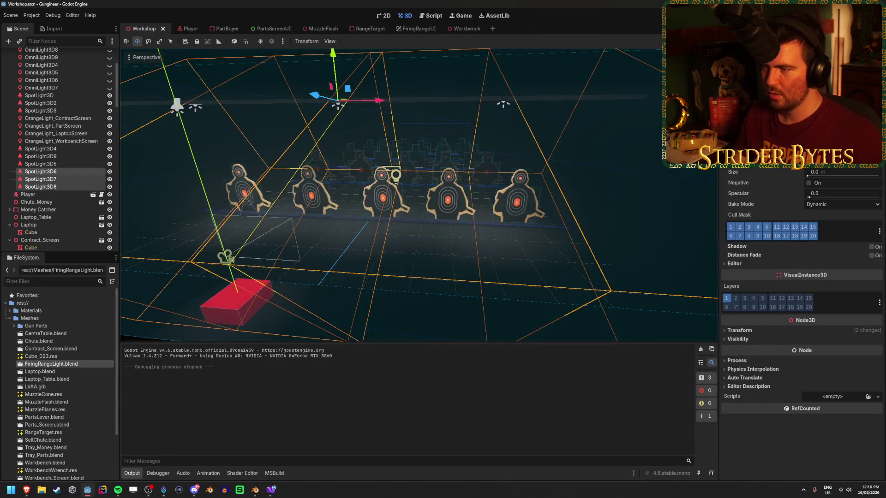
Step: Move SpotLight3D7 to X -5 and add a duplicate at X -2.5
{"action": "scroll", "coordinate": [406, 111], "scroll_direction": "up", "scroll_amount": 3}
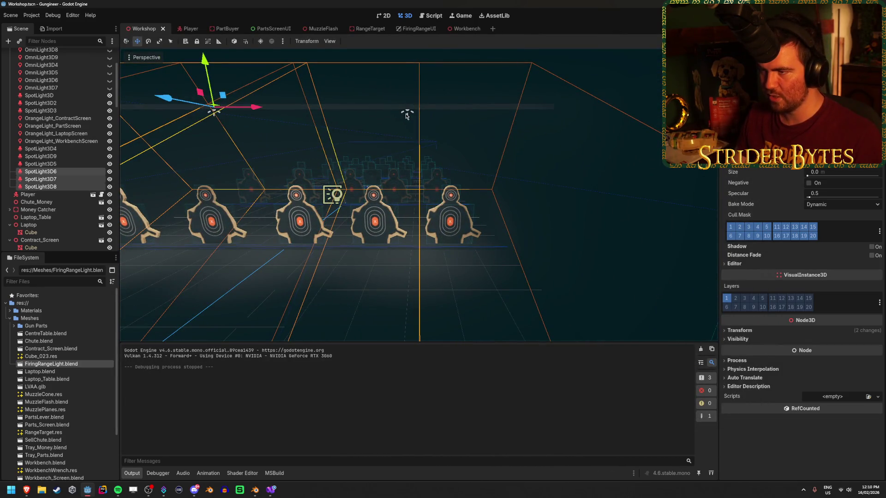
{"action": "left_click", "coordinate": [73, 171]}
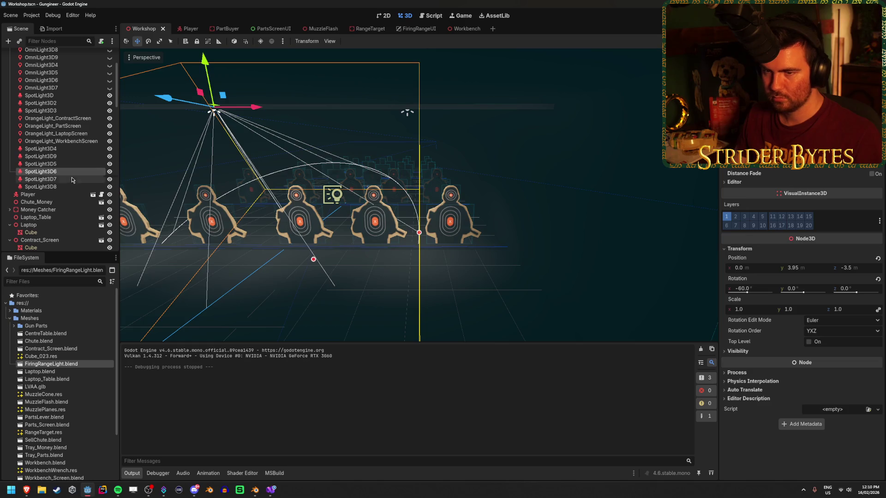
{"action": "left_click", "coordinate": [71, 180]}
{"action": "double_click", "coordinate": [71, 180]}
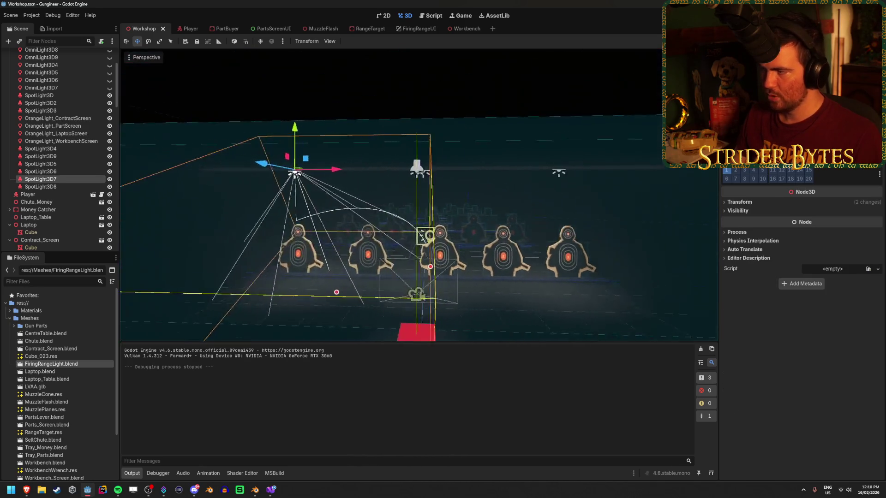
{"action": "left_click", "coordinate": [754, 203]}
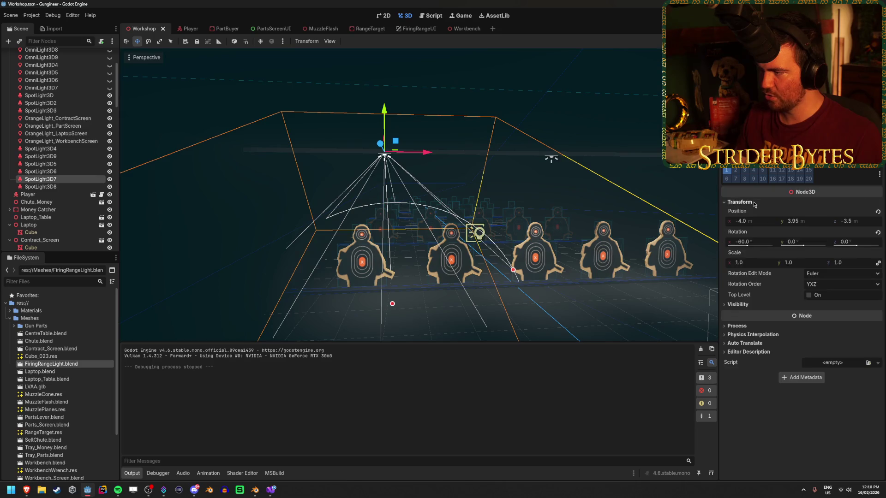
{"action": "left_click", "coordinate": [751, 220]}
{"action": "type", "text": "5"}
{"action": "key", "text": "Return"}
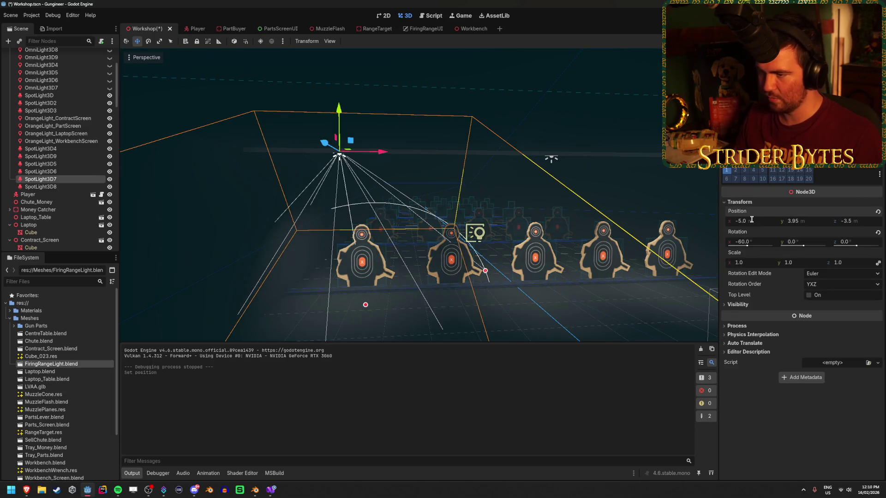
{"action": "key", "text": "ctrl+d"}
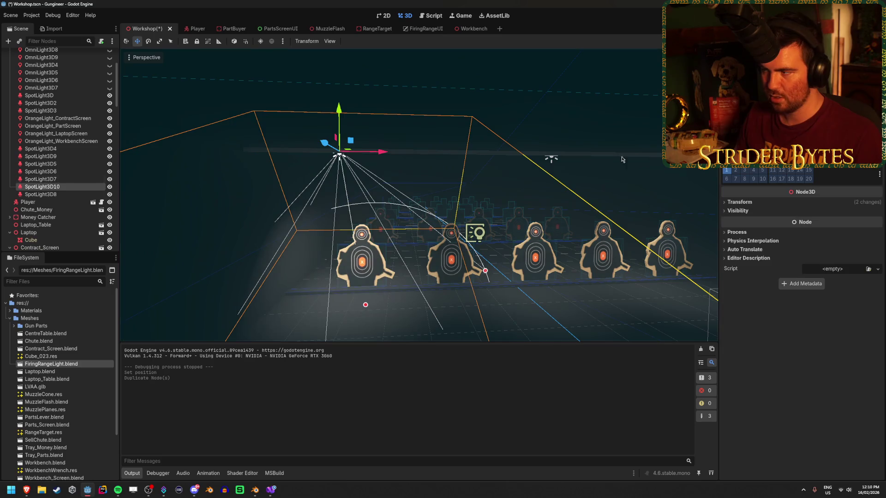
{"action": "left_click", "coordinate": [749, 204]}
{"action": "left_click", "coordinate": [749, 222]}
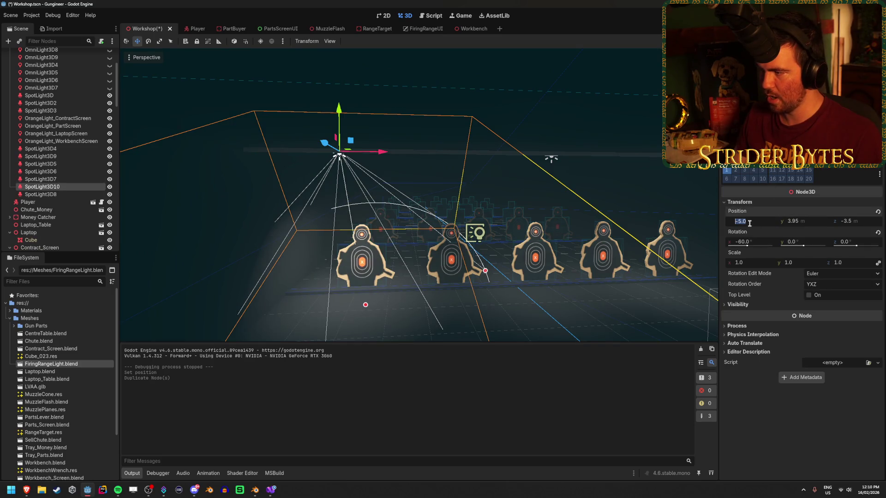
{"action": "type", "text": ".5"}
{"action": "key", "text": "Return"}
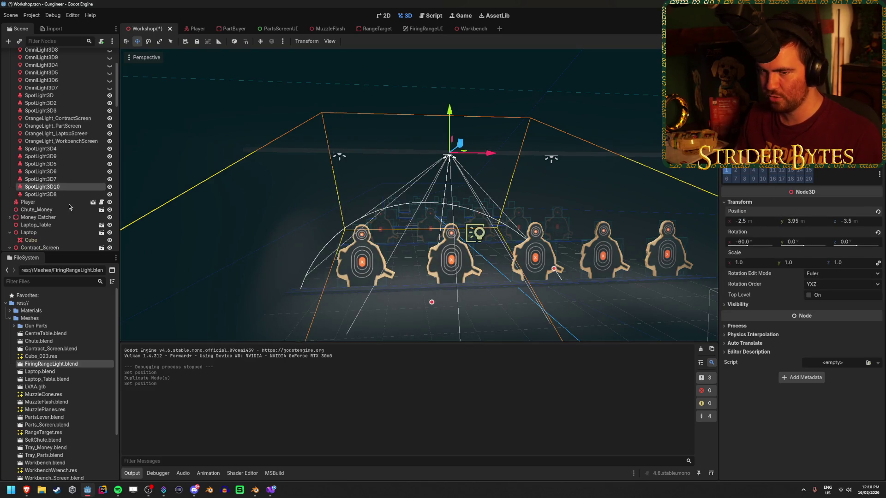
Step: Move SpotLight3D8 to X 5, add a duplicate at X 2.5, and run the game
{"action": "double_click", "coordinate": [60, 194]}
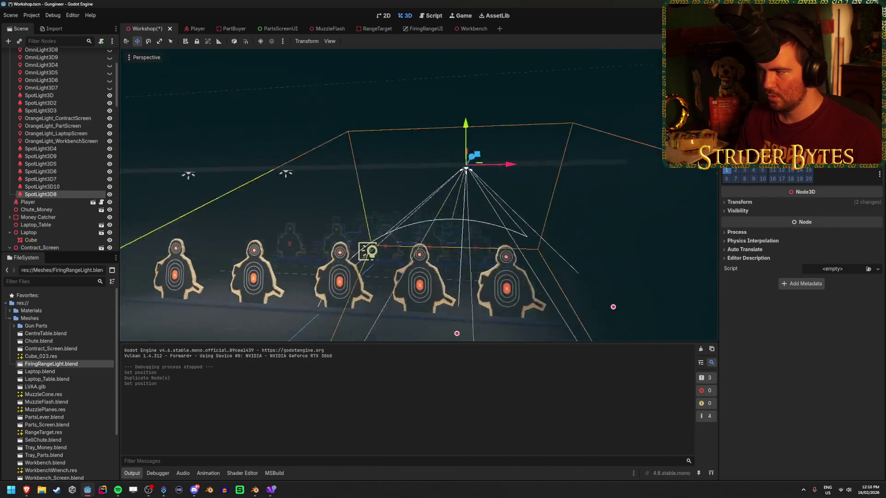
{"action": "left_click", "coordinate": [747, 202]}
{"action": "left_click", "coordinate": [741, 222]}
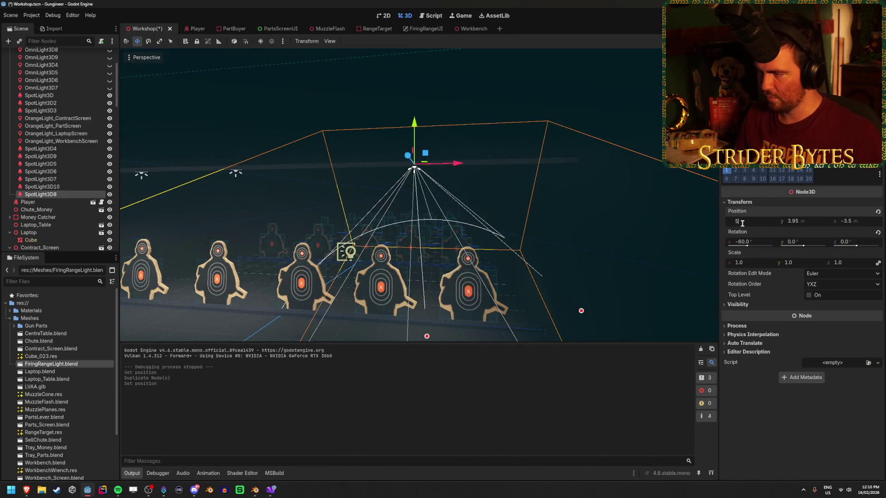
{"action": "key", "text": "Return"}
{"action": "key", "text": "ctrl+d"}
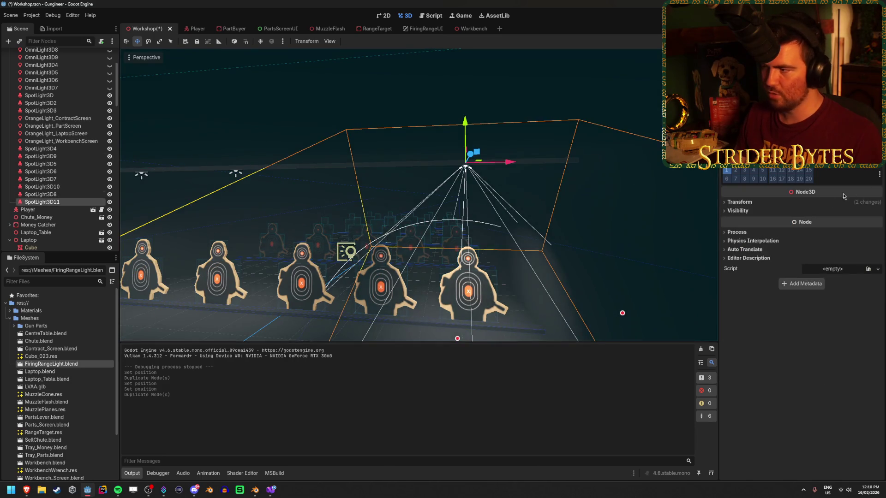
{"action": "left_click", "coordinate": [739, 204]}
{"action": "left_click", "coordinate": [757, 220]}
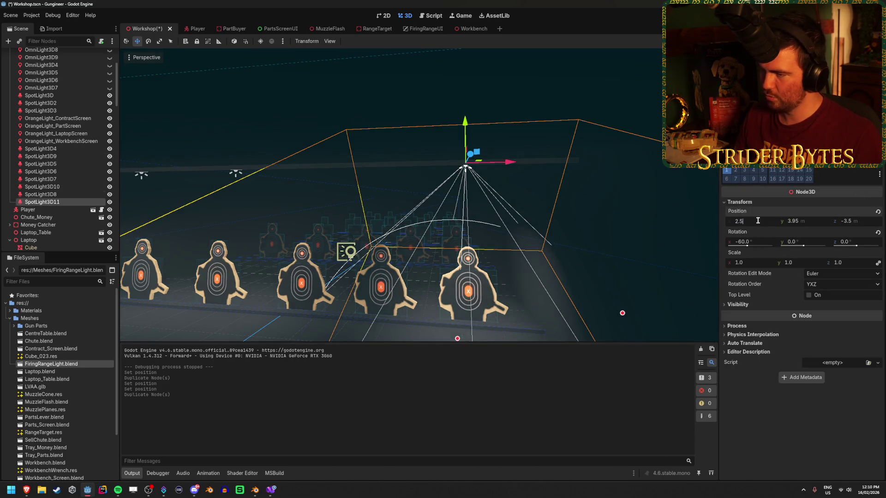
{"action": "key", "text": "Return"}
{"action": "left_click", "coordinate": [610, 240]}
{"action": "key", "text": "F5"}
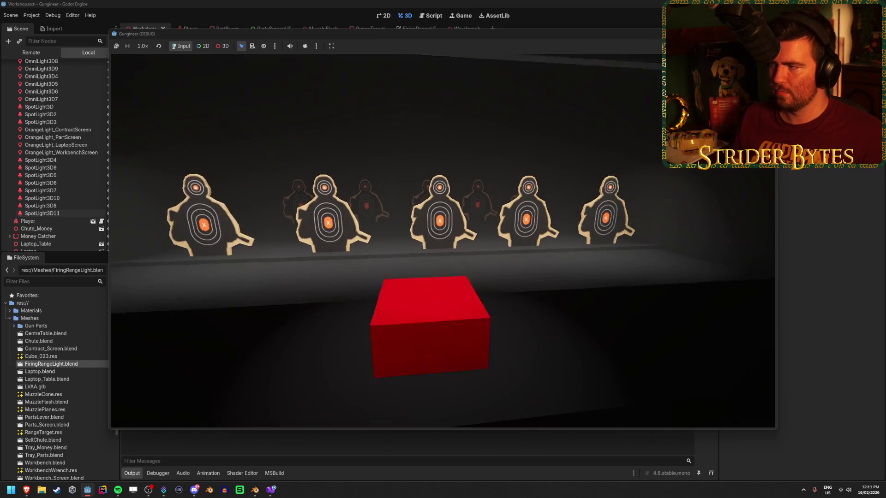
Step: Stop the game, undo the accidental energy change and widen SpotLight3D8's cone
{"action": "key", "text": "F8"}
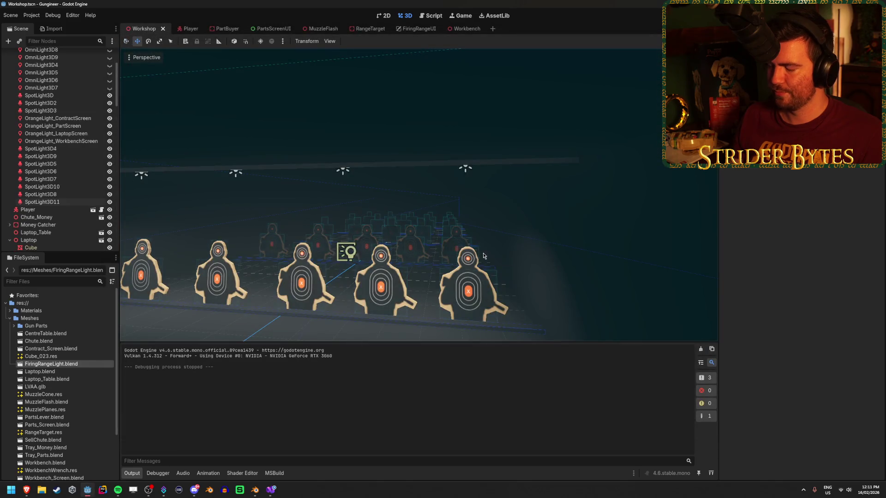
{"action": "left_click", "coordinate": [53, 203]}
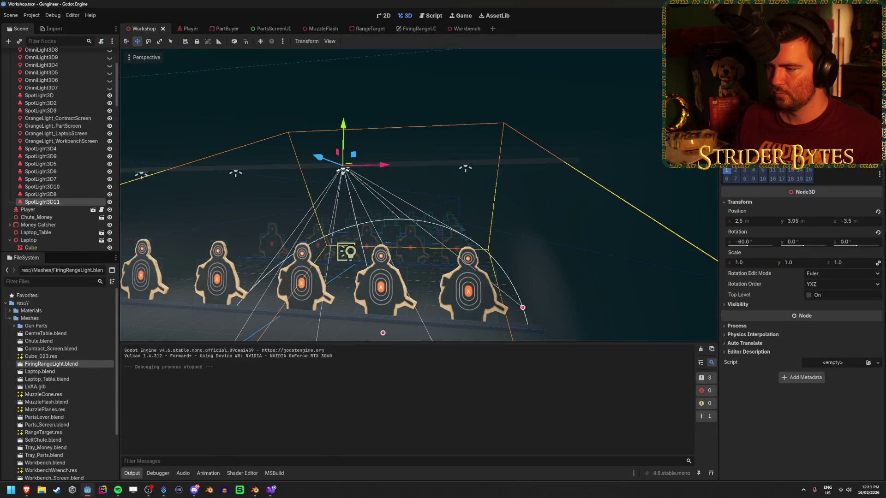
{"action": "left_click", "coordinate": [41, 194]}
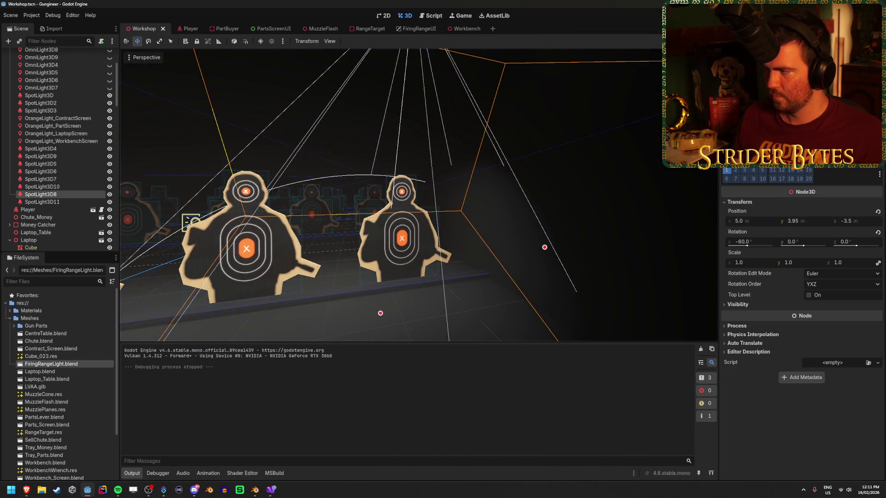
{"action": "scroll", "coordinate": [802, 304], "scroll_direction": "up", "scroll_amount": 5}
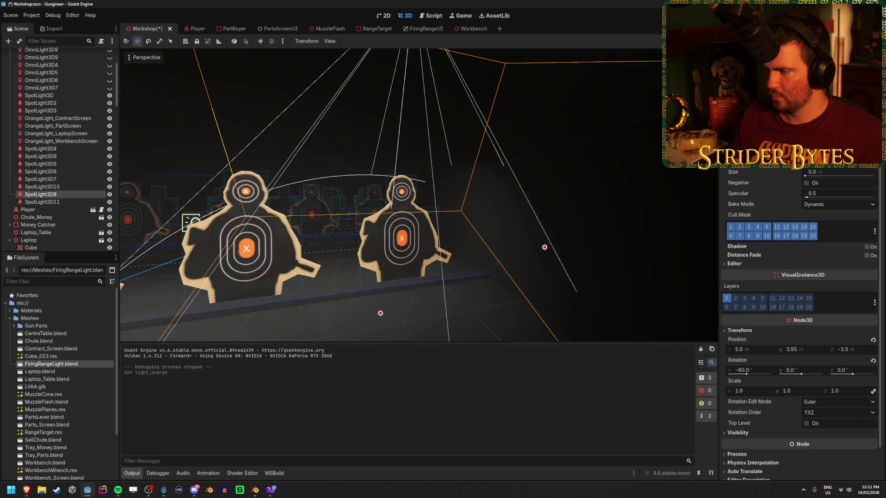
{"action": "key", "text": "ctrl+z"}
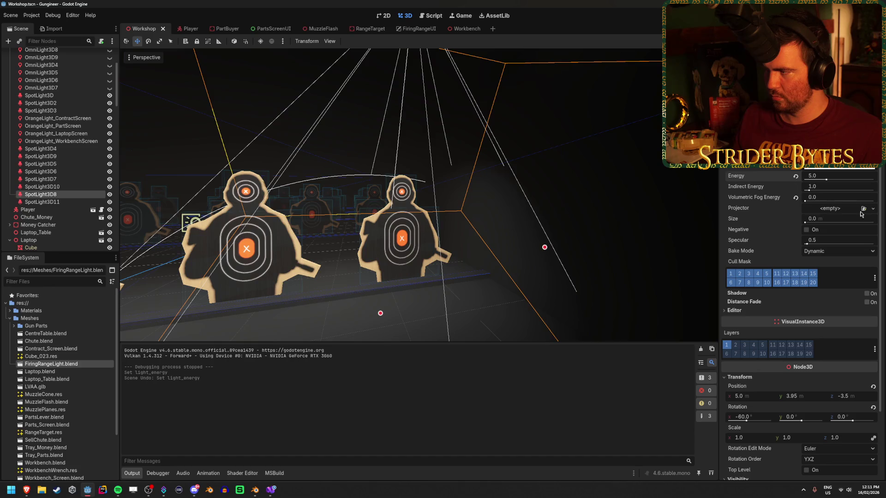
{"action": "mouse_move", "coordinate": [545, 247]}
{"action": "left_mouse_down"}
{"action": "mouse_move", "coordinate": [646, 154]}
{"action": "mouse_move", "coordinate": [590, 213]}
{"action": "mouse_move", "coordinate": [615, 189]}
{"action": "mouse_move", "coordinate": [406, 311]}
{"action": "mouse_move", "coordinate": [383, 309]}
{"action": "mouse_move", "coordinate": [476, 281]}
{"action": "mouse_move", "coordinate": [470, 289]}
{"action": "mouse_move", "coordinate": [542, 249]}
{"action": "mouse_move", "coordinate": [644, 158]}
{"action": "mouse_move", "coordinate": [597, 206]}
{"action": "mouse_move", "coordinate": [537, 204]}
{"action": "left_mouse_up"}
Step: Give SpotLight3D6, 3D7, 3D10 and 3D11 the same spot angle, then save and run
{"action": "left_click", "coordinate": [42, 202]}
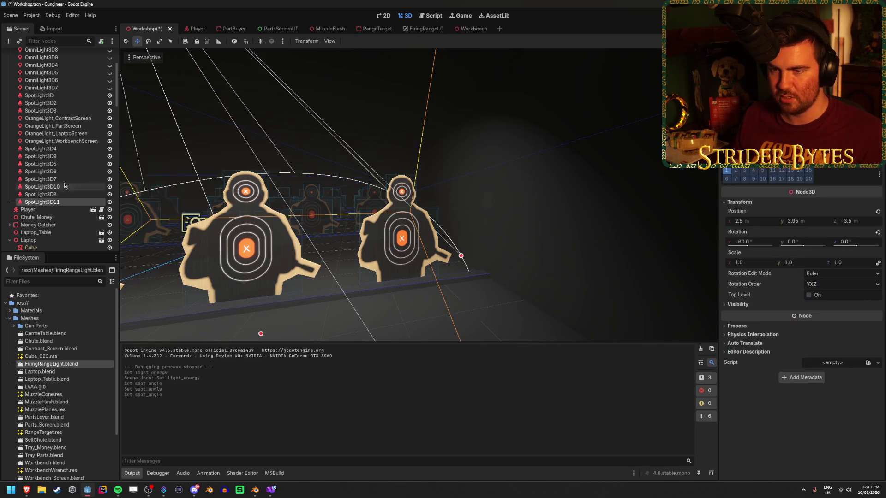
{"action": "left_click", "coordinate": [42, 187], "text": "ctrl"}
{"action": "left_click", "coordinate": [41, 179], "text": "ctrl"}
{"action": "left_click", "coordinate": [40, 171], "text": "ctrl"}
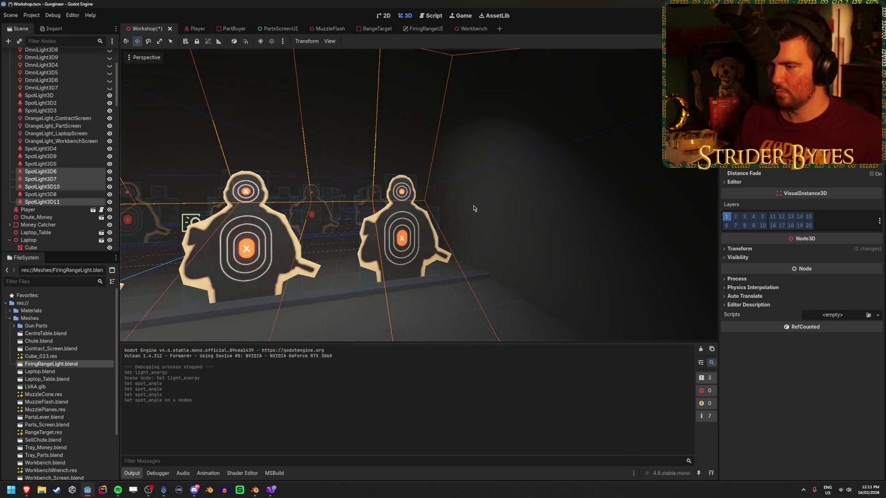
{"action": "key", "text": "f"}
{"action": "left_click", "coordinate": [484, 297]}
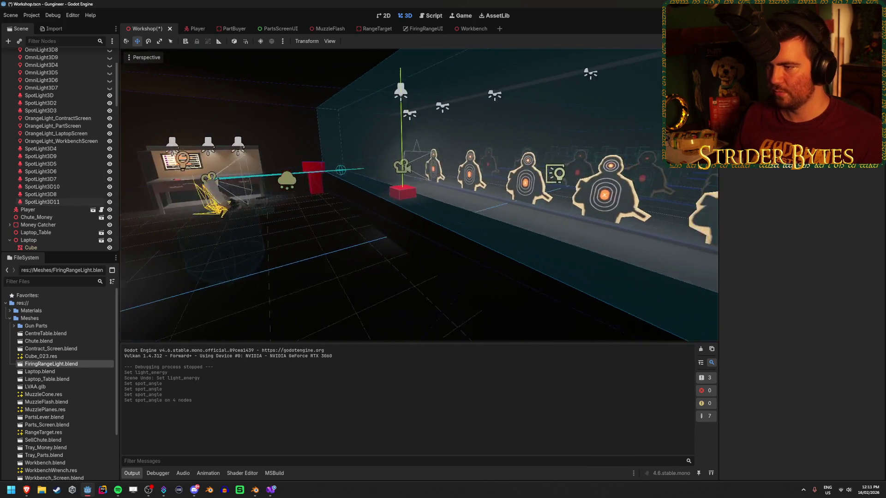
{"action": "key", "text": "w"}
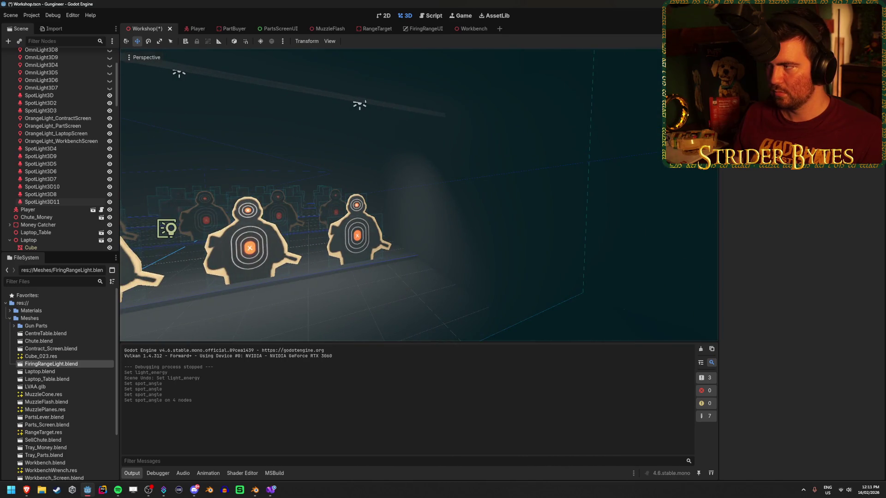
{"action": "key", "text": "F5"}
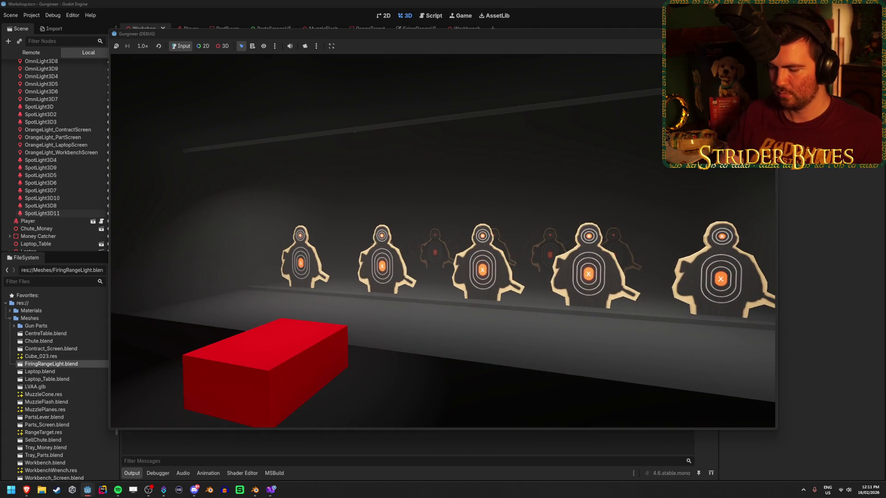
Step: Lower the energy of SpotLight3D6 through SpotLight3D11, save, then run and stop a test
{"action": "key", "text": "F8"}
{"action": "left_click", "coordinate": [86, 202]}
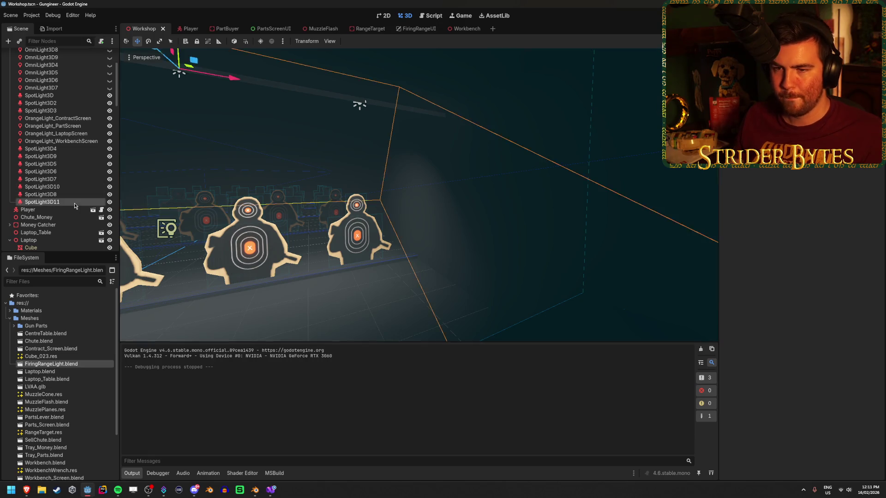
{"action": "left_click", "coordinate": [73, 172], "text": "shift"}
{"action": "scroll", "coordinate": [801, 231], "scroll_direction": "up", "scroll_amount": 2}
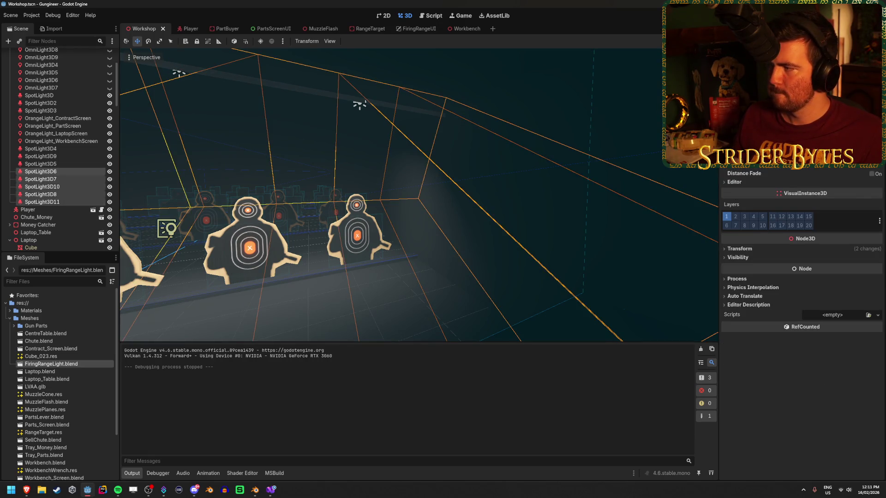
{"action": "scroll", "coordinate": [802, 254], "scroll_direction": "up", "scroll_amount": 3}
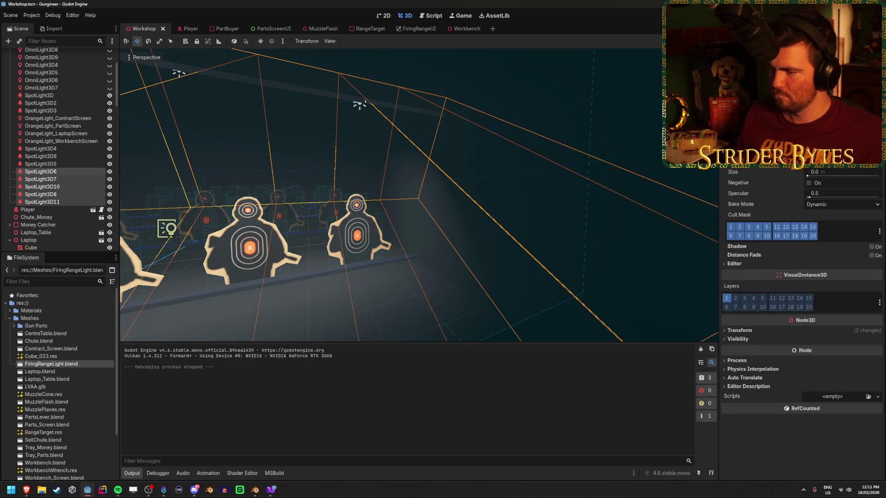
{"action": "key", "text": "Return"}
{"action": "key", "text": "ctrl+s"}
{"action": "key", "text": "F5"}
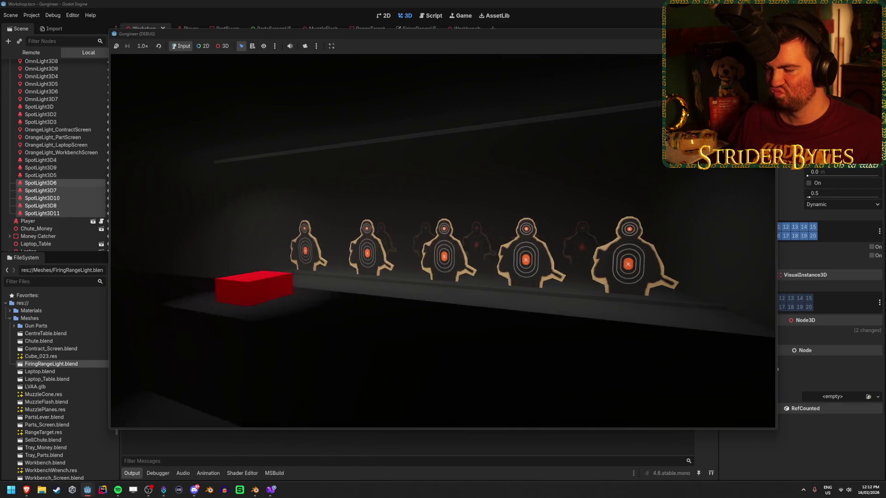
{"action": "key", "text": "F8"}
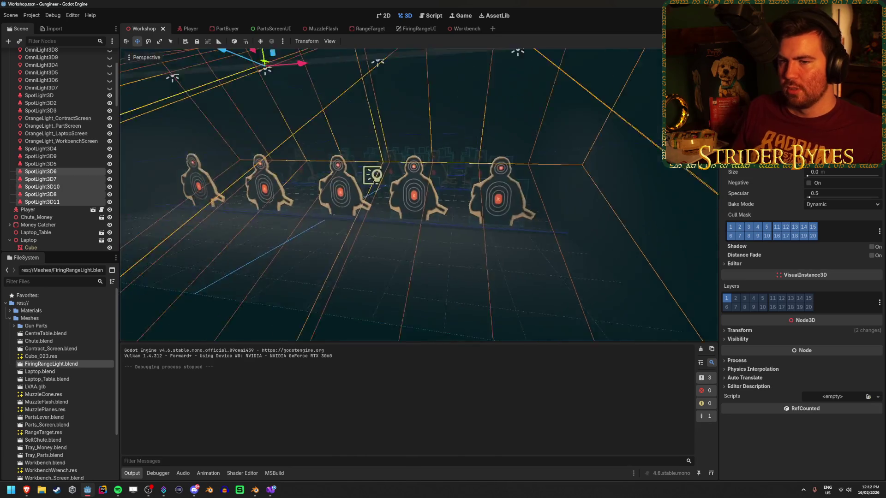
{"action": "left_click", "coordinate": [442, 243]}
{"action": "left_click_drag", "start_coordinate": [443, 243], "coordinate": [350, 231]}
{"action": "scroll", "coordinate": [55, 138], "scroll_direction": "up", "scroll_amount": 5}
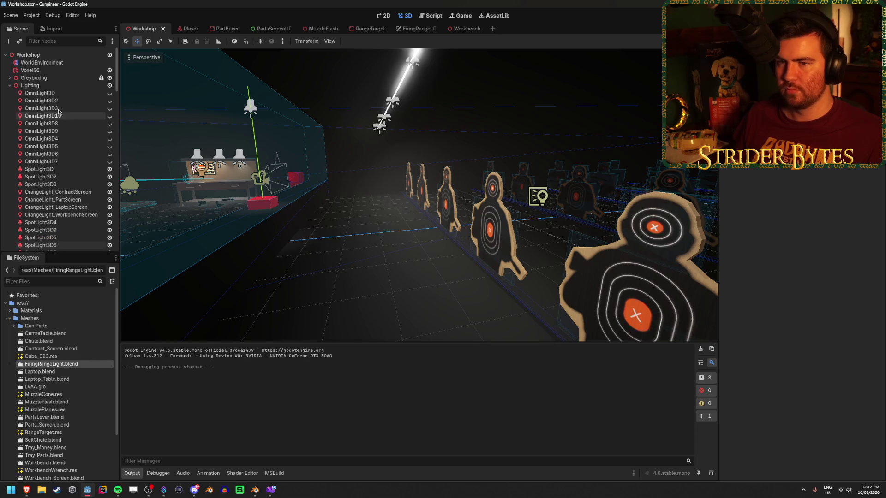
{"action": "left_click", "coordinate": [10, 78]}
{"action": "left_click", "coordinate": [31, 86]}
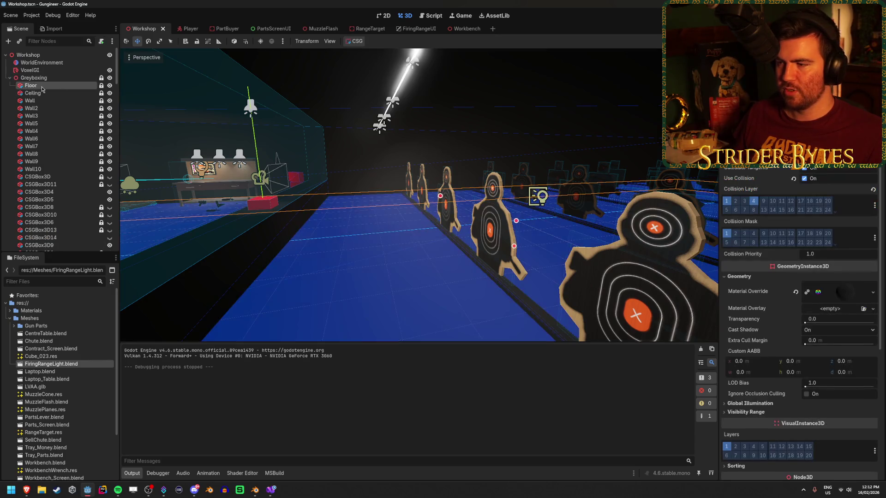
{"action": "left_click", "coordinate": [850, 292]}
{"action": "scroll", "coordinate": [850, 295], "scroll_direction": "down", "scroll_amount": 5}
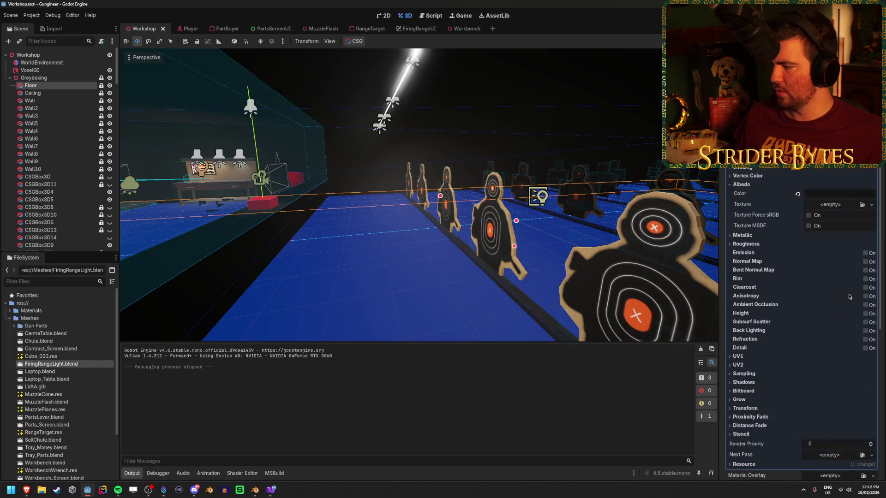
{"action": "left_click", "coordinate": [823, 194]}
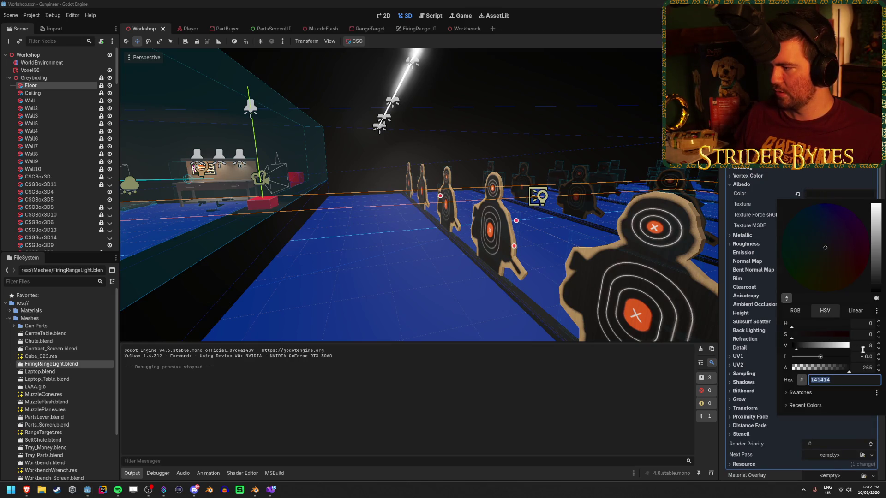
{"action": "left_click", "coordinate": [453, 259]}
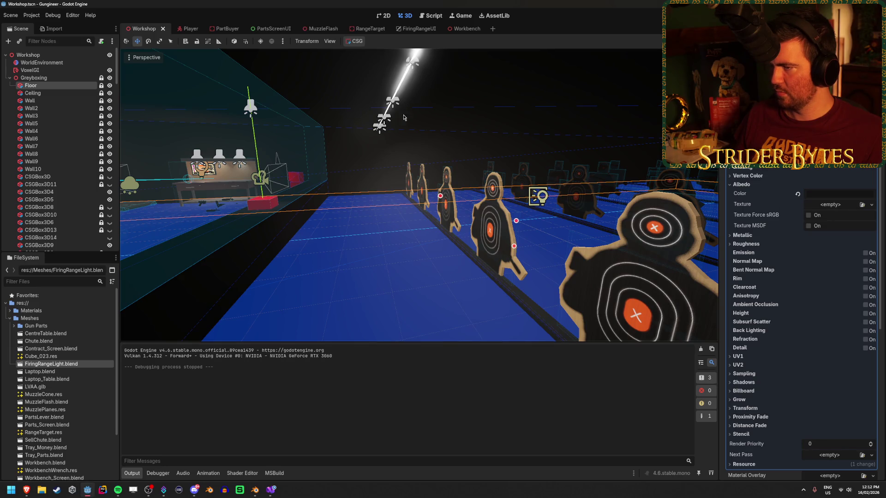
{"action": "left_click", "coordinate": [398, 77]}
{"action": "left_click", "coordinate": [255, 490]}
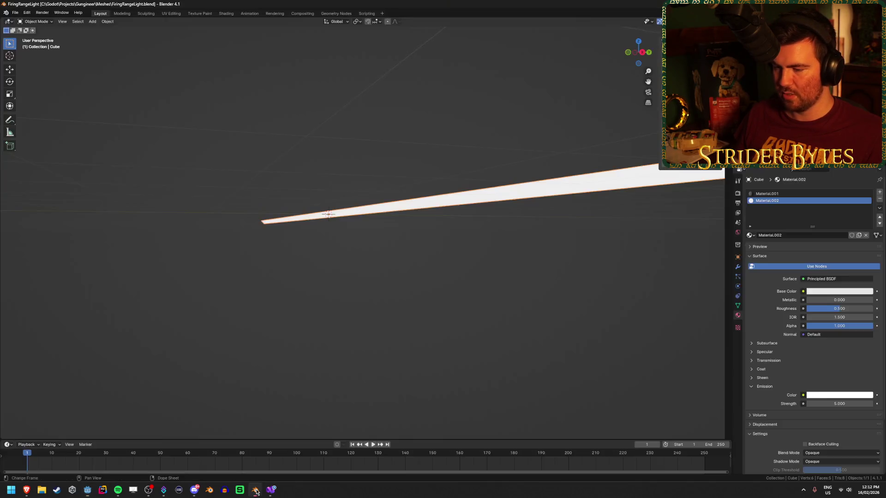
Step: Darken Material.001's base colour value from 0.050 to 0.032, then return to Godot
{"action": "left_click_drag", "start_coordinate": [538, 249], "coordinate": [508, 247]}
{"action": "scroll", "coordinate": [807, 205], "scroll_direction": "up", "scroll_amount": 1}
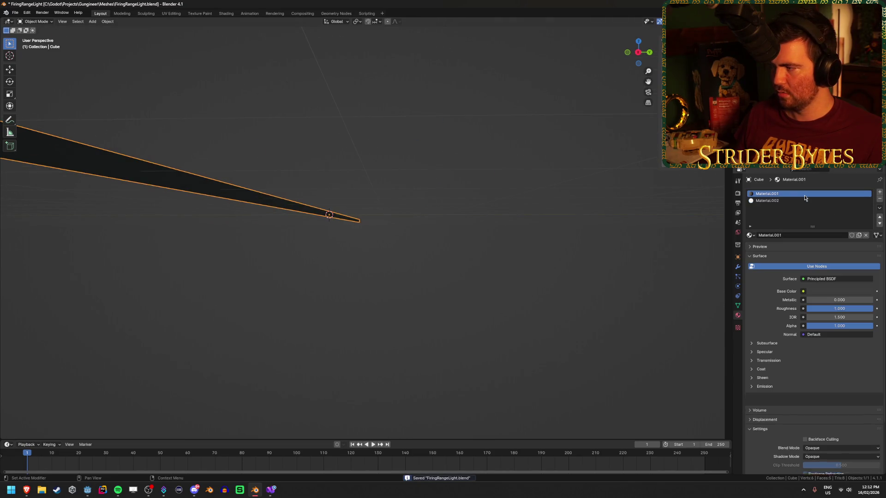
{"action": "left_click", "coordinate": [835, 291]}
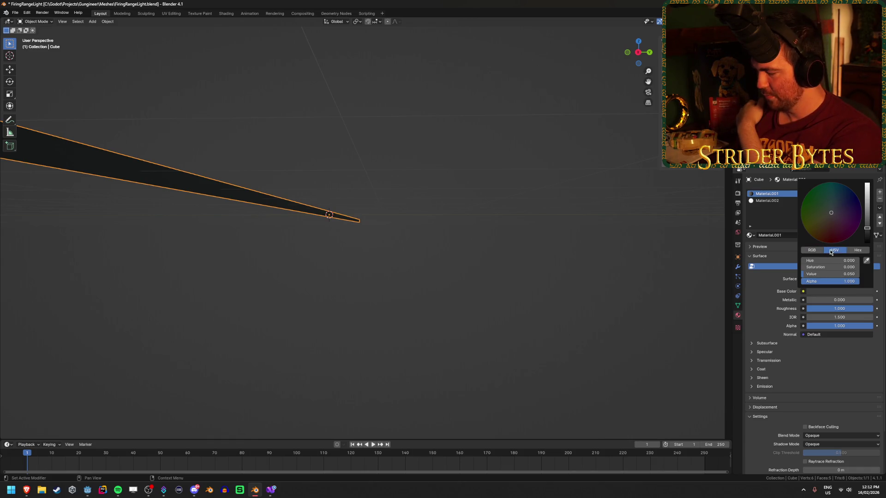
{"action": "mouse_move", "coordinate": [820, 276]}
{"action": "left_mouse_down"}
{"action": "mouse_move", "coordinate": [853, 276]}
{"action": "mouse_move", "coordinate": [820, 274]}
{"action": "left_mouse_up"}
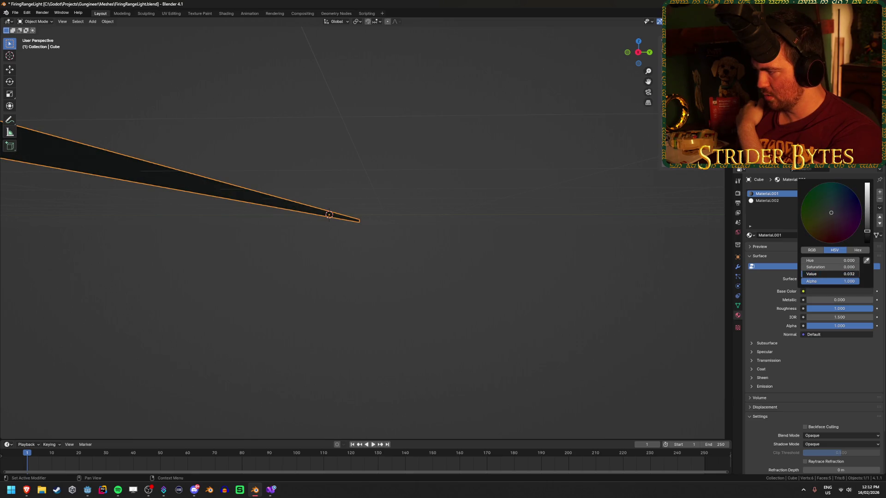
{"action": "left_click", "coordinate": [94, 491]}
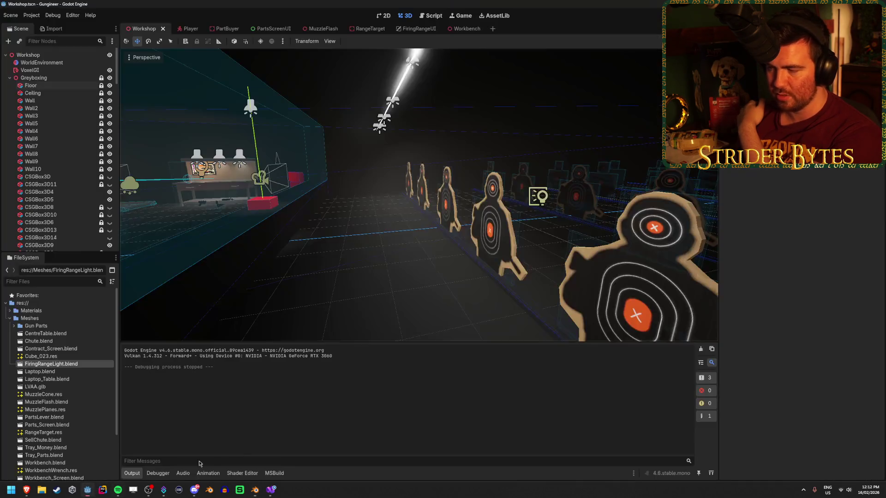
Step: Check the floor's albedo, then set Material.001's base colour to 000000 and save FiringRangeLight.blend
{"action": "left_click", "coordinate": [49, 86]}
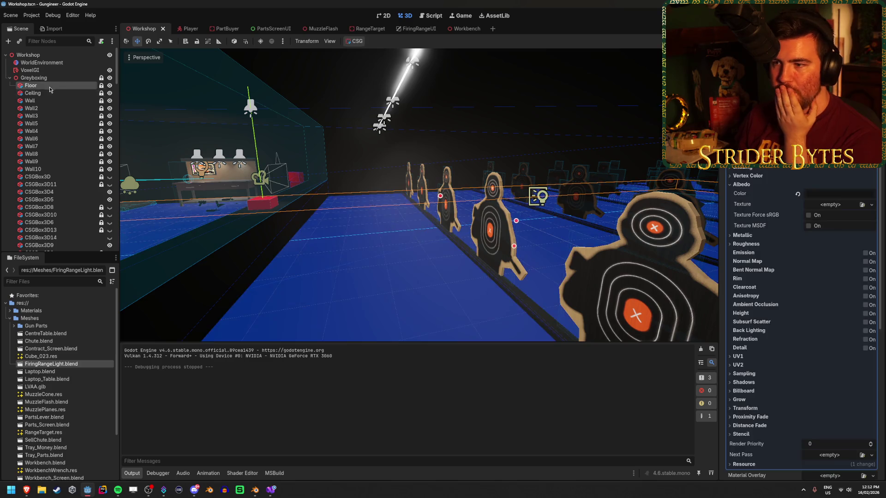
{"action": "left_click", "coordinate": [835, 193]}
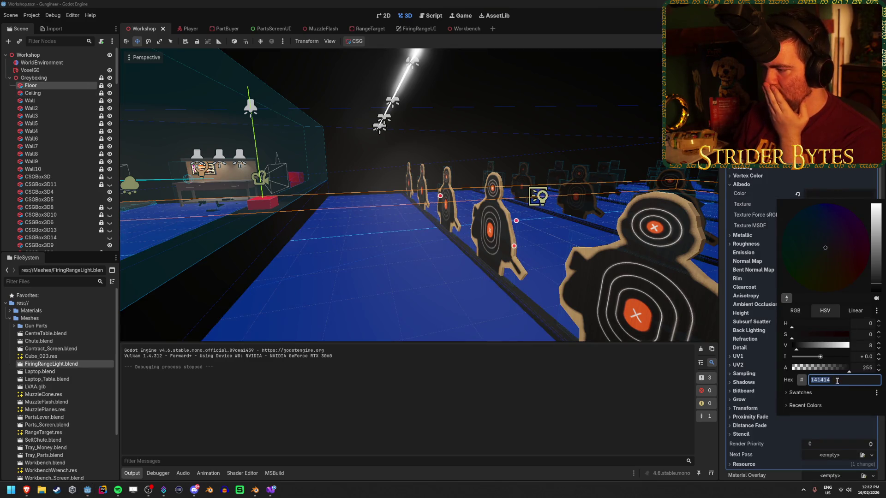
{"action": "left_click", "coordinate": [256, 491]}
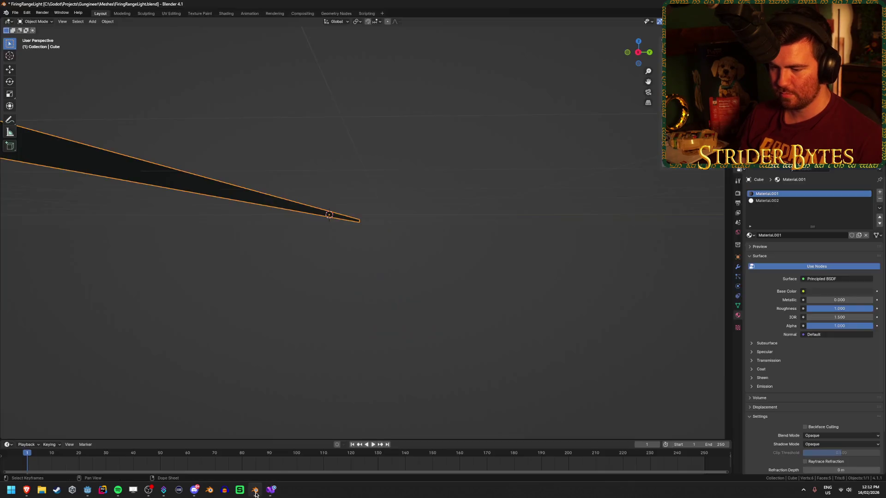
{"action": "left_click", "coordinate": [829, 260]}
{"action": "type", "text": "000000"}
{"action": "key", "text": "Return"}
{"action": "left_click", "coordinate": [350, 230]}
{"action": "key", "text": "ctrl+s"}
Step: Return to Godot and run the game with F5 to check the reimported light
{"action": "key", "text": "alt+Tab"}
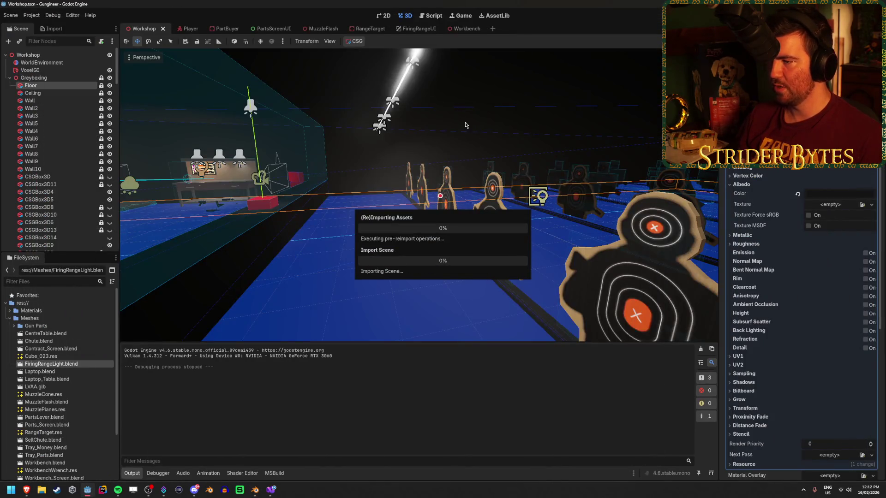
{"action": "mouse_move", "coordinate": [400, 98]}
{"action": "left_mouse_down"}
{"action": "mouse_move", "coordinate": [497, 157]}
{"action": "mouse_move", "coordinate": [424, 135]}
{"action": "mouse_move", "coordinate": [508, 152]}
{"action": "left_mouse_up"}
{"action": "key", "text": "F5"}
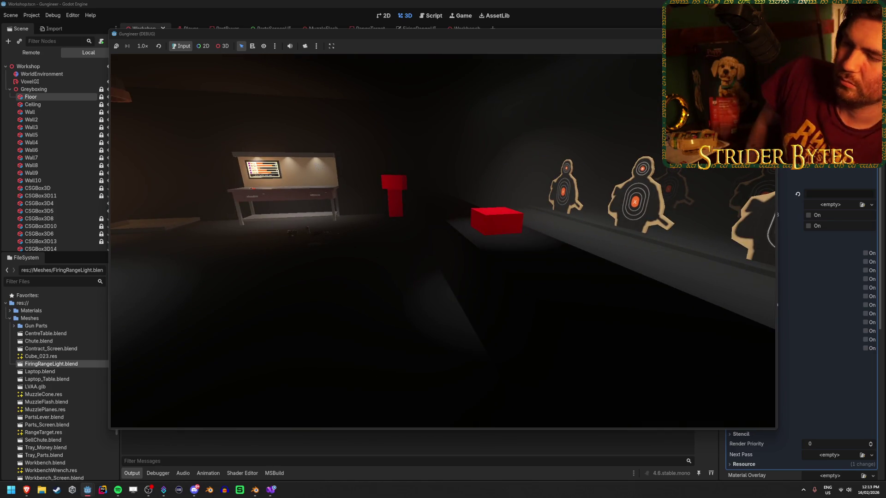
Step: Stop the game, then move SpotLight3D9 left and tilt it to aim at the red box
{"action": "key", "text": "F8"}
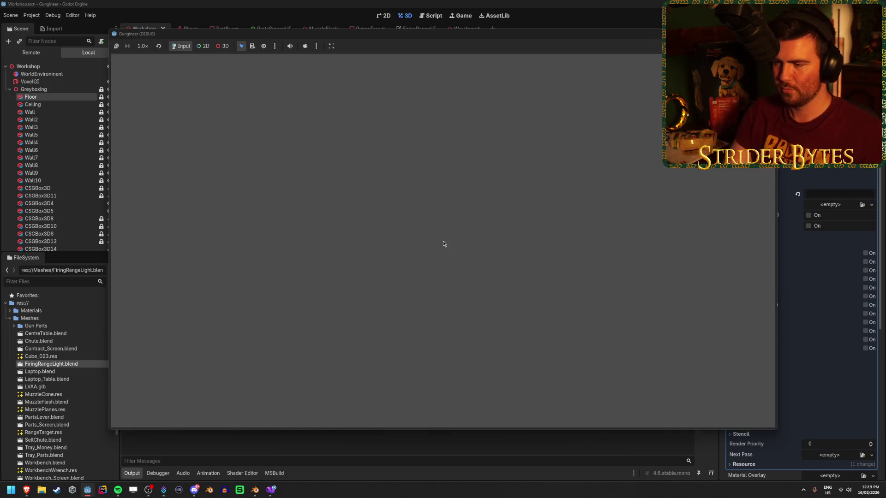
{"action": "left_click_drag", "start_coordinate": [443, 244], "coordinate": [427, 169]}
{"action": "left_click", "coordinate": [417, 173]}
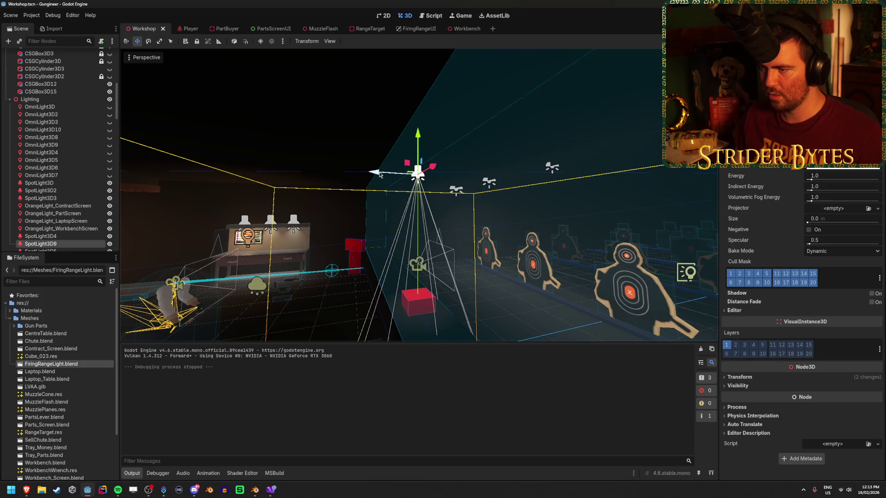
{"action": "left_click_drag", "start_coordinate": [380, 174], "coordinate": [353, 176]}
{"action": "key", "text": "e"}
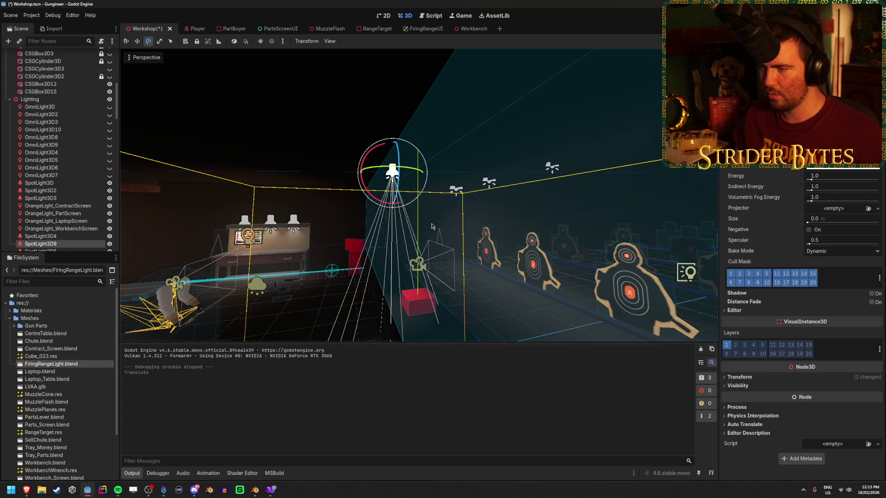
{"action": "left_click_drag", "start_coordinate": [429, 249], "coordinate": [432, 227]}
{"action": "mouse_move", "coordinate": [364, 135]}
{"action": "left_mouse_down"}
{"action": "mouse_move", "coordinate": [366, 148]}
{"action": "mouse_move", "coordinate": [328, 149]}
{"action": "left_mouse_up"}
{"action": "key", "text": "w"}
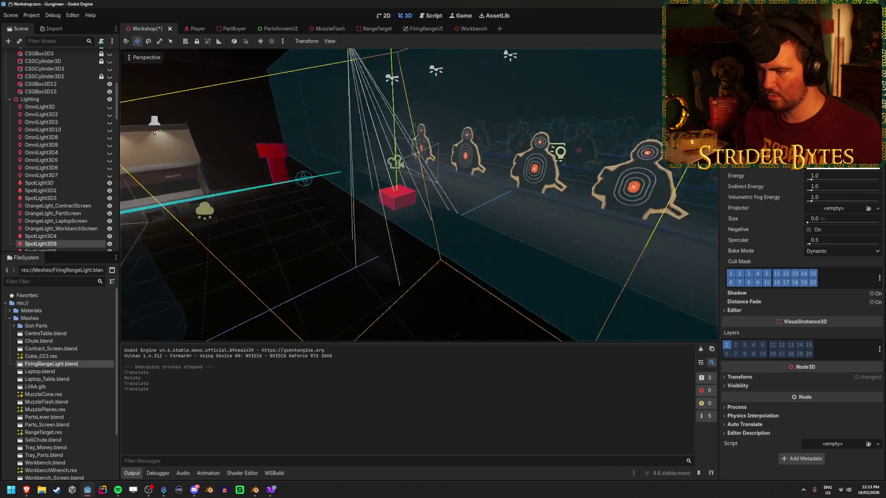
Step: Save and test-run the game to check the re-aimed spotlight
{"action": "left_click", "coordinate": [378, 294]}
{"action": "scroll", "coordinate": [379, 294], "scroll_direction": "up", "scroll_amount": 3}
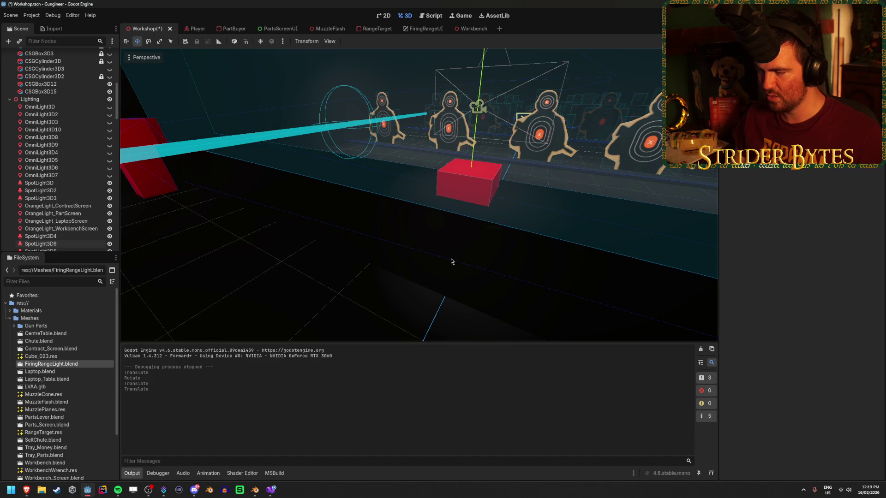
{"action": "key", "text": "F5"}
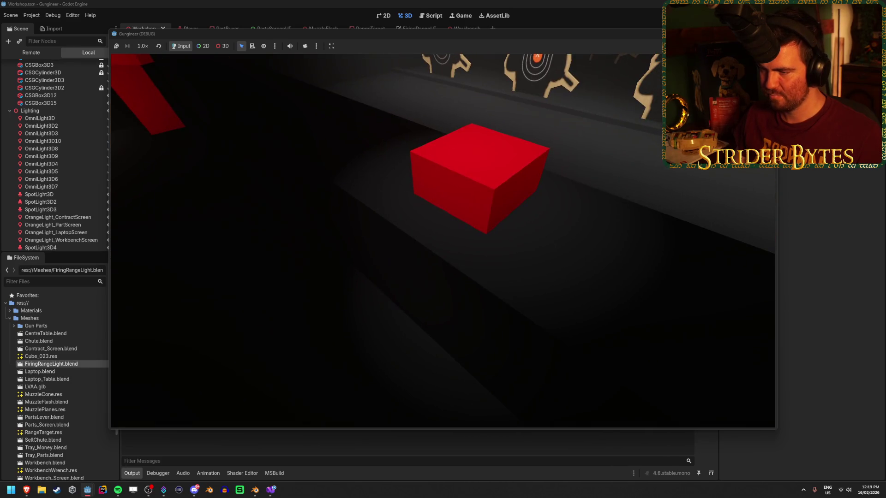
{"action": "key", "text": "Escape"}
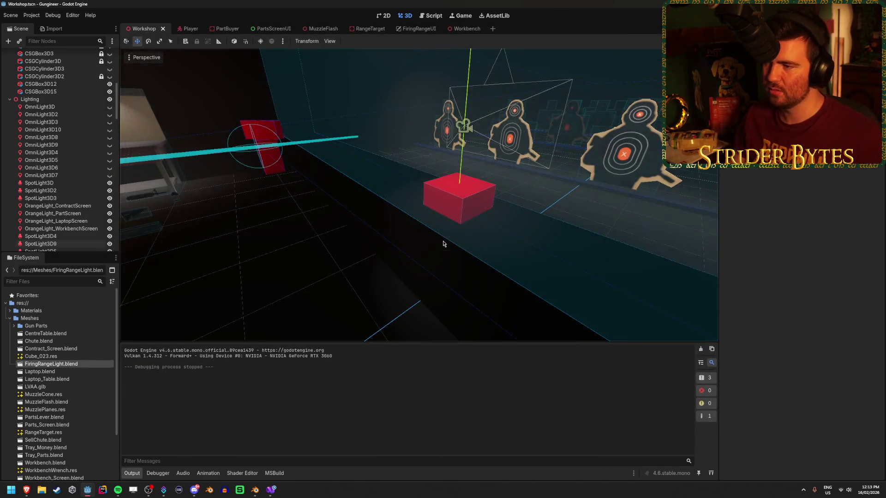
Step: Select the VoxelGI node and bake its lighting
{"action": "left_click", "coordinate": [41, 243]}
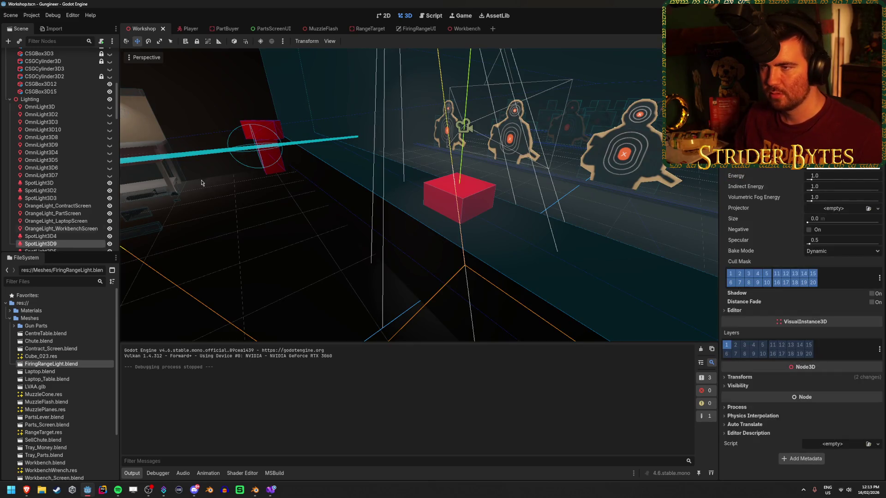
{"action": "scroll", "coordinate": [44, 138], "scroll_direction": "up", "scroll_amount": 5}
{"action": "right_click", "coordinate": [44, 102]}
{"action": "left_click", "coordinate": [44, 102]}
{"action": "left_click", "coordinate": [30, 70]}
{"action": "left_click", "coordinate": [358, 41]}
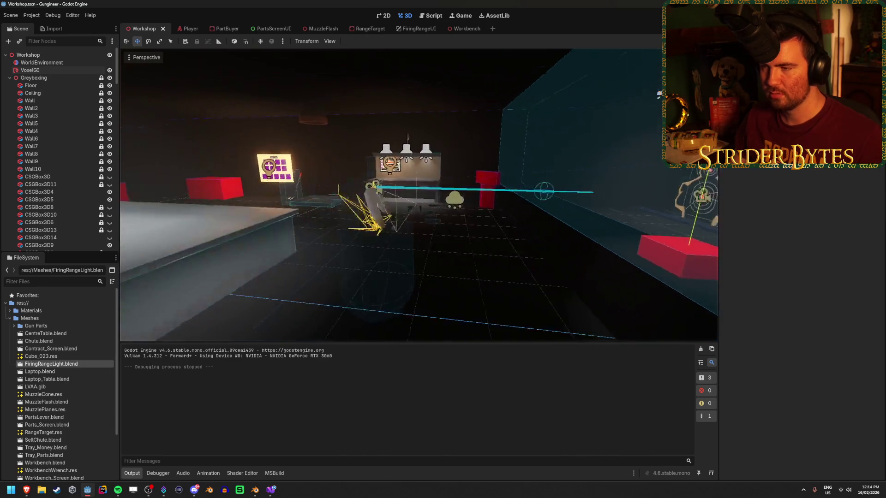
Step: Save the Workshop scene and switch to the browser's firing range image results
{"action": "key", "text": "ctrl+s"}
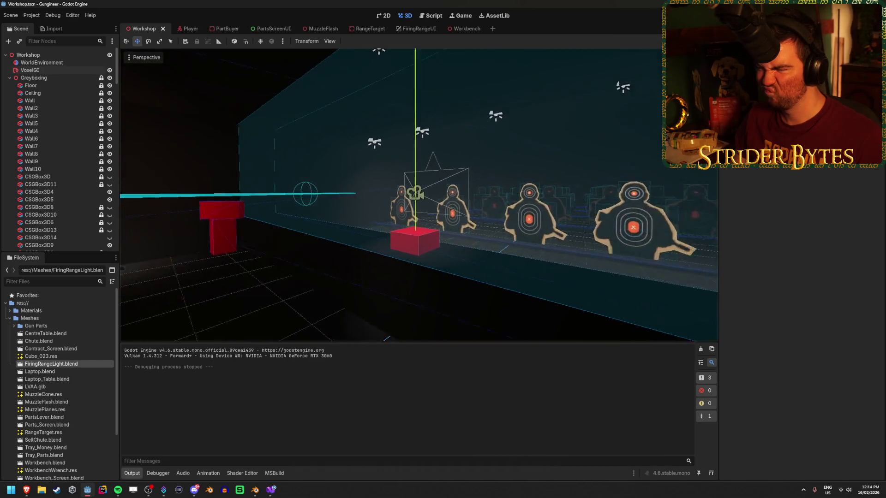
{"action": "key", "text": "ctrl+s"}
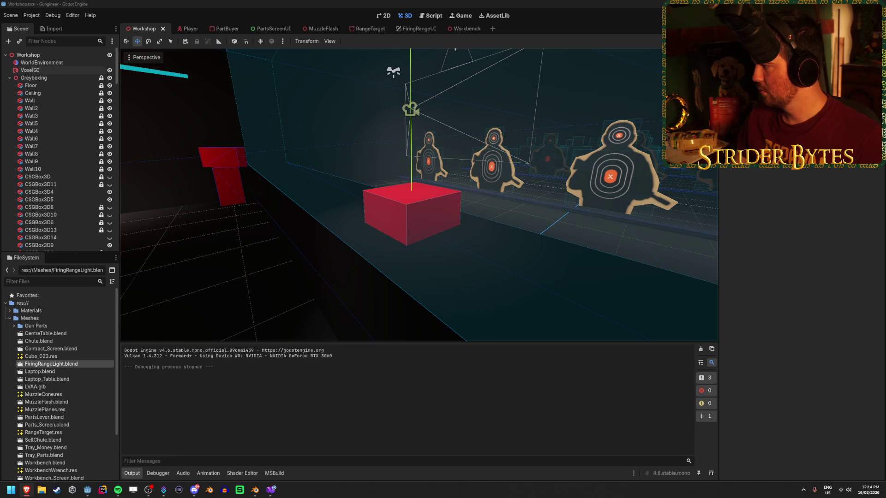
{"action": "key", "text": "alt+Tab"}
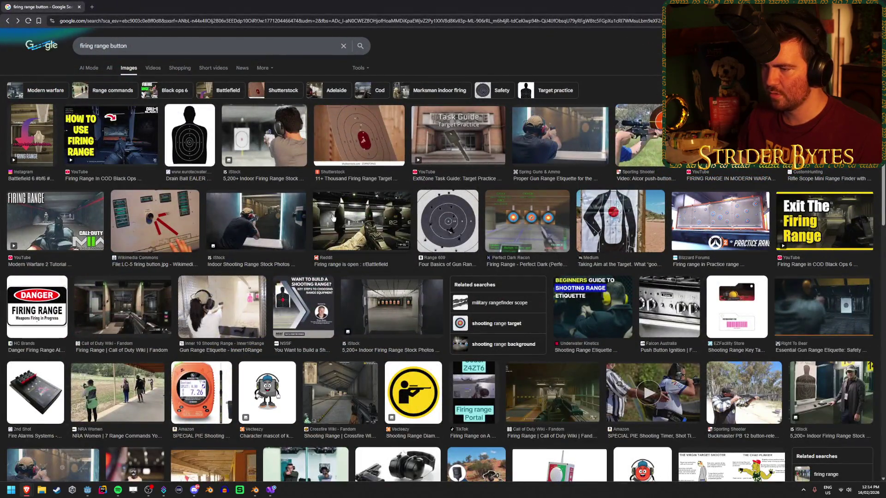
Step: Browse firing range image results, previewing several including the Call of Duty Wiki one
{"action": "left_click", "coordinate": [332, 216]}
{"action": "left_click", "coordinate": [155, 405]}
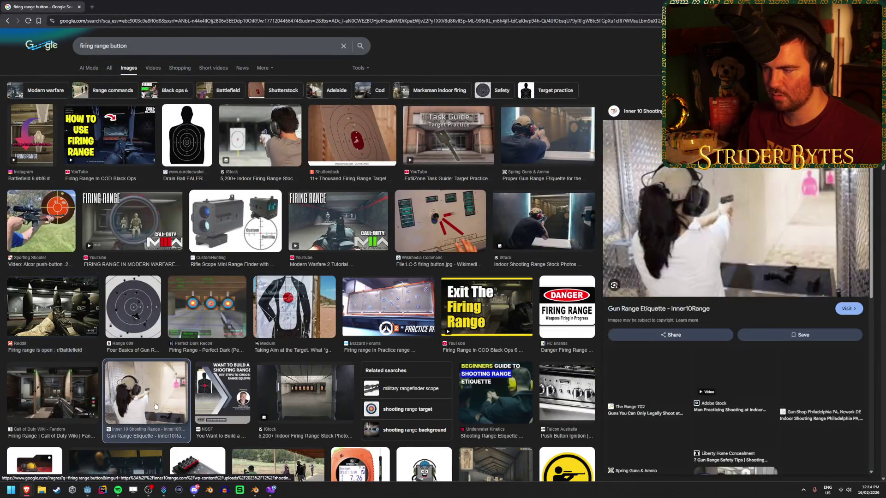
{"action": "left_click", "coordinate": [58, 397]}
{"action": "scroll", "coordinate": [60, 397], "scroll_direction": "down", "scroll_amount": 5}
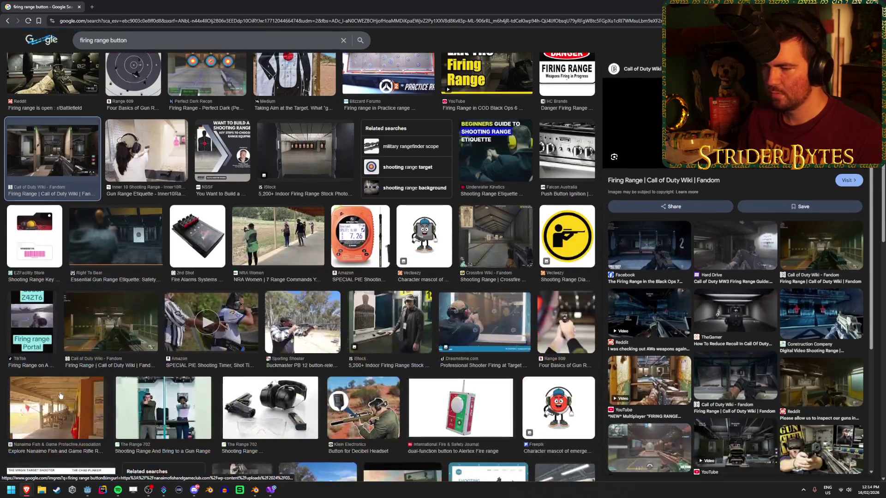
{"action": "scroll", "coordinate": [60, 395], "scroll_direction": "down", "scroll_amount": 2}
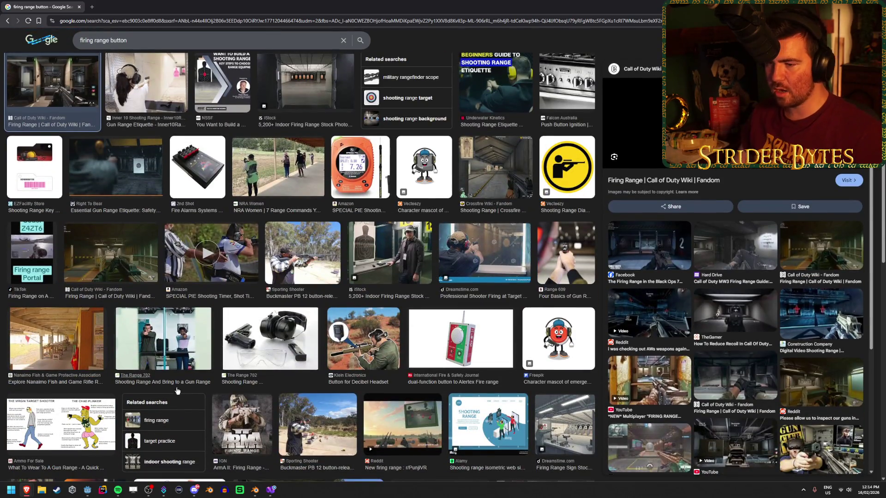
{"action": "scroll", "coordinate": [179, 389], "scroll_direction": "down", "scroll_amount": 3}
{"action": "scroll", "coordinate": [213, 364], "scroll_direction": "down", "scroll_amount": 2}
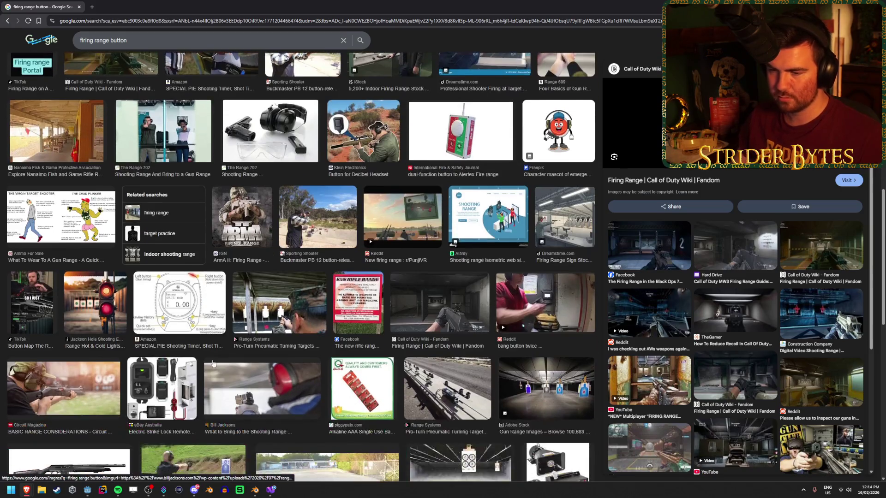
{"action": "scroll", "coordinate": [213, 363], "scroll_direction": "down", "scroll_amount": 3}
{"action": "scroll", "coordinate": [177, 347], "scroll_direction": "up", "scroll_amount": 10}
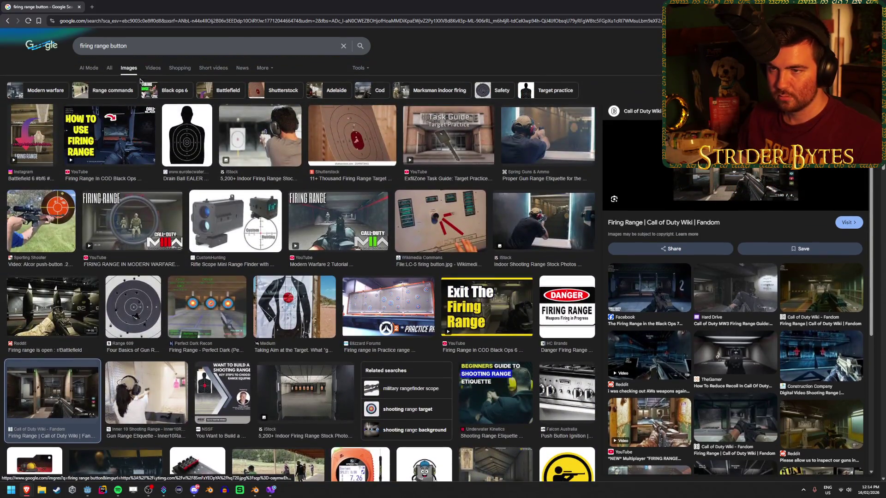
Step: Search 'big red button' and open the boxed controller image full-size in a new tab
{"action": "left_click", "coordinate": [147, 46]}
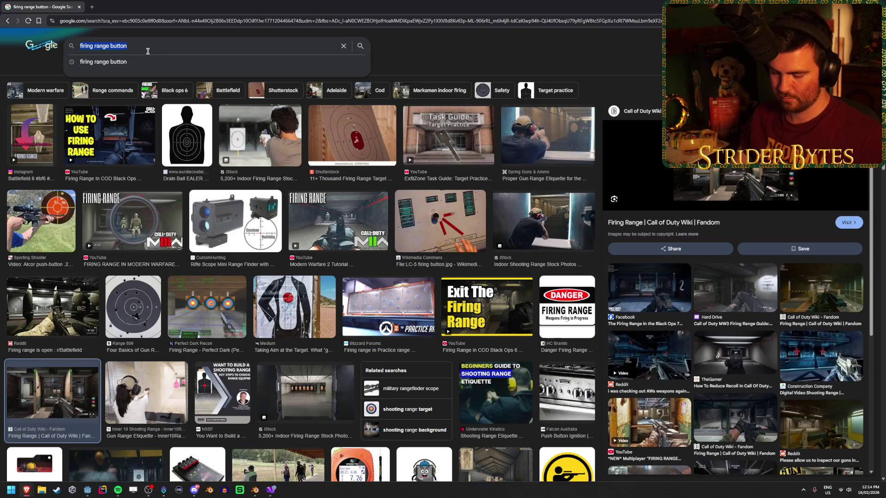
{"action": "type", "text": "big red button"}
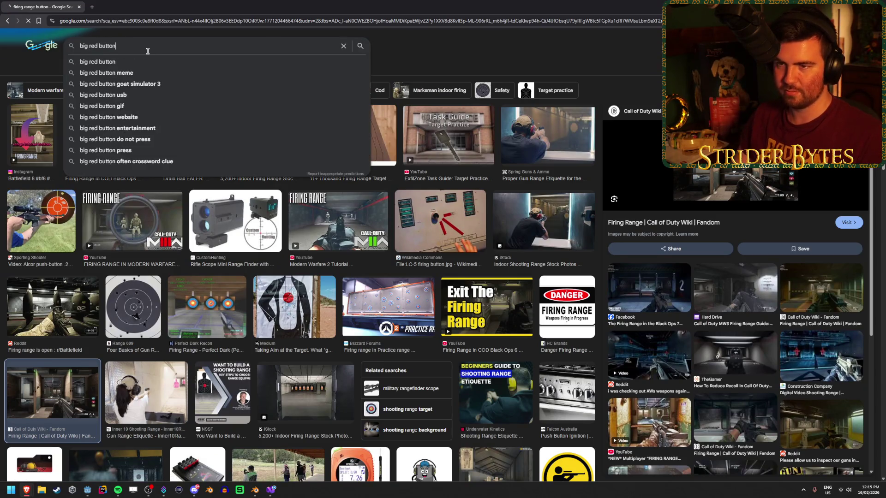
{"action": "key", "text": "Return"}
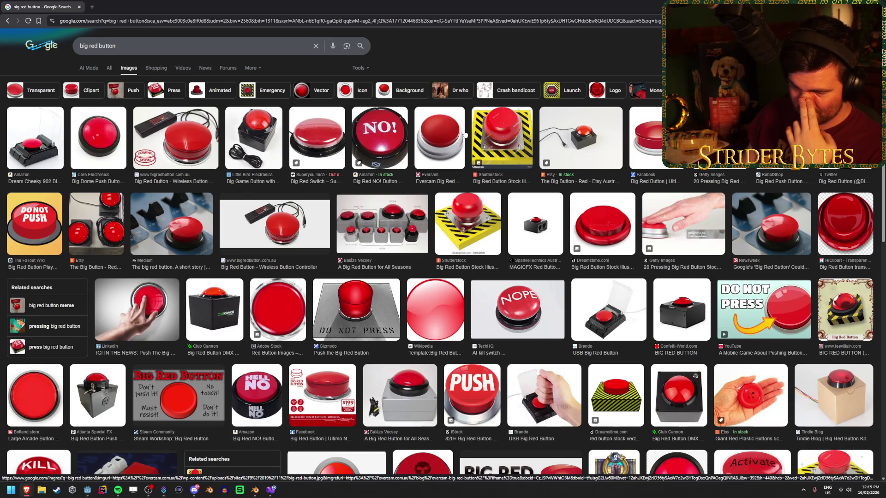
{"action": "left_click", "coordinate": [97, 395]}
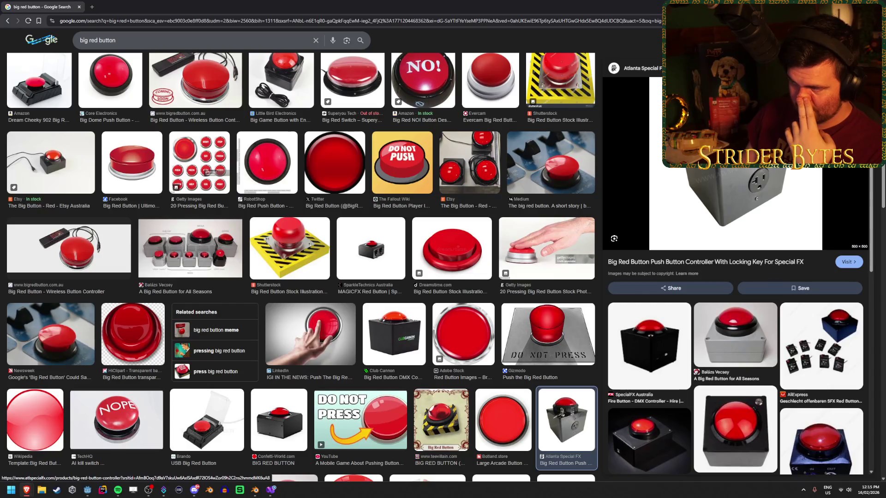
{"action": "right_click", "coordinate": [709, 140]}
{"action": "left_click", "coordinate": [749, 236]}
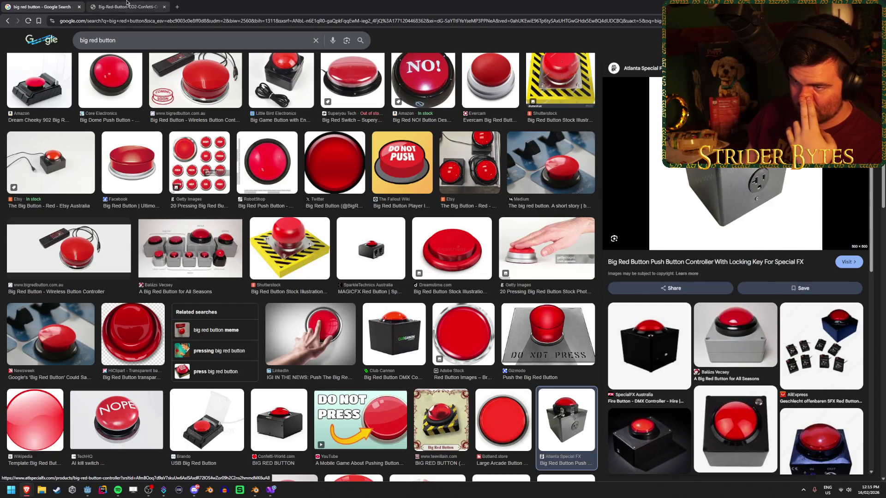
{"action": "key", "text": "ctrl+Tab"}
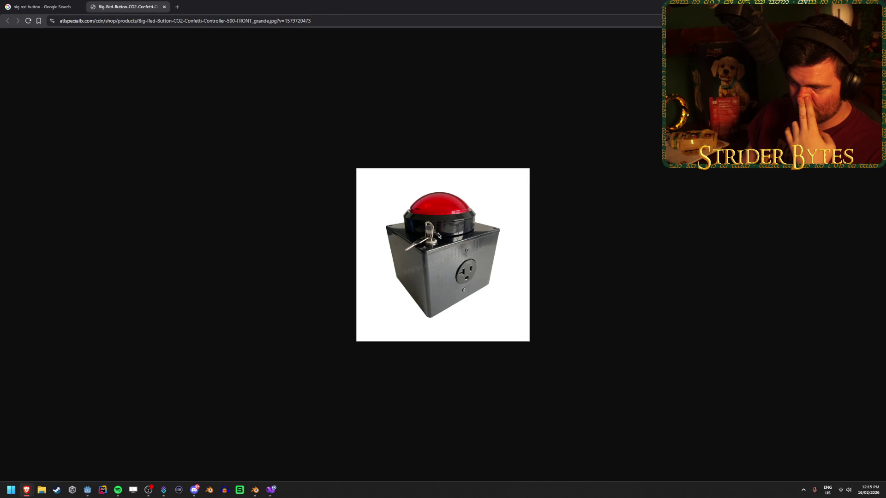
{"action": "left_click", "coordinate": [42, 7]}
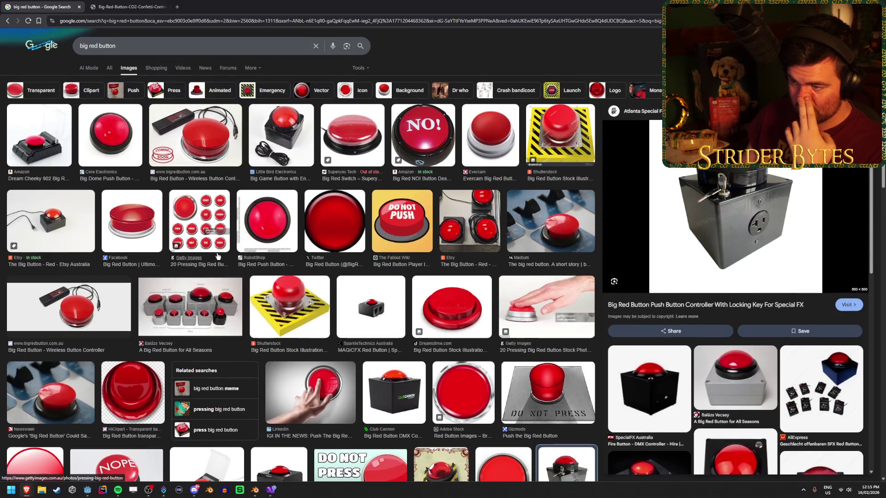
Step: Scroll through more big red button results, then return to the Godot editor
{"action": "scroll", "coordinate": [218, 256], "scroll_direction": "down", "scroll_amount": 3}
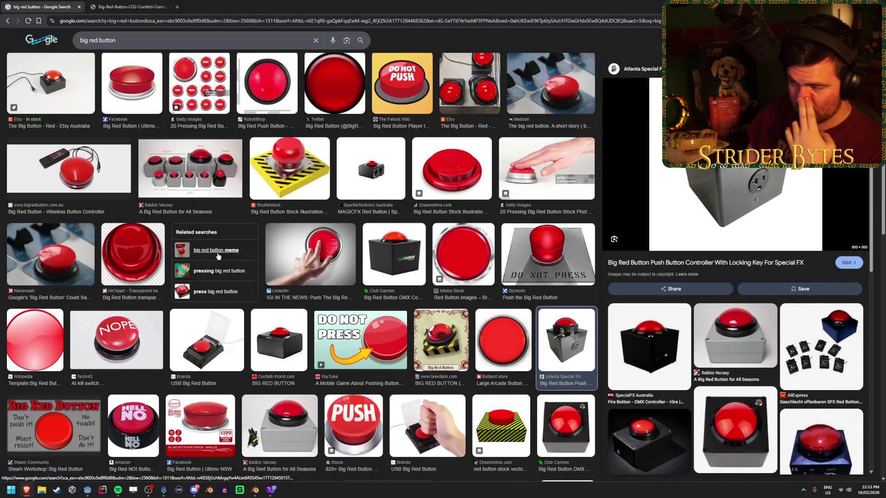
{"action": "scroll", "coordinate": [224, 271], "scroll_direction": "down", "scroll_amount": 3}
{"action": "scroll", "coordinate": [224, 276], "scroll_direction": "down", "scroll_amount": 3}
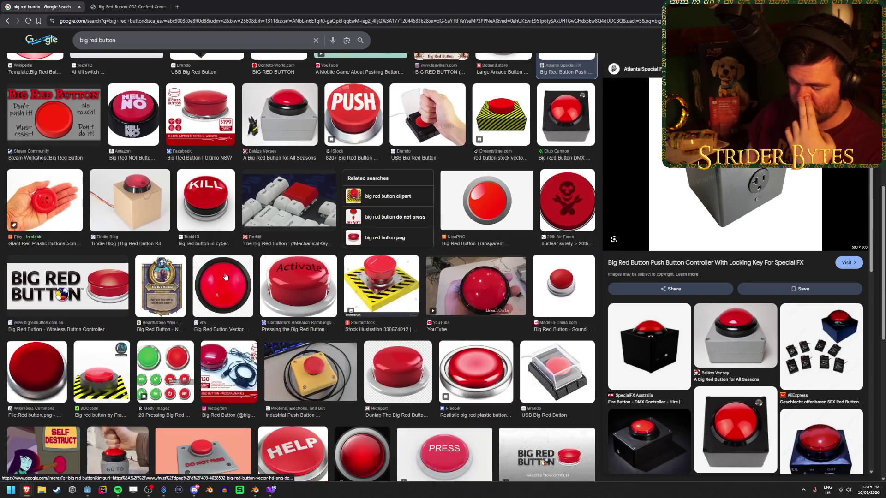
{"action": "scroll", "coordinate": [224, 276], "scroll_direction": "down", "scroll_amount": 3}
{"action": "scroll", "coordinate": [225, 276], "scroll_direction": "down", "scroll_amount": 2}
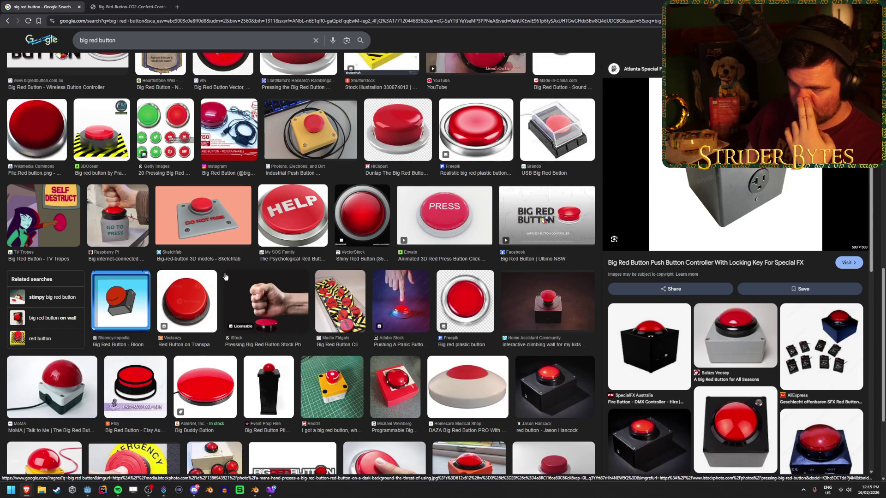
{"action": "scroll", "coordinate": [225, 276], "scroll_direction": "up", "scroll_amount": 2}
{"action": "scroll", "coordinate": [225, 276], "scroll_direction": "up", "scroll_amount": 3}
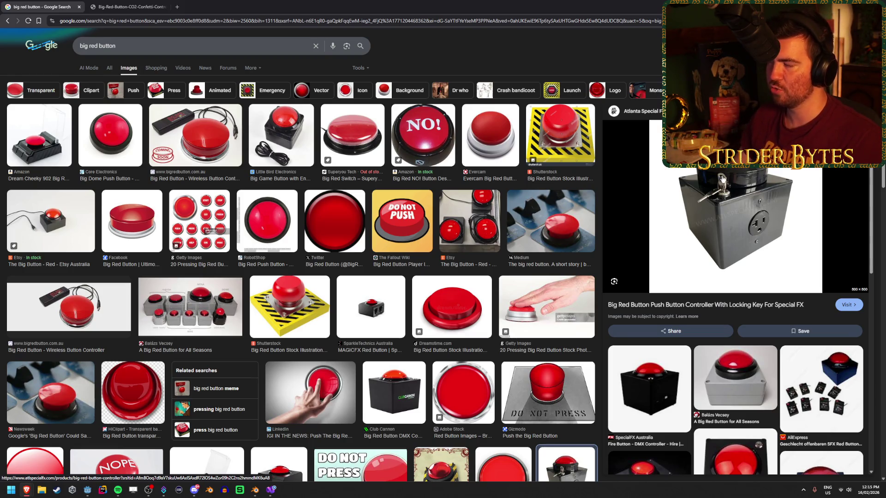
{"action": "key", "text": "alt+Tab"}
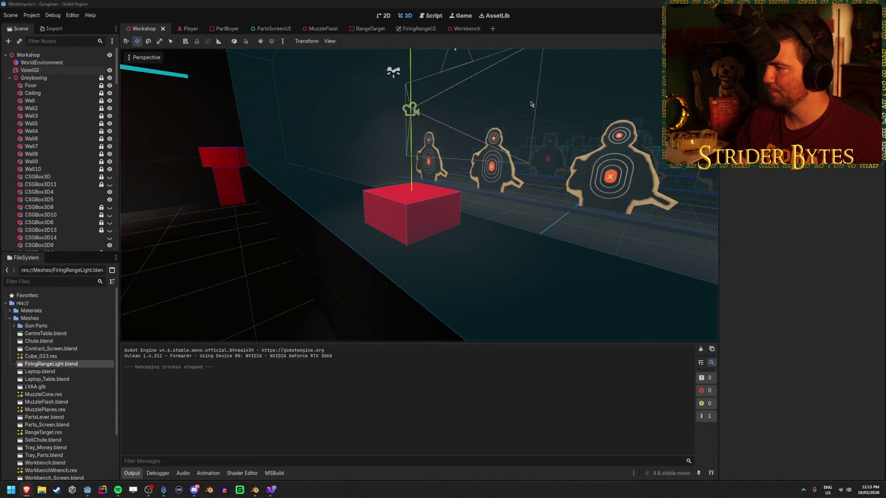
Step: Select CSGBox3D15, CSGBox3D12 and the red button box's mesh, then switch to Blender
{"action": "scroll", "coordinate": [41, 163], "scroll_direction": "down", "scroll_amount": 10}
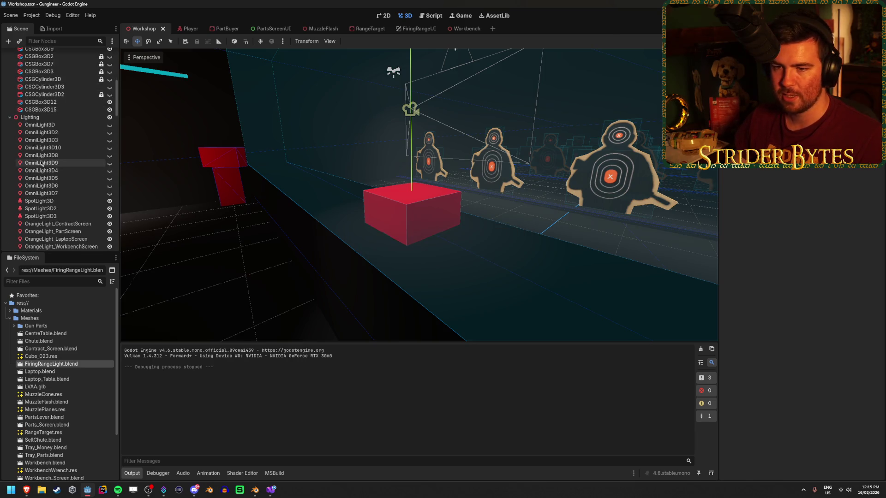
{"action": "left_click", "coordinate": [57, 109]}
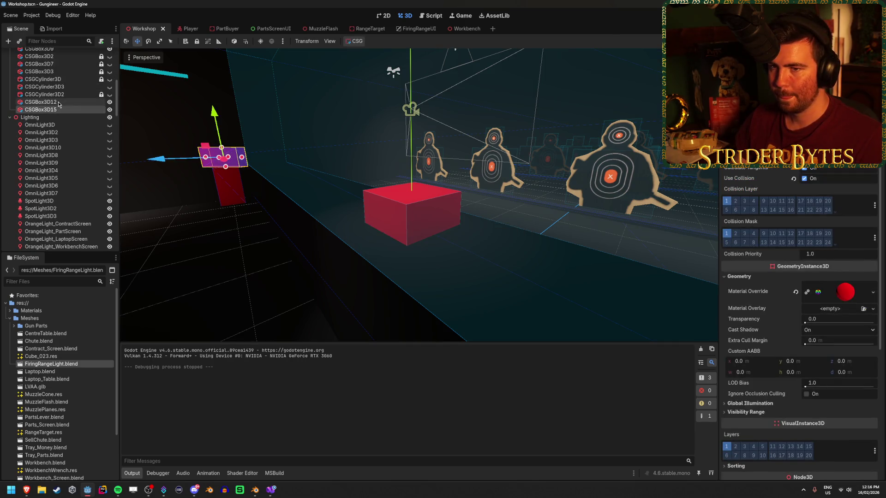
{"action": "left_click", "coordinate": [59, 103]}
{"action": "scroll", "coordinate": [60, 120], "scroll_direction": "up", "scroll_amount": 3}
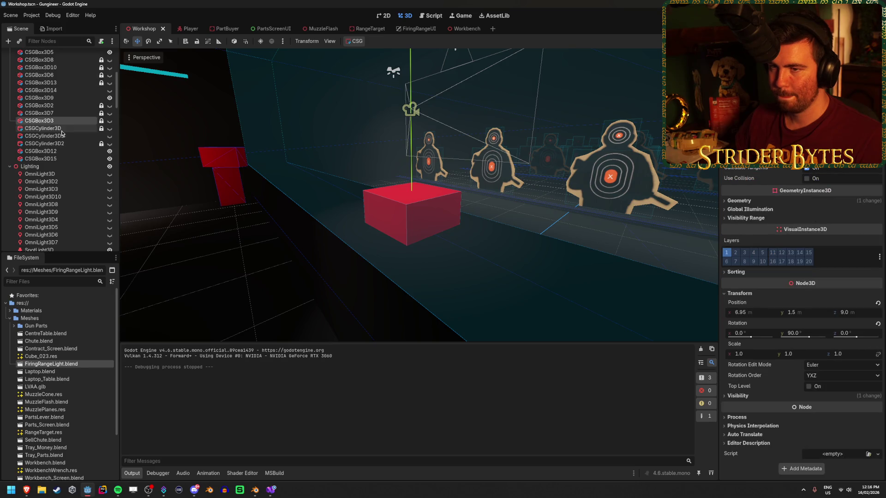
{"action": "left_click", "coordinate": [40, 97]}
{"action": "left_click", "coordinate": [416, 204]}
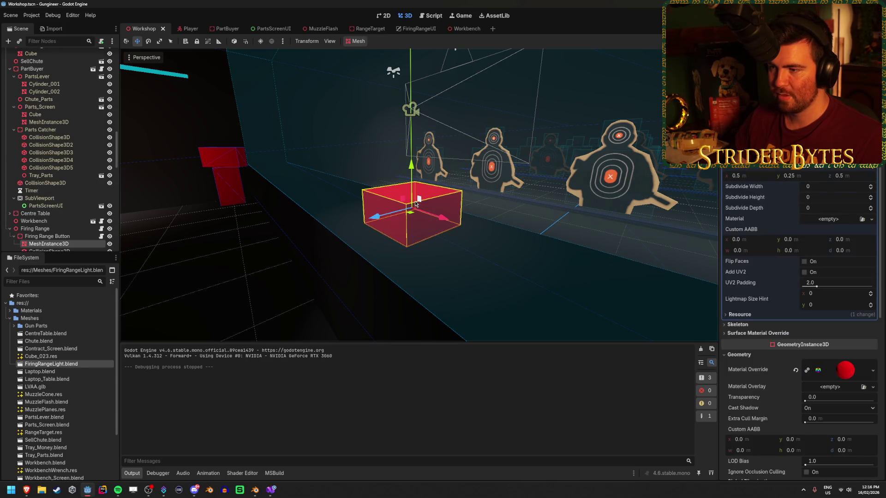
{"action": "scroll", "coordinate": [51, 208], "scroll_direction": "down", "scroll_amount": 2}
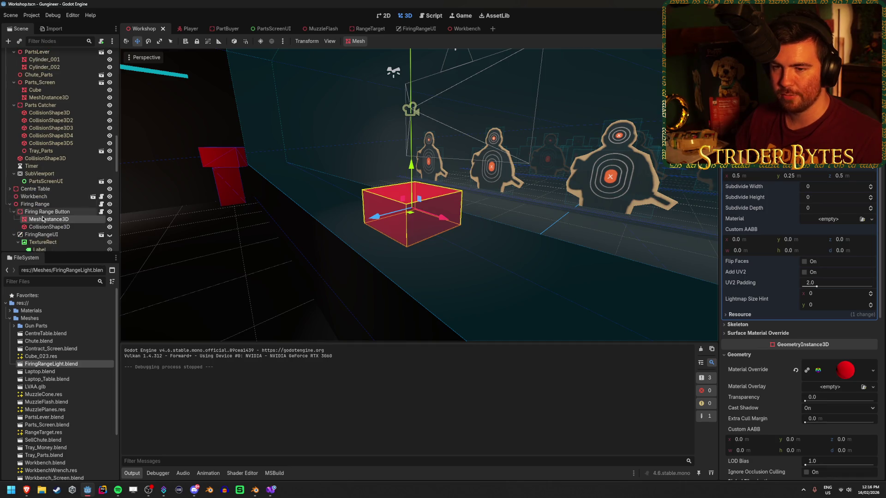
{"action": "scroll", "coordinate": [51, 208], "scroll_direction": "down", "scroll_amount": 2}
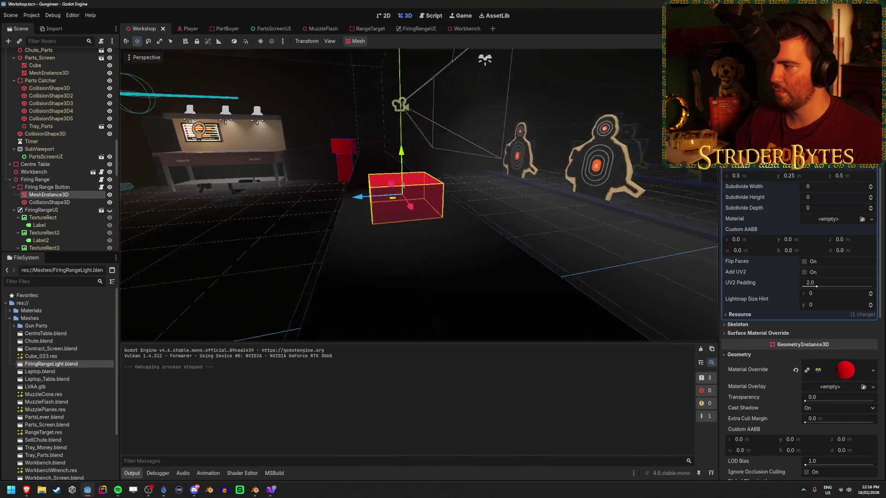
{"action": "left_click", "coordinate": [256, 489]}
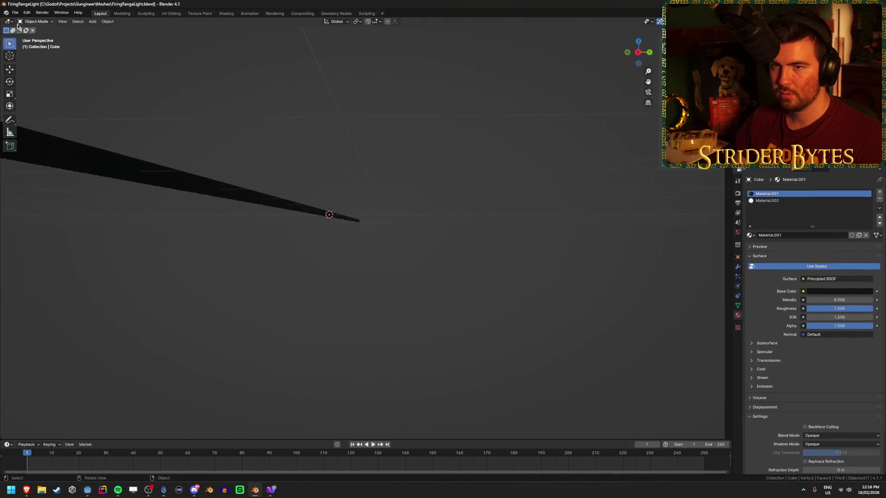
Step: Start a new General Blender file and delete its camera, light and cube
{"action": "left_click", "coordinate": [15, 12]}
{"action": "mouse_move", "coordinate": [28, 17]}
{"action": "left_click", "coordinate": [133, 21]}
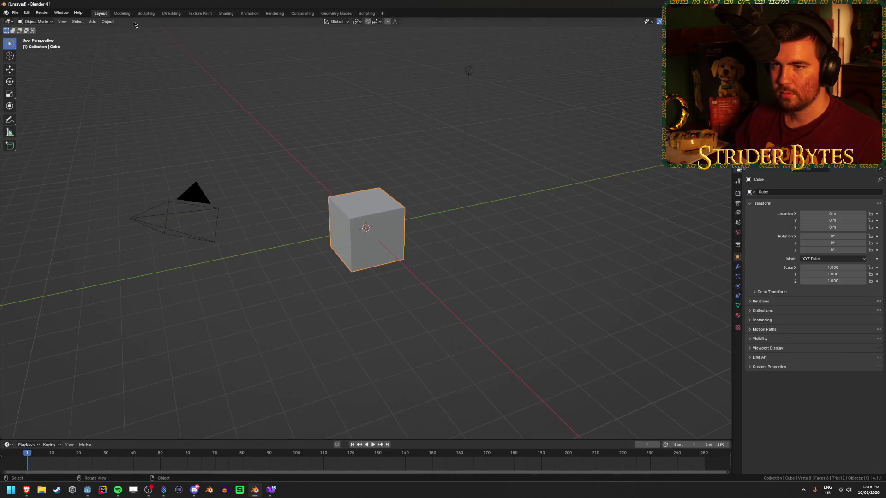
{"action": "key", "text": "a"}
{"action": "key", "text": "x"}
{"action": "left_click", "coordinate": [312, 260]}
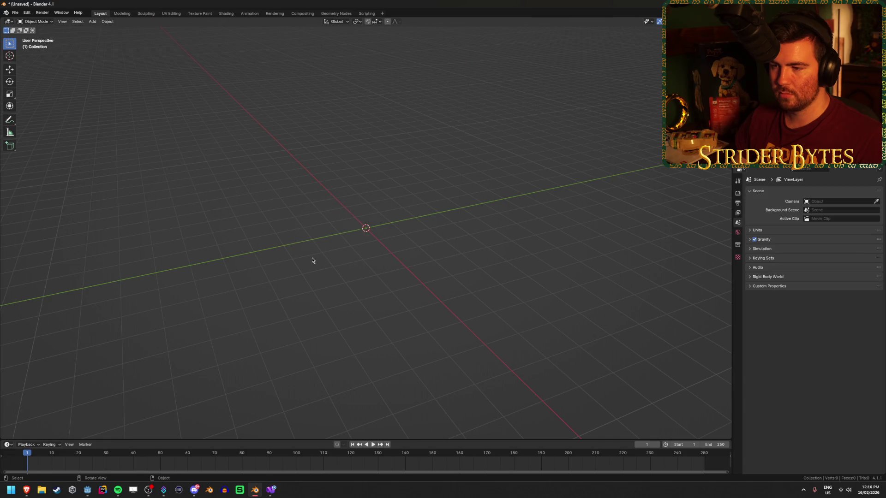
Step: Add a new cube mesh with size 0.5 m
{"action": "key", "text": "shift+a"}
{"action": "mouse_move", "coordinate": [312, 260]}
{"action": "left_click", "coordinate": [340, 264]}
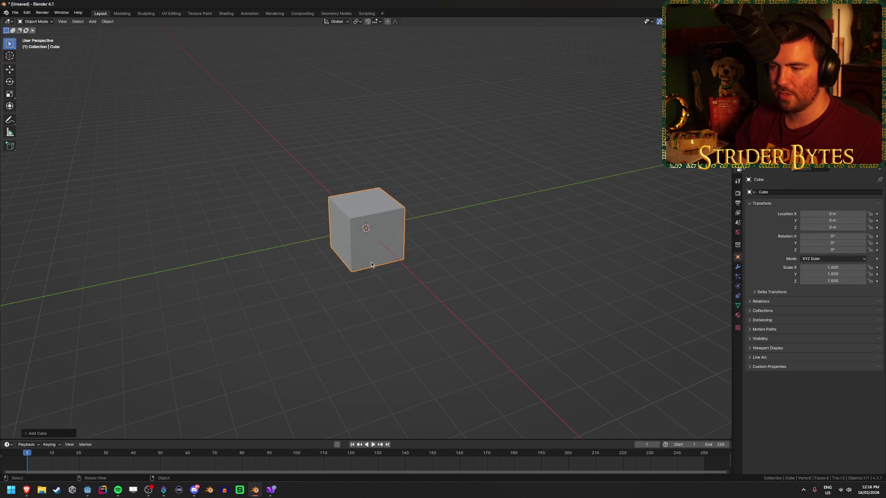
{"action": "left_click", "coordinate": [53, 434]}
{"action": "left_click", "coordinate": [101, 373]}
{"action": "type", "text": "0.5"}
{"action": "key", "text": "Return"}
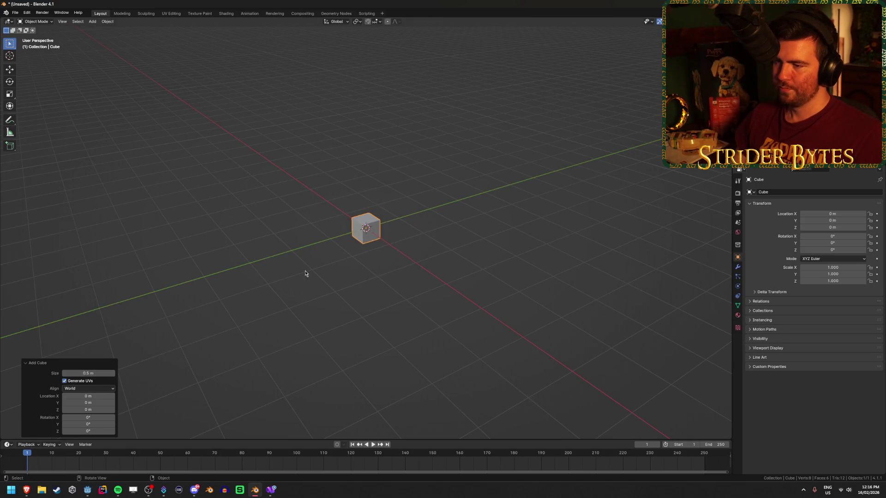
{"action": "scroll", "coordinate": [379, 267], "scroll_direction": "up", "scroll_amount": 8}
Step: After a look at Godot, replace the cube with a new cylinder
{"action": "key", "text": "alt+Tab"}
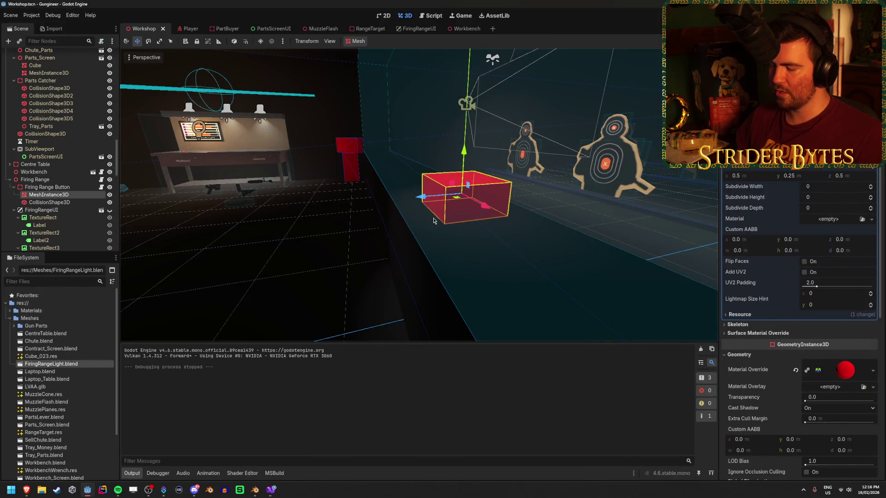
{"action": "mouse_move", "coordinate": [27, 490]}
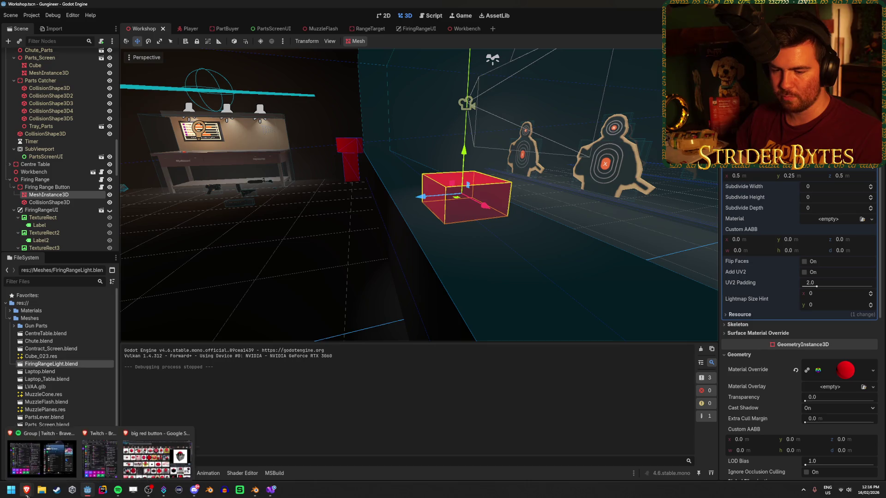
{"action": "left_click", "coordinate": [145, 457]}
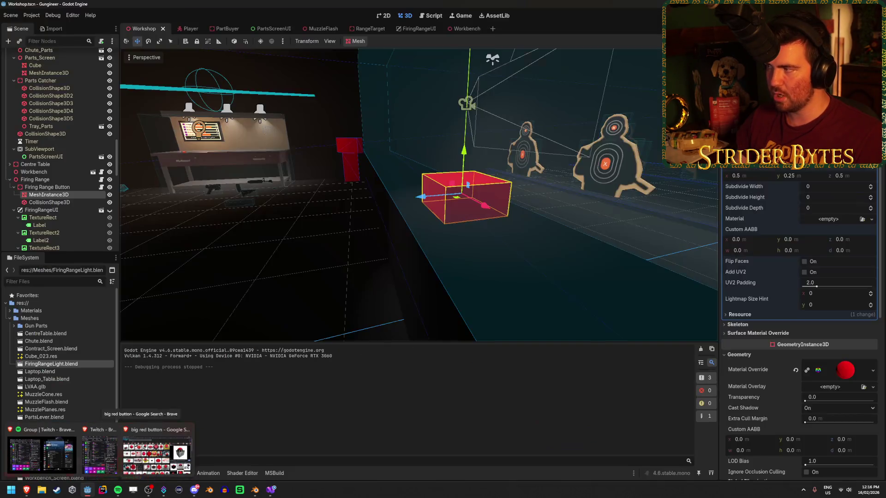
{"action": "left_click", "coordinate": [255, 489]}
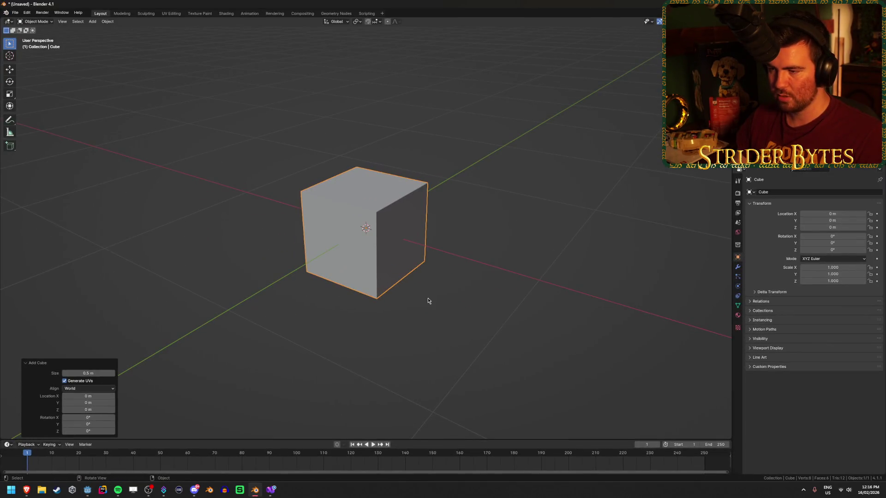
{"action": "key", "text": "Delete"}
{"action": "key", "text": "shift+a"}
{"action": "mouse_move", "coordinate": [433, 298]}
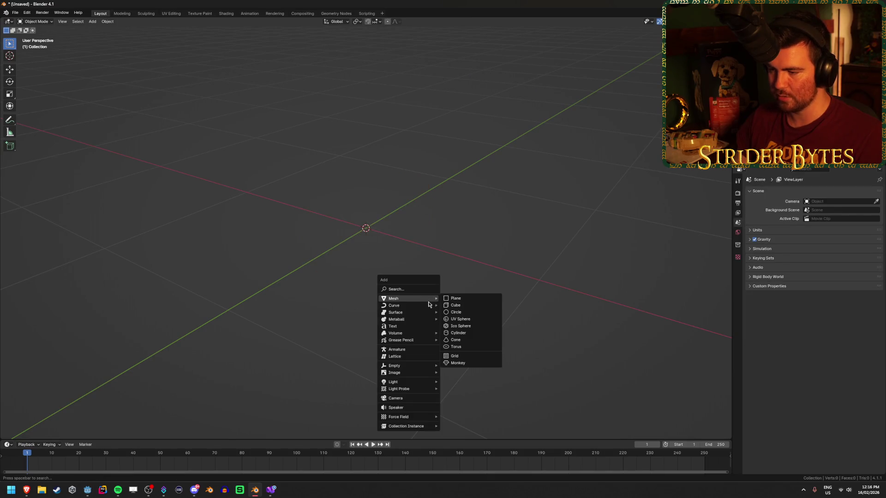
{"action": "left_click", "coordinate": [471, 333]}
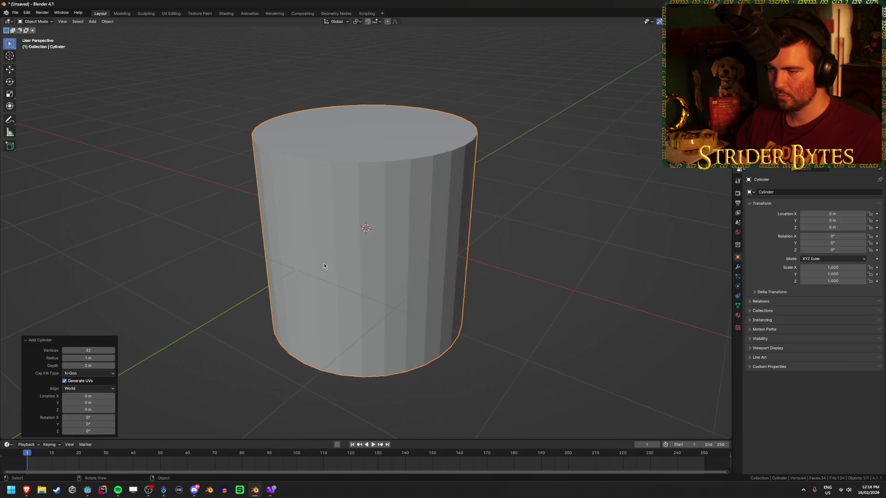
Step: Set the cylinder to 16 vertices, 0.25 m radius and 0.1 m depth
{"action": "left_click", "coordinate": [89, 351]}
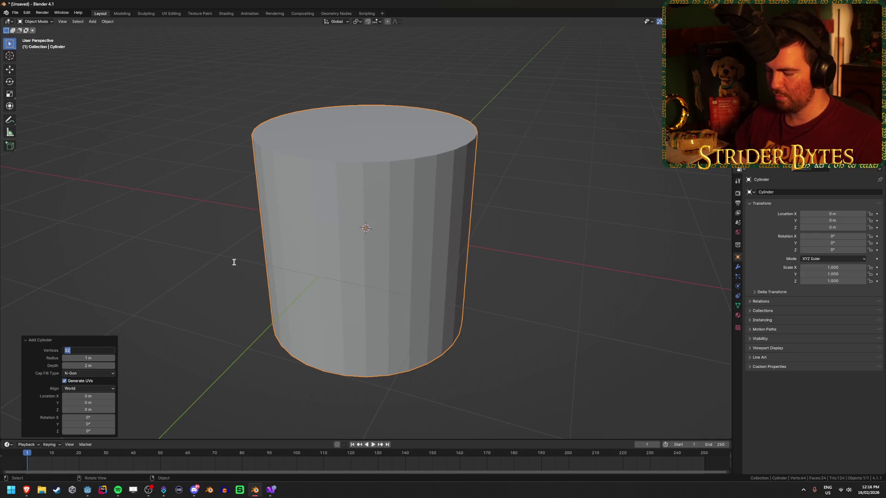
{"action": "type", "text": "16"}
{"action": "key", "text": "Return"}
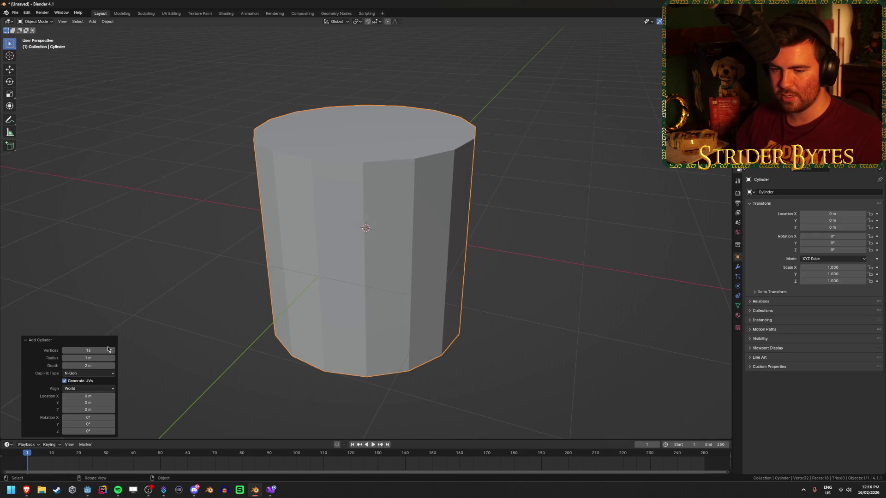
{"action": "left_click", "coordinate": [98, 356]}
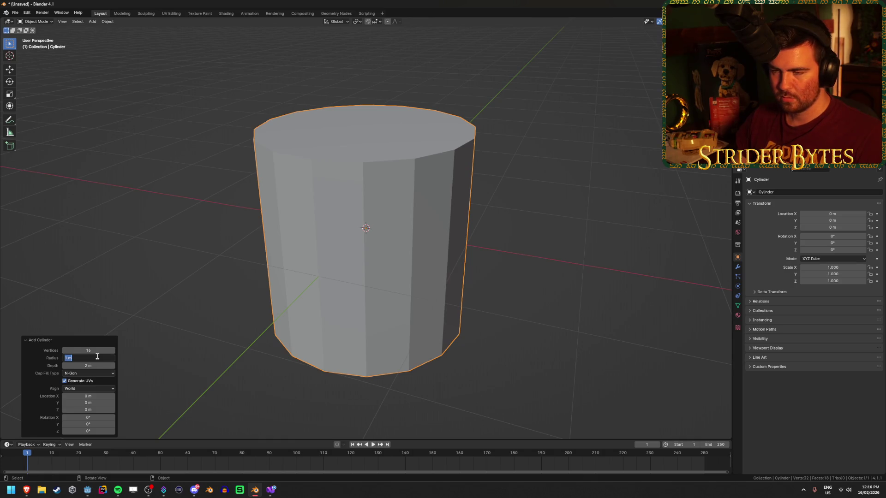
{"action": "type", "text": "25"}
{"action": "key", "text": "Return"}
{"action": "left_click", "coordinate": [92, 365]}
{"action": "type", "text": ".1"}
{"action": "key", "text": "Return"}
{"action": "scroll", "coordinate": [500, 239], "scroll_direction": "up", "scroll_amount": 5}
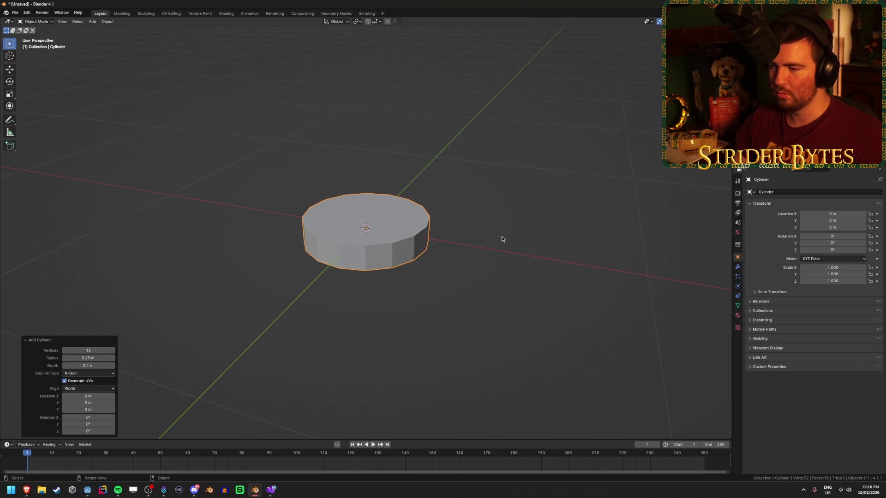
{"action": "left_click_drag", "start_coordinate": [497, 213], "coordinate": [496, 234]}
Step: Compare the disc against the big red button reference image
{"action": "mouse_move", "coordinate": [26, 489]}
{"action": "left_click", "coordinate": [157, 455]}
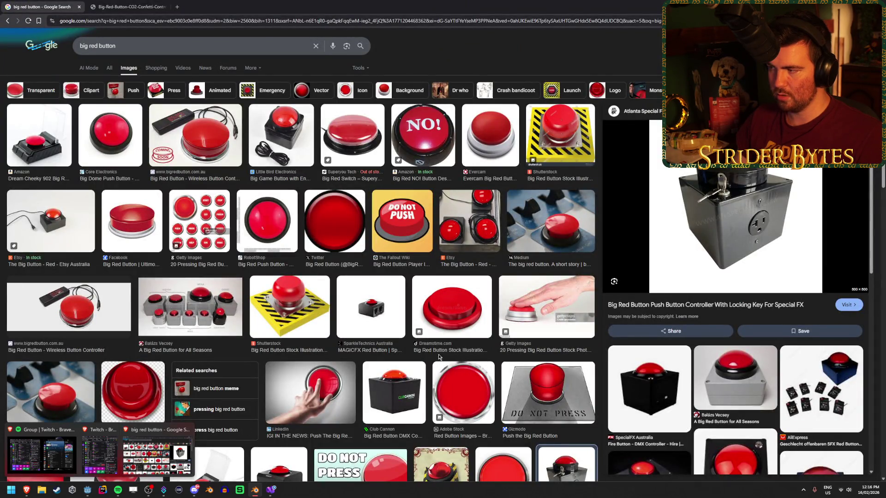
{"action": "key", "text": "alt+Tab"}
{"action": "mouse_move", "coordinate": [426, 287]}
{"action": "left_mouse_down"}
{"action": "mouse_move", "coordinate": [435, 336]}
{"action": "mouse_move", "coordinate": [447, 300]}
{"action": "mouse_move", "coordinate": [428, 288]}
{"action": "left_mouse_up"}
Step: Try 32 sides on the disc, then set it back to 16 sides
{"action": "type", "text": "32"}
{"action": "key", "text": "Return"}
{"action": "left_click_drag", "start_coordinate": [277, 295], "coordinate": [332, 281]}
{"action": "left_click", "coordinate": [91, 348]}
{"action": "type", "text": "6"}
{"action": "key", "text": "Return"}
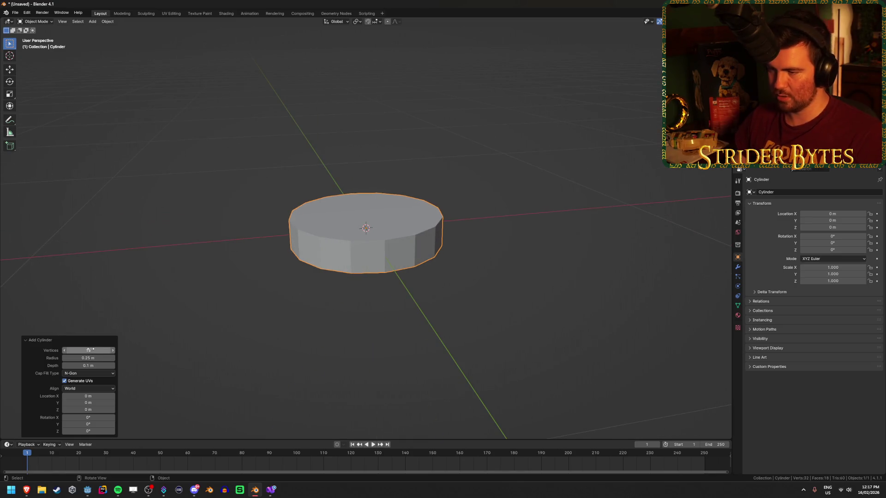
{"action": "left_click_drag", "start_coordinate": [489, 301], "coordinate": [456, 305]}
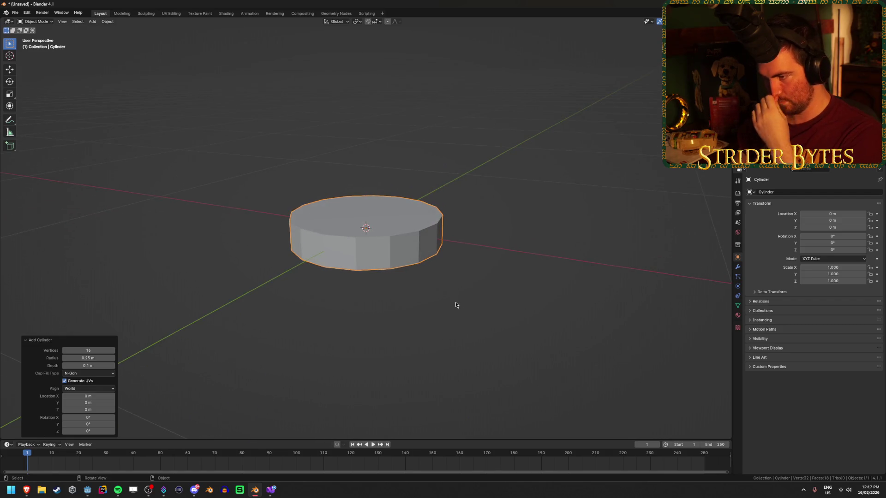
{"action": "scroll", "coordinate": [363, 282], "scroll_direction": "up", "scroll_amount": 2}
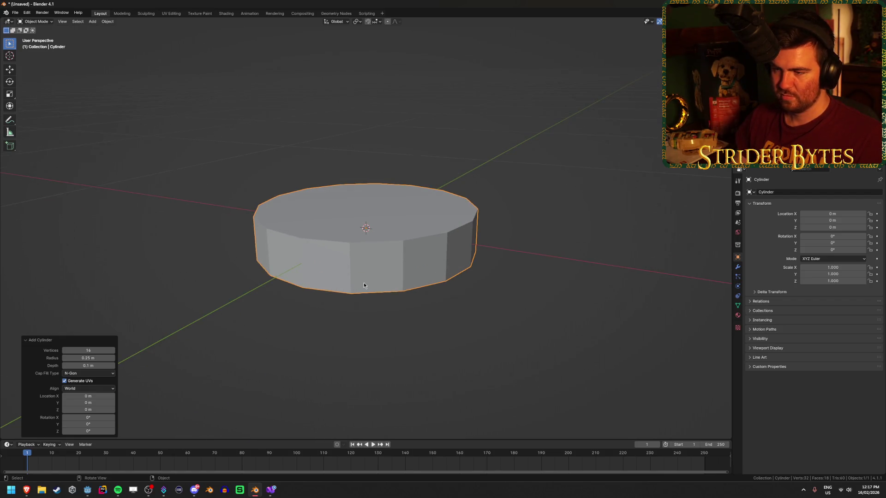
Step: In Edit Mode, raise the disc 0.05 m onto the ground and delete its bottom face
{"action": "key", "text": "Tab"}
{"action": "key", "text": "KP_3"}
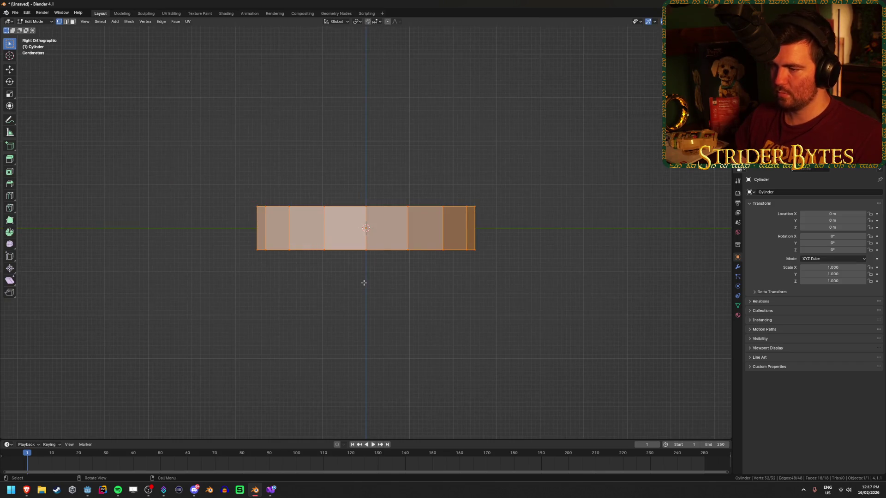
{"action": "type", "text": "gz0.05"}
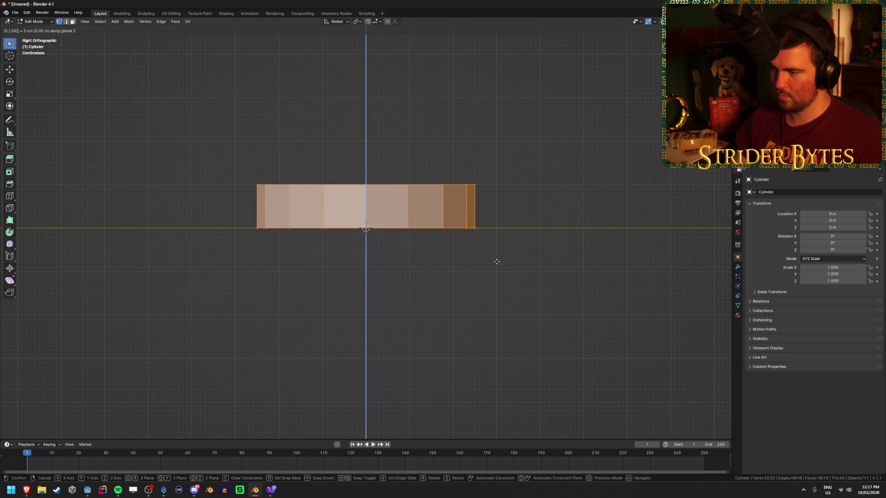
{"action": "key", "text": "Return"}
{"action": "key", "text": "3"}
{"action": "mouse_move", "coordinate": [496, 262]}
{"action": "left_mouse_down"}
{"action": "mouse_move", "coordinate": [388, 289]}
{"action": "mouse_move", "coordinate": [392, 270]}
{"action": "left_mouse_up"}
{"action": "left_click", "coordinate": [383, 240]}
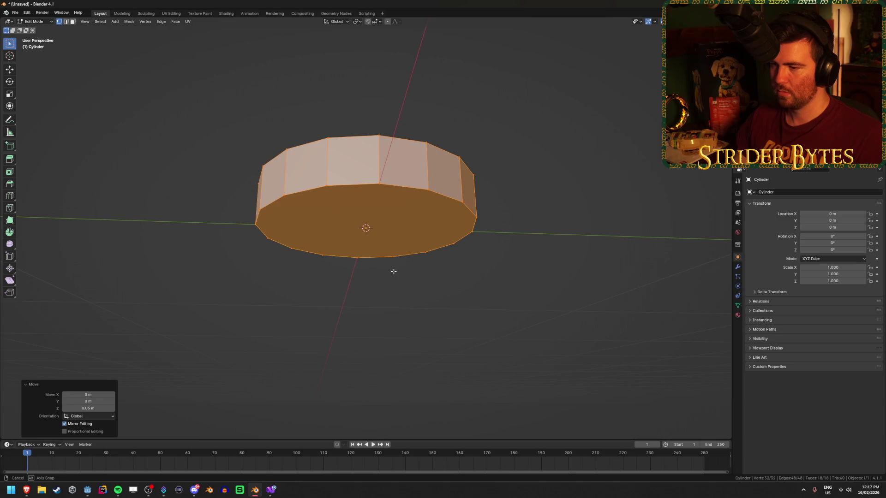
{"action": "key", "text": "x"}
{"action": "left_click", "coordinate": [379, 219]}
Step: Extrude the top face up 0.025 m and scale it to 0.9
{"action": "mouse_move", "coordinate": [378, 220]}
{"action": "left_mouse_down"}
{"action": "mouse_move", "coordinate": [556, 263]}
{"action": "mouse_move", "coordinate": [497, 247]}
{"action": "mouse_move", "coordinate": [600, 236]}
{"action": "mouse_move", "coordinate": [623, 263]}
{"action": "mouse_move", "coordinate": [620, 256]}
{"action": "left_mouse_up"}
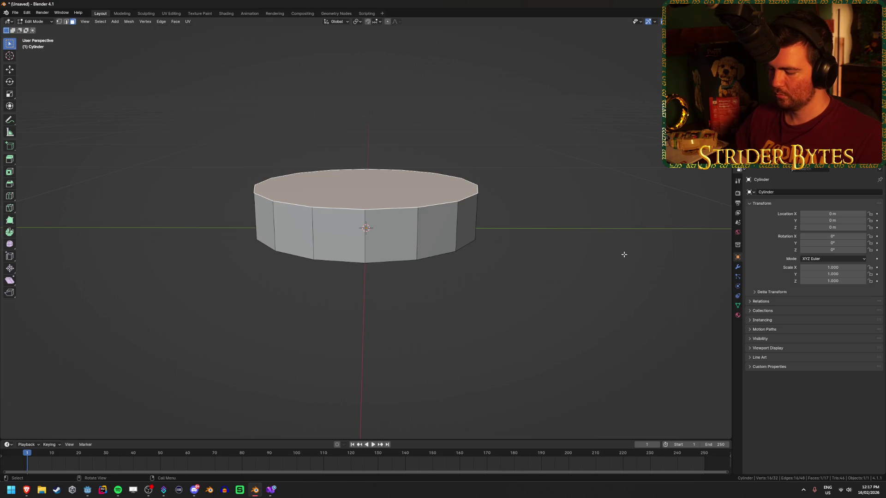
{"action": "key", "text": "3"}
{"action": "type", "text": "e"}
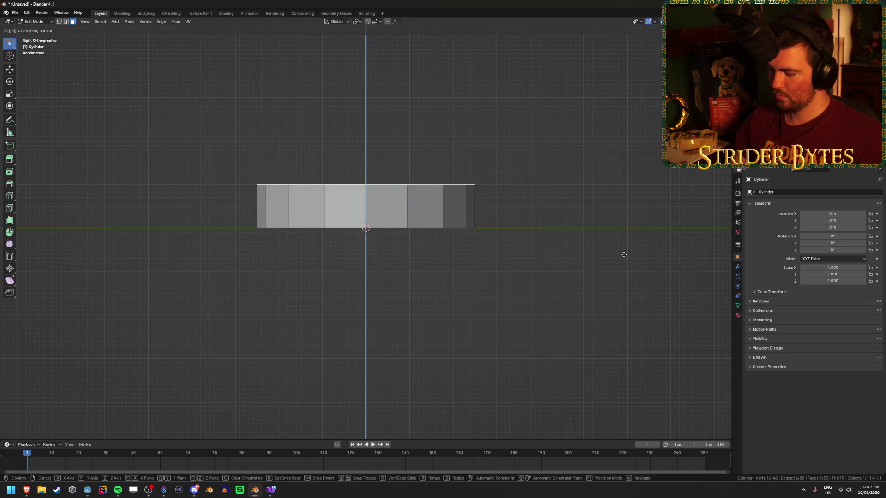
{"action": "type", "text": "5"}
{"action": "key", "text": "Return"}
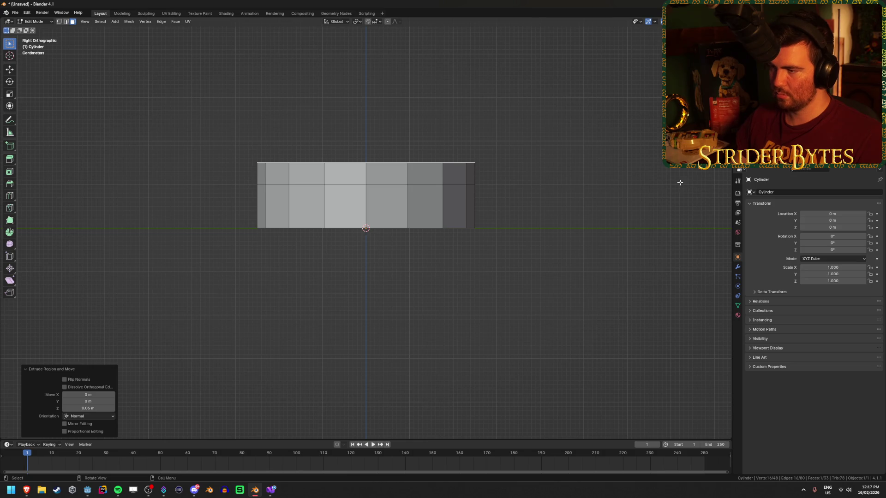
{"action": "key", "text": "ctrl+z"}
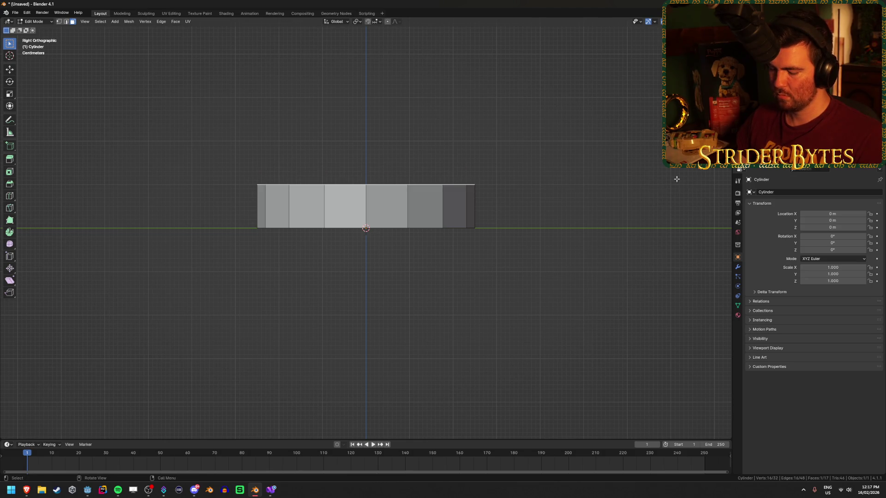
{"action": "key", "text": "e"}
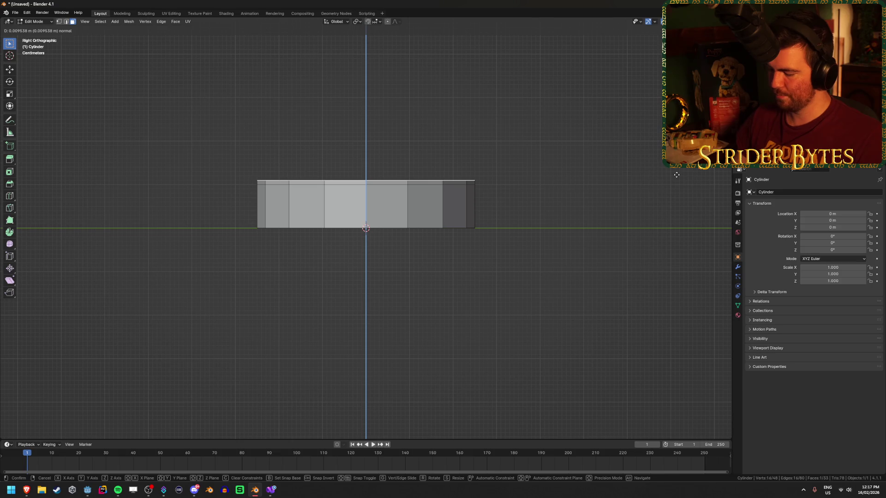
{"action": "type", "text": ".025"}
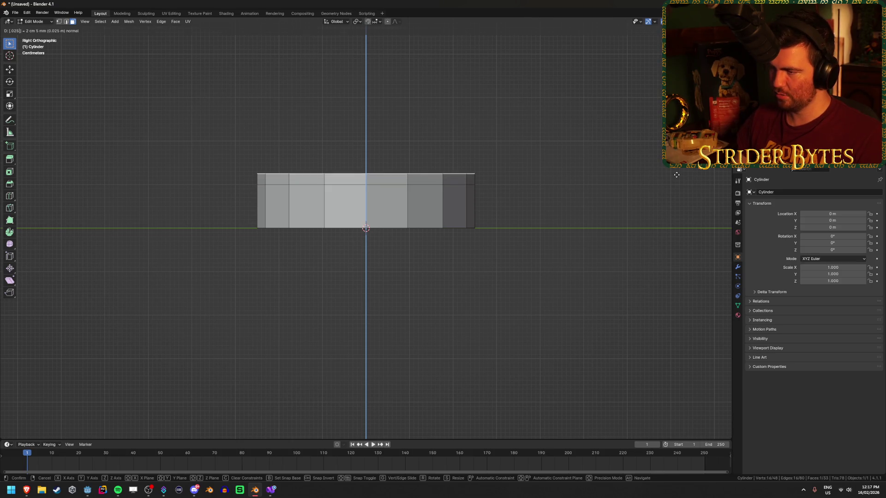
{"action": "key", "text": "Return"}
{"action": "key", "text": "s"}
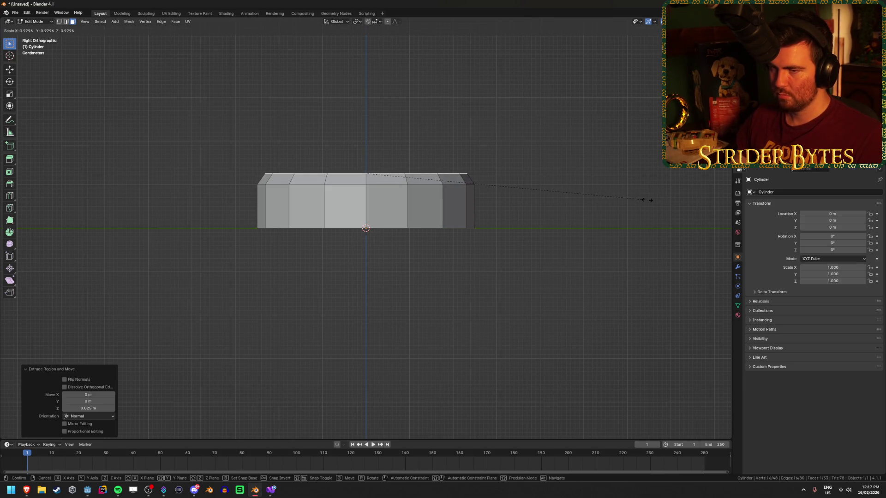
{"action": "left_click", "coordinate": [647, 200]}
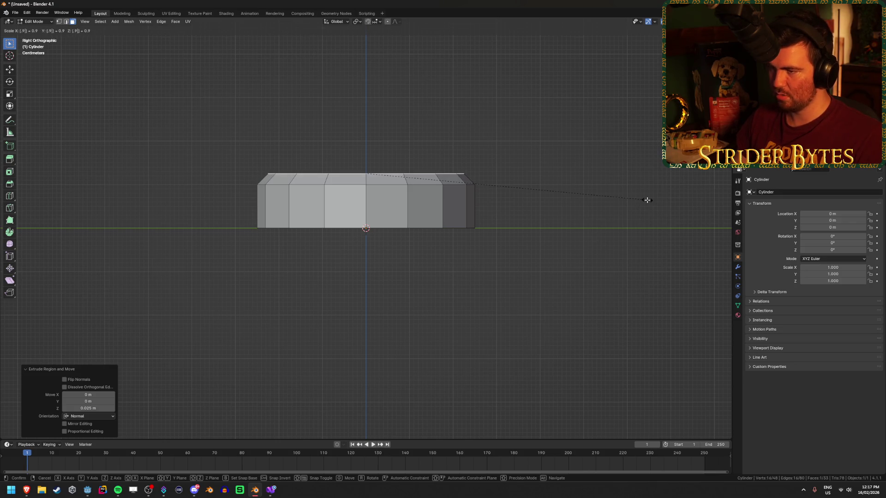
Step: Deselect the mesh, toggle X-ray to inspect the disc, and return to Object Mode
{"action": "key", "text": "alt+a"}
{"action": "mouse_move", "coordinate": [646, 197]}
{"action": "left_mouse_down"}
{"action": "mouse_move", "coordinate": [607, 227]}
{"action": "mouse_move", "coordinate": [580, 234]}
{"action": "mouse_move", "coordinate": [565, 265]}
{"action": "left_mouse_up"}
{"action": "key", "text": "alt+z"}
{"action": "key", "text": "alt+z"}
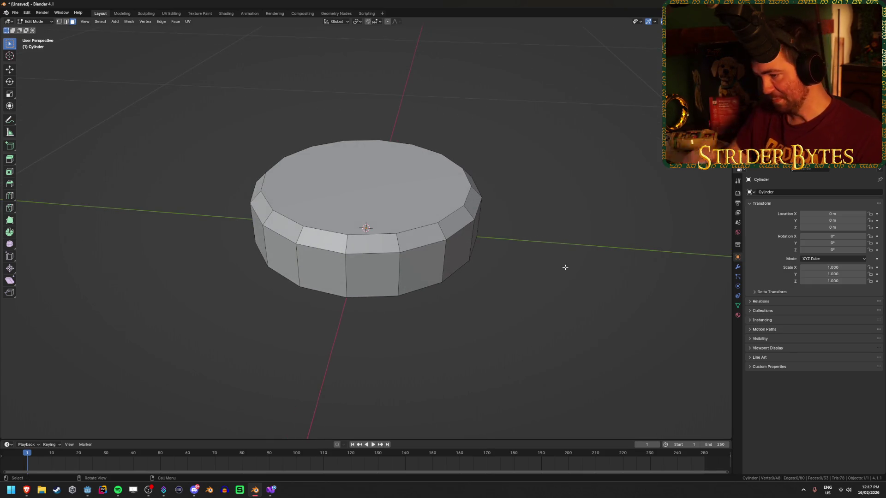
{"action": "key", "text": "x"}
{"action": "key", "text": "Tab"}
{"action": "key", "text": "shift+a"}
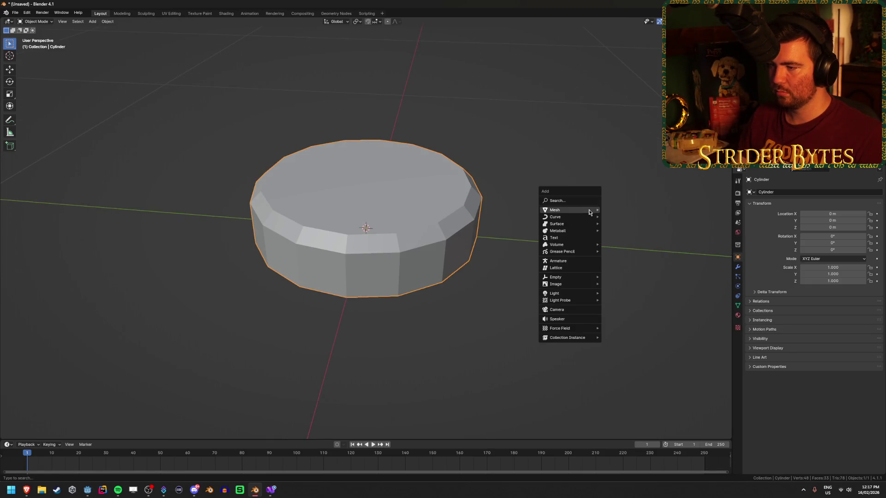
{"action": "mouse_move", "coordinate": [592, 210]}
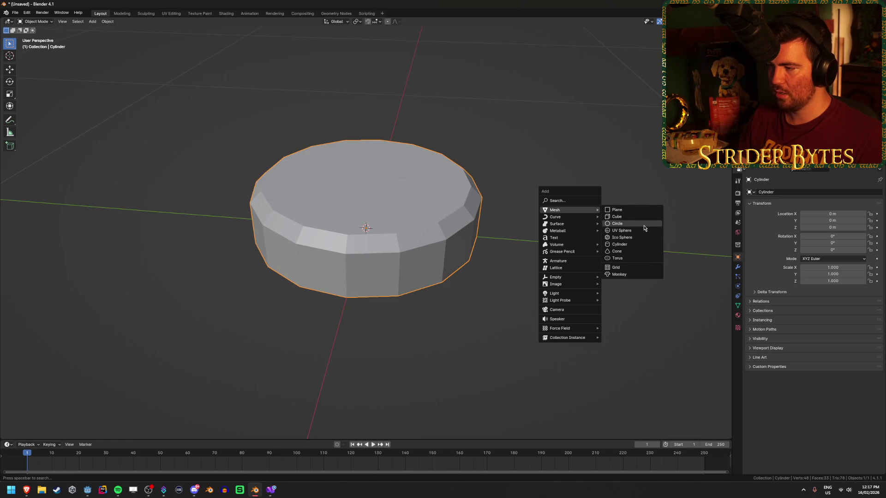
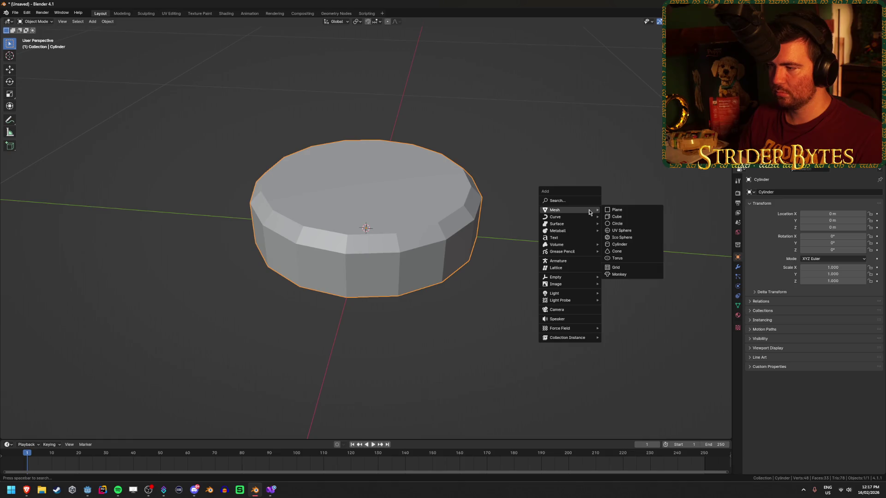
Step: Add a 1 m UV sphere with 16 segments and 16 rings, shown in wireframe
{"action": "left_click", "coordinate": [638, 230]}
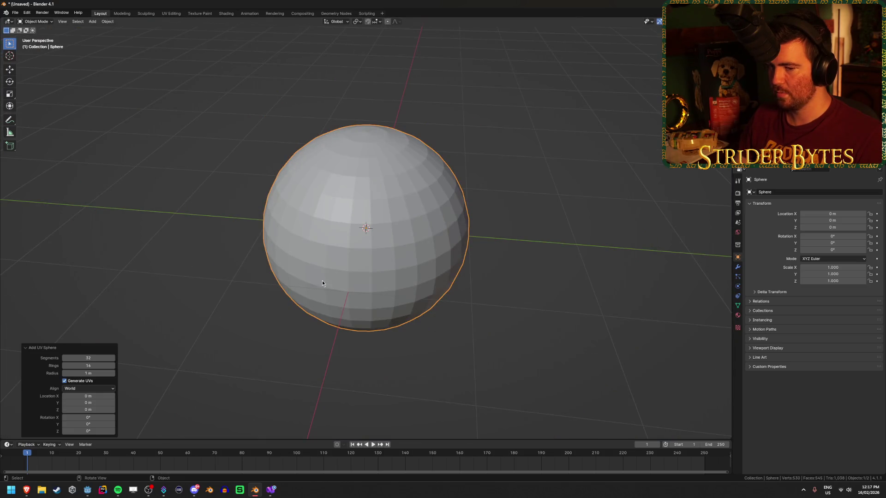
{"action": "left_click_drag", "start_coordinate": [137, 319], "coordinate": [166, 290]}
{"action": "mouse_move", "coordinate": [337, 213]}
{"action": "left_mouse_down"}
{"action": "mouse_move", "coordinate": [324, 287]}
{"action": "mouse_move", "coordinate": [333, 173]}
{"action": "mouse_move", "coordinate": [322, 265]}
{"action": "mouse_move", "coordinate": [331, 259]}
{"action": "mouse_move", "coordinate": [162, 306]}
{"action": "left_mouse_up"}
{"action": "mouse_move", "coordinate": [94, 356]}
{"action": "left_mouse_down"}
{"action": "mouse_move", "coordinate": [19, 357]}
{"action": "mouse_move", "coordinate": [795, 357]}
{"action": "left_mouse_up"}
{"action": "mouse_move", "coordinate": [88, 365]}
{"action": "left_mouse_down"}
{"action": "mouse_move", "coordinate": [46, 364]}
{"action": "mouse_move", "coordinate": [599, 323]}
{"action": "mouse_move", "coordinate": [367, 312]}
{"action": "mouse_move", "coordinate": [441, 300]}
{"action": "left_mouse_up"}
{"action": "key", "text": "KP_3"}
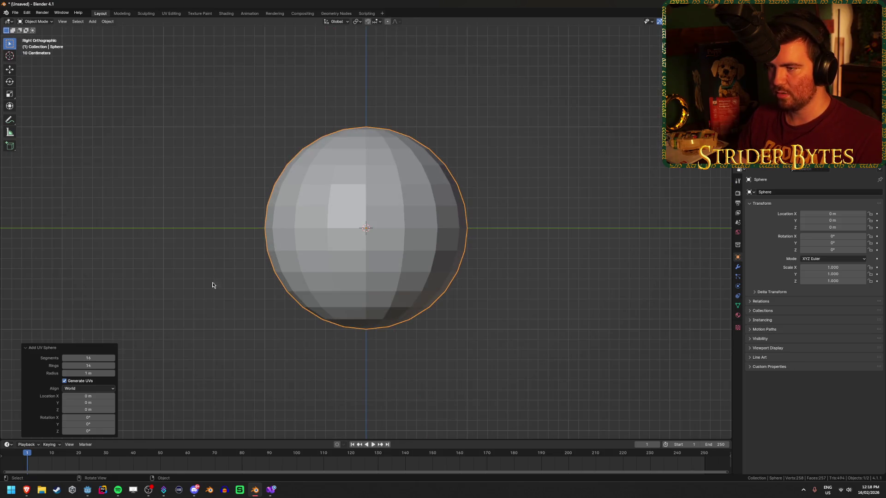
{"action": "left_click", "coordinate": [77, 366]}
{"action": "type", "text": "16"}
{"action": "key", "text": "Return"}
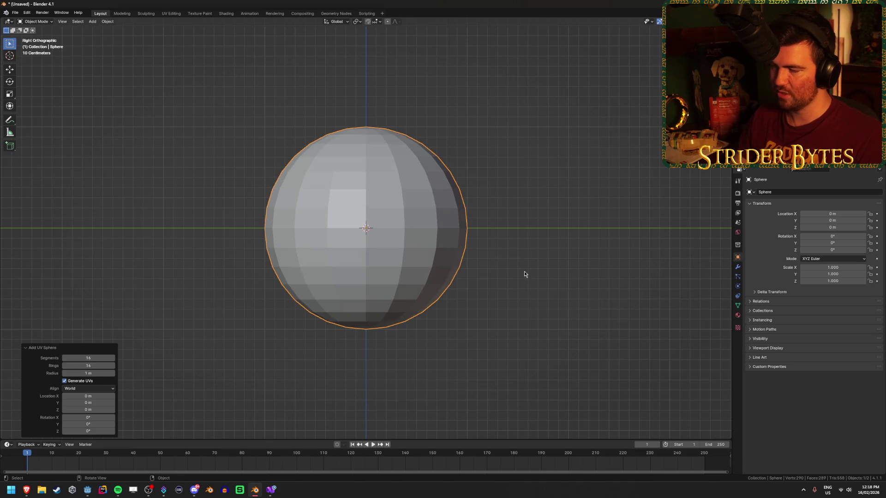
{"action": "left_click", "coordinate": [434, 201]}
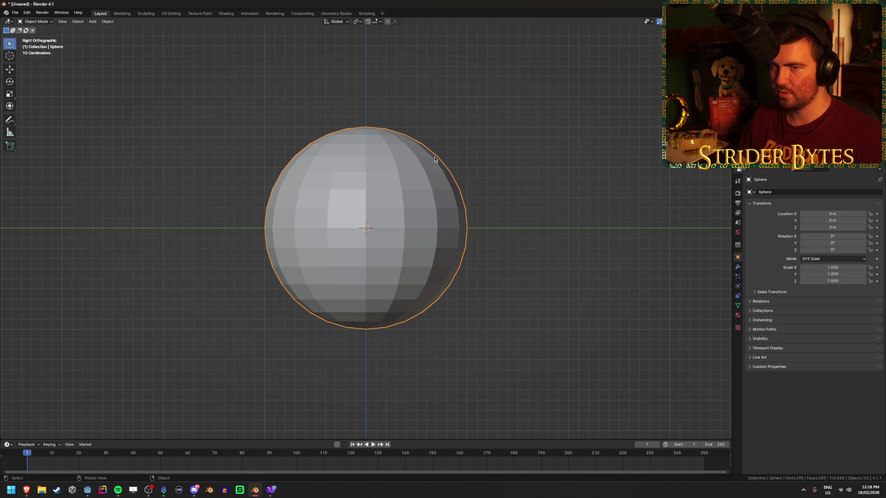
{"action": "key", "text": "shift+z"}
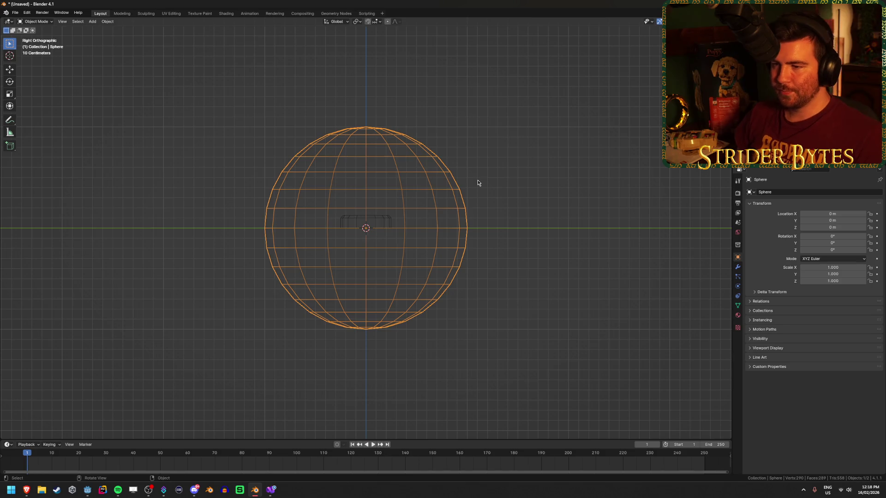
Step: In Edit Mode with see-through on, delete the sphere's lower half, leaving a half-dome
{"action": "key", "text": "Tab"}
{"action": "key", "text": "shift+z"}
{"action": "key", "text": "alt+z"}
{"action": "mouse_move", "coordinate": [232, 359]}
{"action": "left_mouse_down"}
{"action": "mouse_move", "coordinate": [546, 193]}
{"action": "mouse_move", "coordinate": [545, 202]}
{"action": "left_mouse_up"}
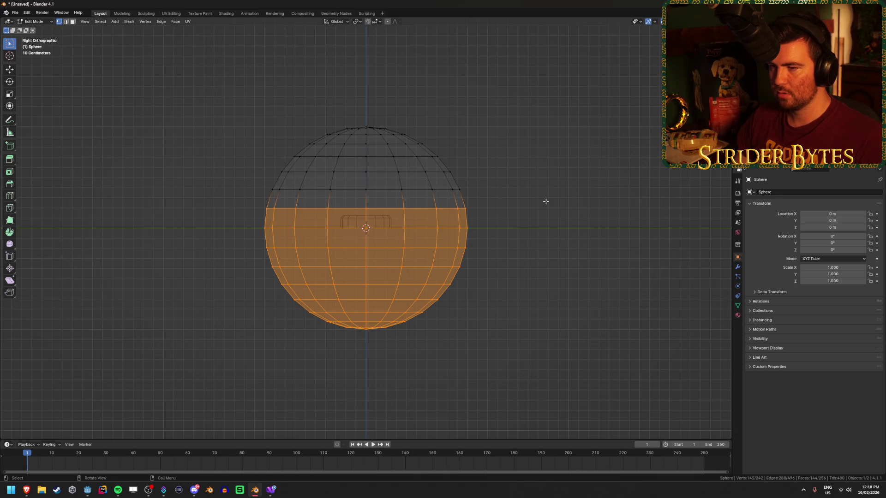
{"action": "key", "text": "x"}
{"action": "left_click", "coordinate": [531, 192]}
Step: Scale the dome down and lower it along Z onto the cylinder
{"action": "mouse_move", "coordinate": [250, 212]}
{"action": "left_mouse_down"}
{"action": "mouse_move", "coordinate": [462, 202]}
{"action": "mouse_move", "coordinate": [510, 184]}
{"action": "left_mouse_up"}
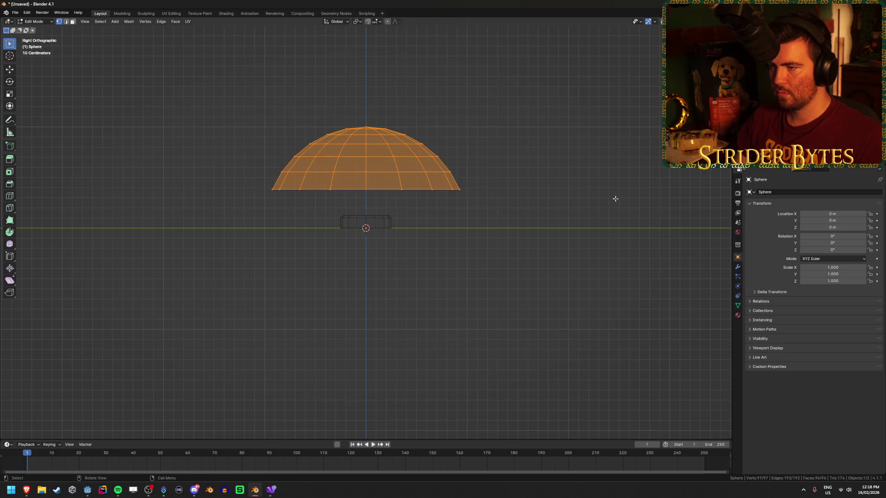
{"action": "scroll", "coordinate": [609, 205], "scroll_direction": "up", "scroll_amount": 3}
{"action": "key", "text": "s"}
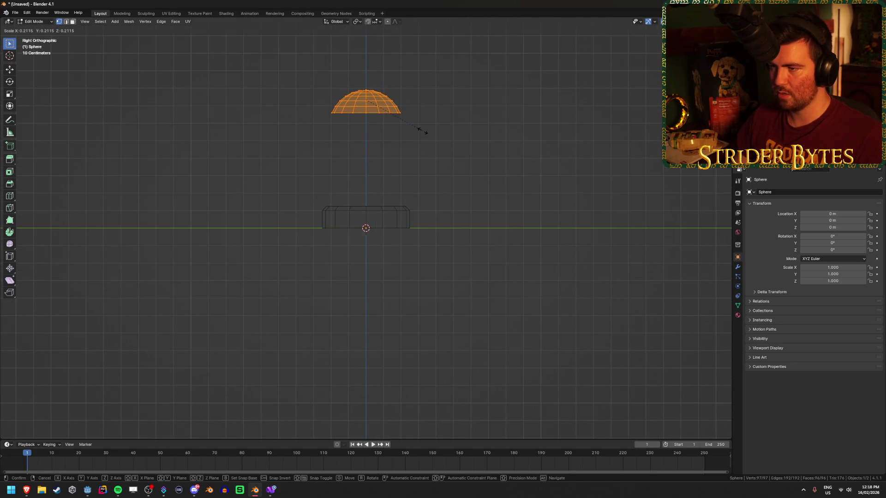
{"action": "left_click", "coordinate": [419, 131]}
{"action": "key", "text": "g"}
{"action": "key", "text": "z"}
{"action": "left_click", "coordinate": [484, 222]}
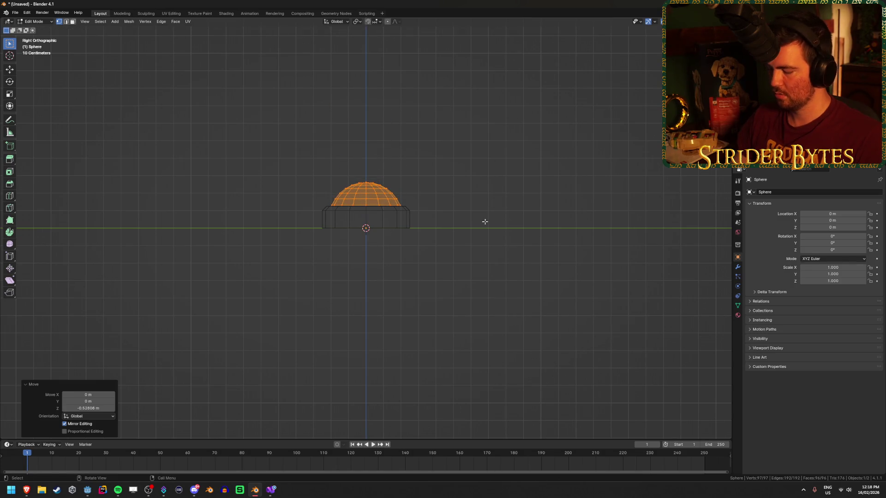
Step: Select the entire connected dome in front view, trying a vertical move and cancelling it
{"action": "key", "text": "KP_Decimal"}
{"action": "left_click_drag", "start_coordinate": [484, 221], "coordinate": [518, 234]}
{"action": "key", "text": "shift+z"}
{"action": "scroll", "coordinate": [396, 192], "scroll_direction": "down", "scroll_amount": 2}
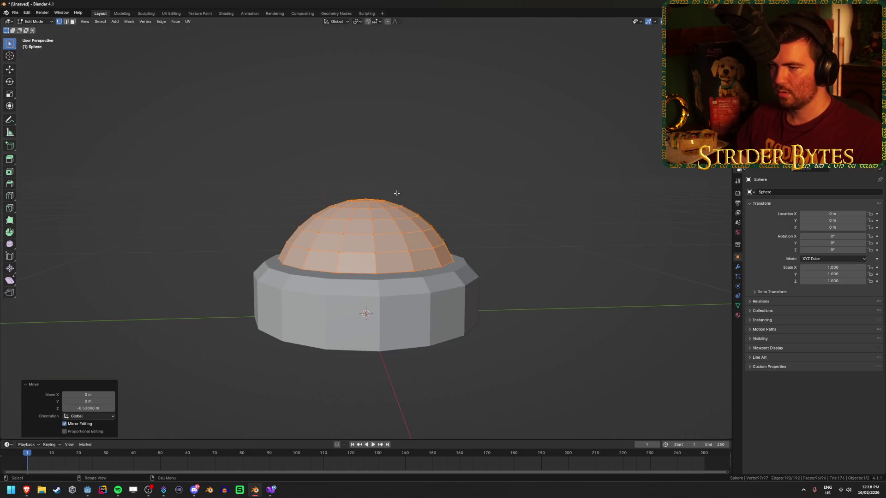
{"action": "left_click", "coordinate": [365, 203]}
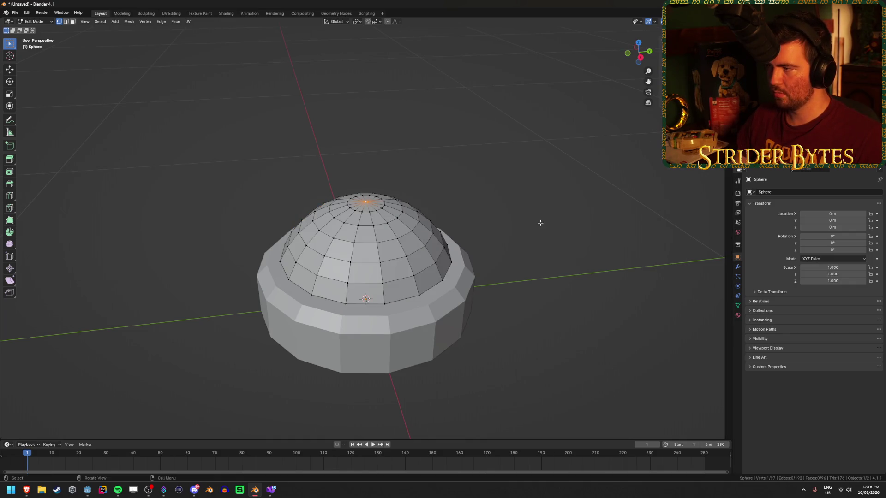
{"action": "left_click_drag", "start_coordinate": [540, 222], "coordinate": [529, 209]}
{"action": "key", "text": "l"}
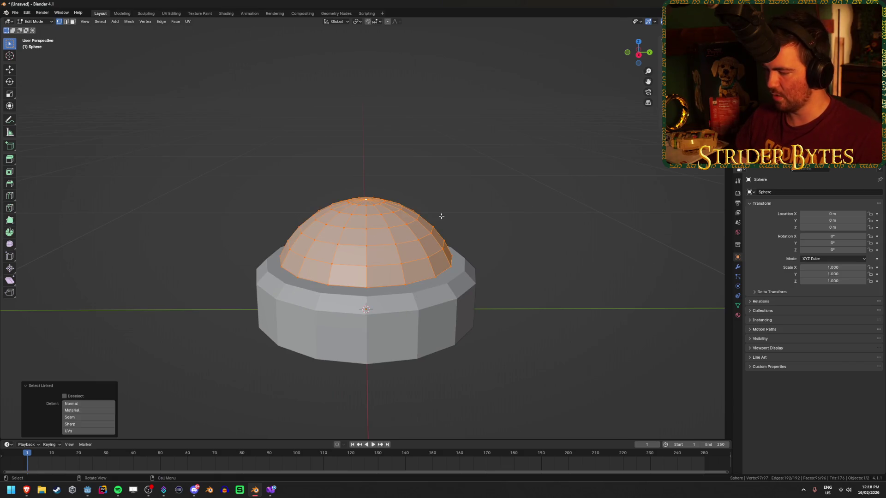
{"action": "key", "text": "KP_1"}
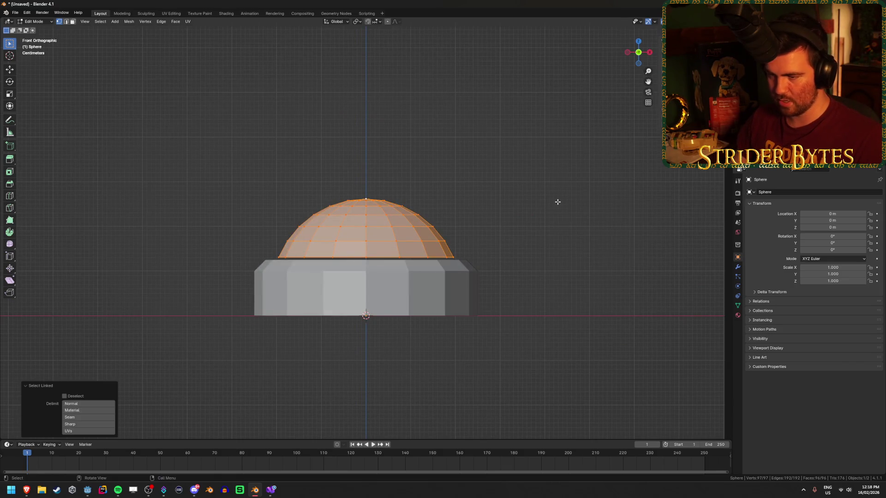
{"action": "key", "text": "g"}
{"action": "key", "text": "z"}
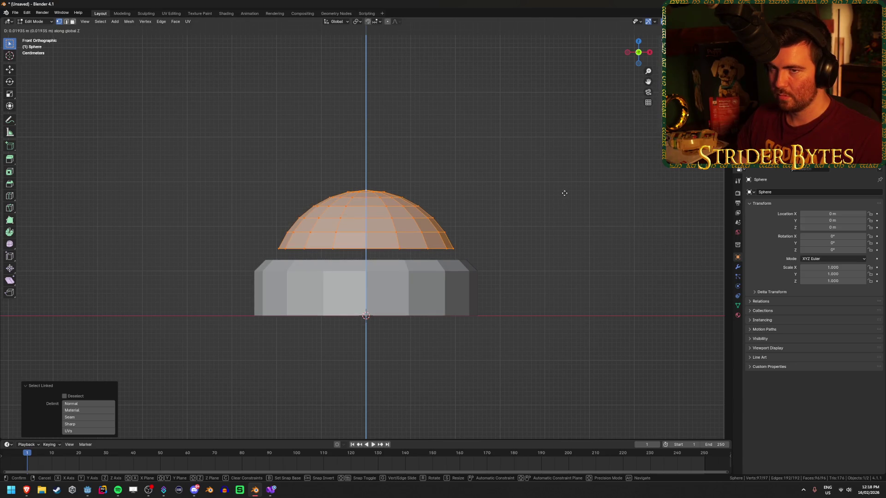
{"action": "key", "text": "Escape"}
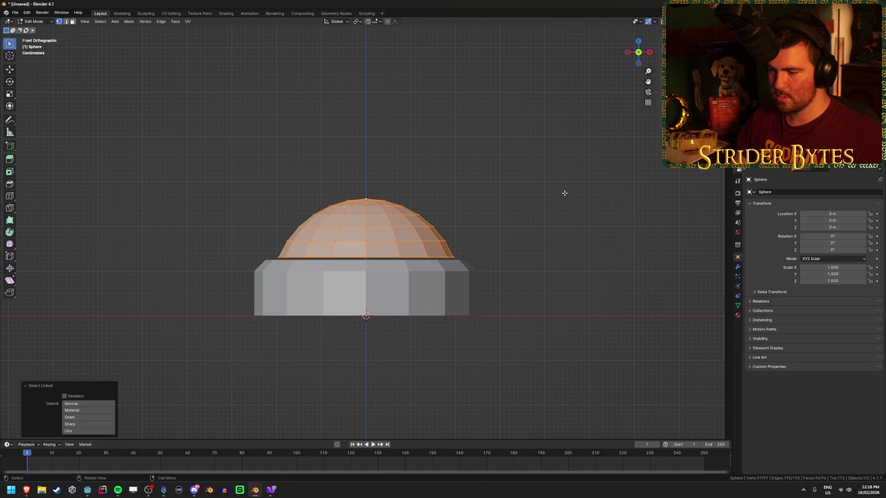
Step: Enable vertex snapping and sink the dome 0.13087 m so its base meets the cylinder's bottom
{"action": "left_click", "coordinate": [375, 21]}
{"action": "left_click", "coordinate": [360, 66]}
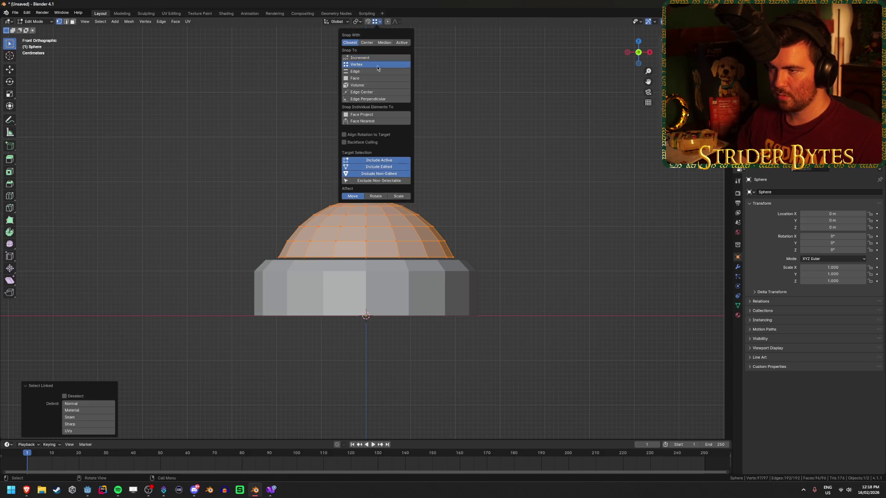
{"action": "key", "text": "g"}
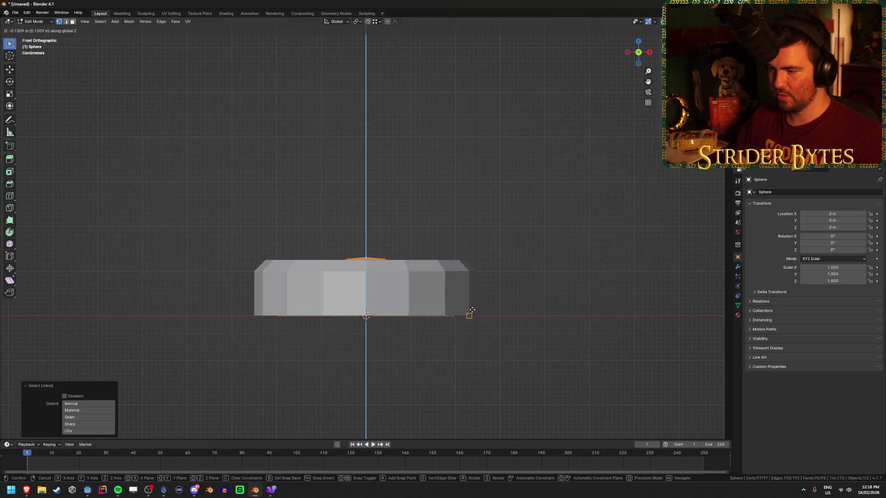
{"action": "left_click", "coordinate": [538, 269]}
{"action": "key", "text": "shift+z"}
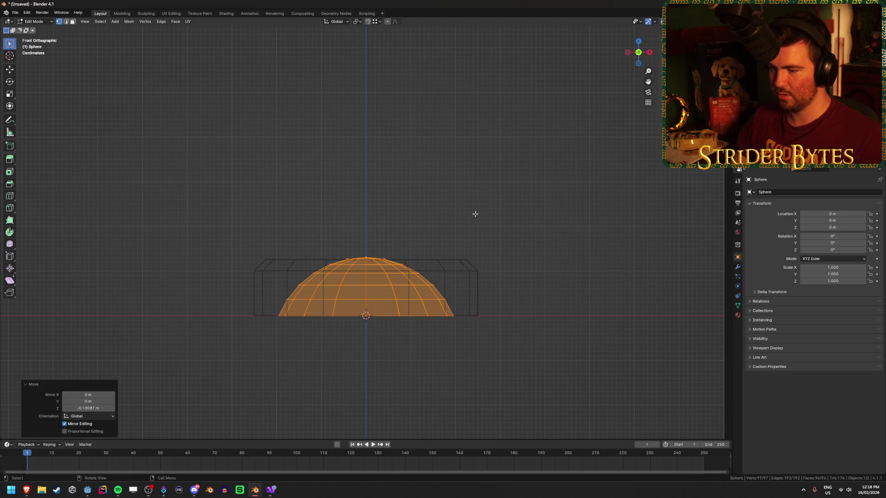
{"action": "mouse_move", "coordinate": [477, 208]}
{"action": "left_mouse_down"}
{"action": "mouse_move", "coordinate": [451, 198]}
{"action": "mouse_move", "coordinate": [451, 181]}
{"action": "mouse_move", "coordinate": [438, 200]}
{"action": "left_mouse_up"}
{"action": "key", "text": "Tab"}
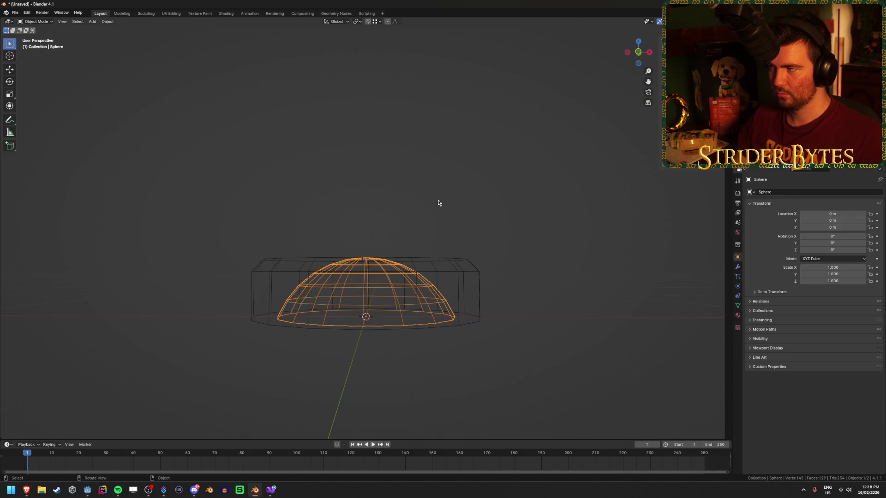
Step: Select all dome vertices, then return to Object Mode in solid shading, front view
{"action": "key", "text": "Tab"}
{"action": "key", "text": "alt+a"}
{"action": "key", "text": "a"}
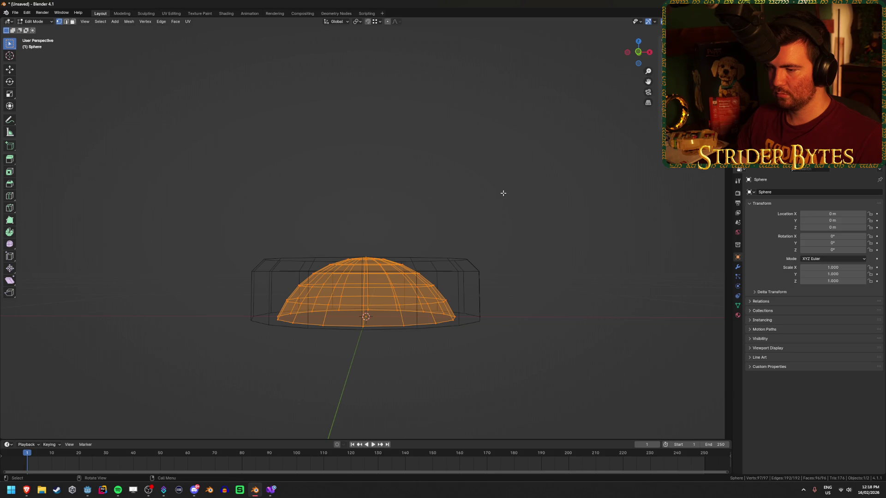
{"action": "key", "text": "Tab"}
{"action": "key", "text": "shift+z"}
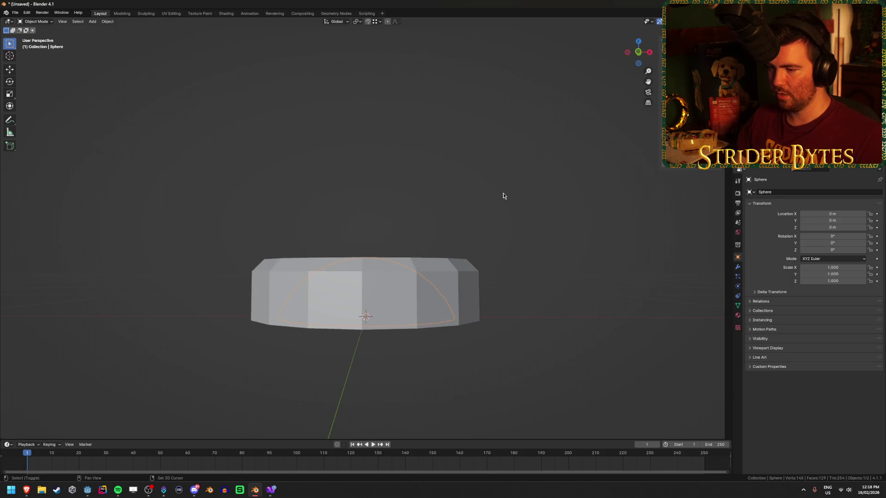
{"action": "key", "text": "KP_1"}
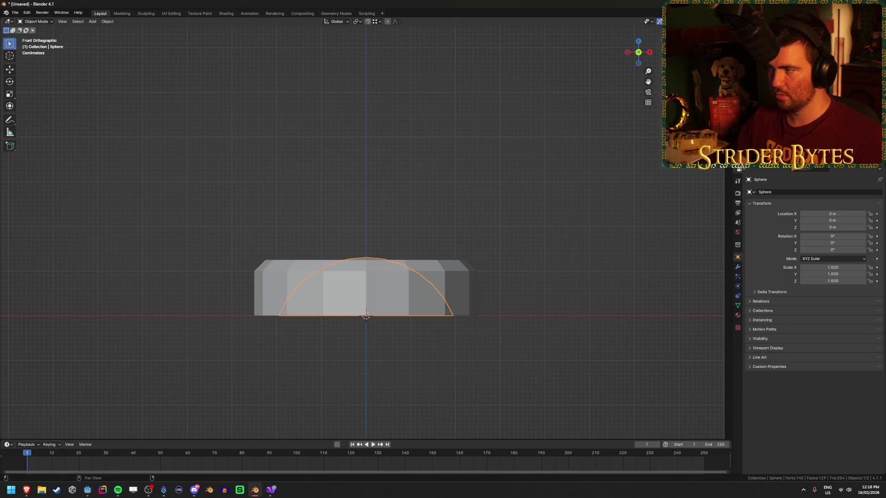
Step: Raise the dome along Z, first to 0.12 m and then to 0.125 m
{"action": "key", "text": "g"}
{"action": "key", "text": "z"}
{"action": "key", "text": "Return"}
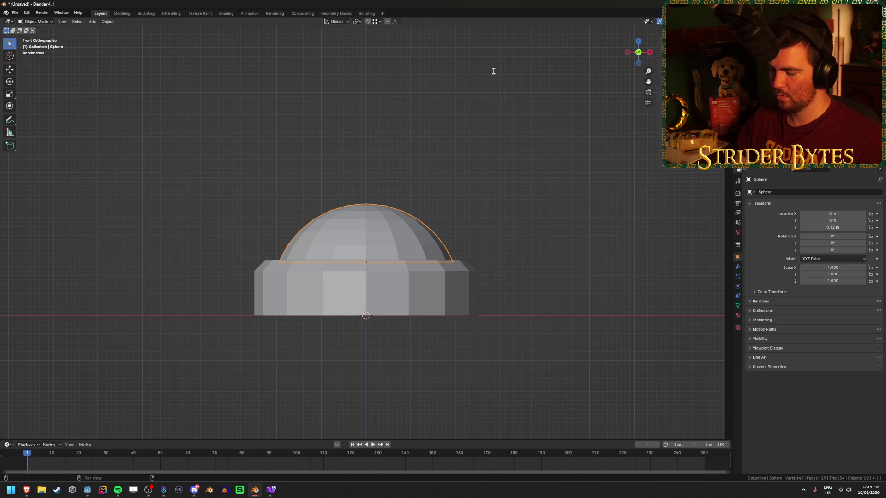
{"action": "key", "text": "g"}
{"action": "key", "text": "z"}
{"action": "key", "text": "Return"}
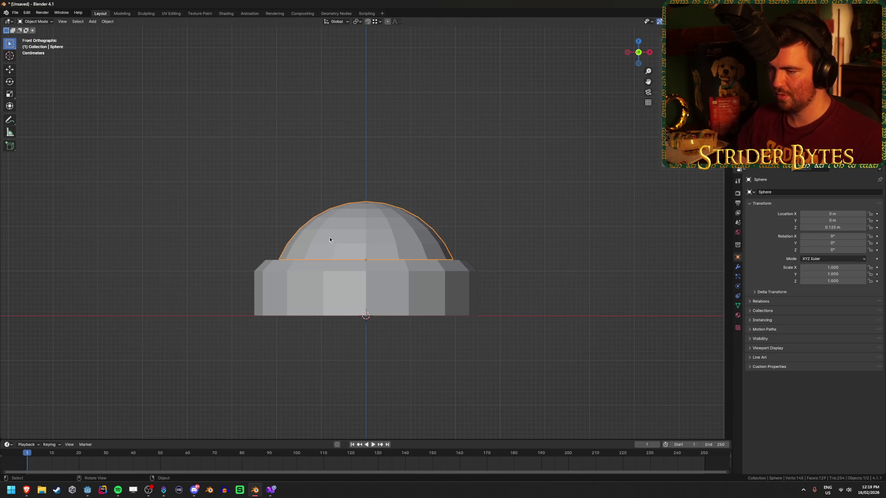
Step: Check the dome's top vertex, then apply the dome's location transform
{"action": "key", "text": "Tab"}
{"action": "left_click", "coordinate": [365, 206]}
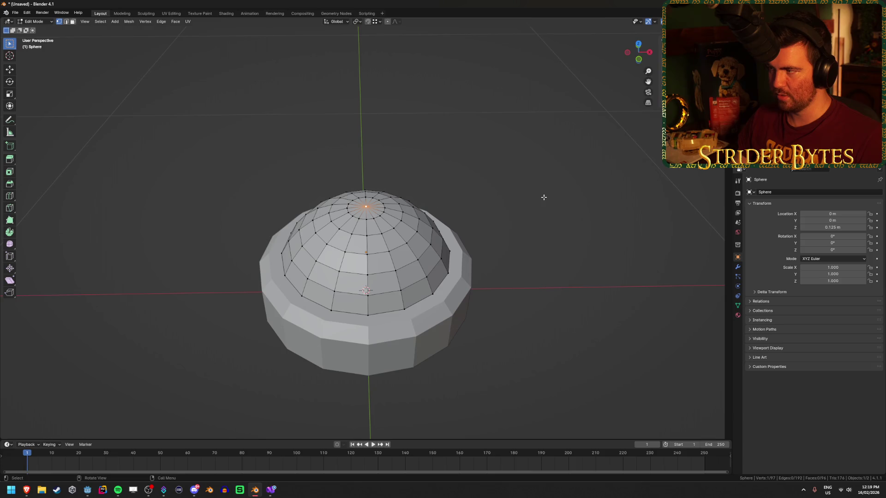
{"action": "left_click_drag", "start_coordinate": [543, 196], "coordinate": [544, 172]}
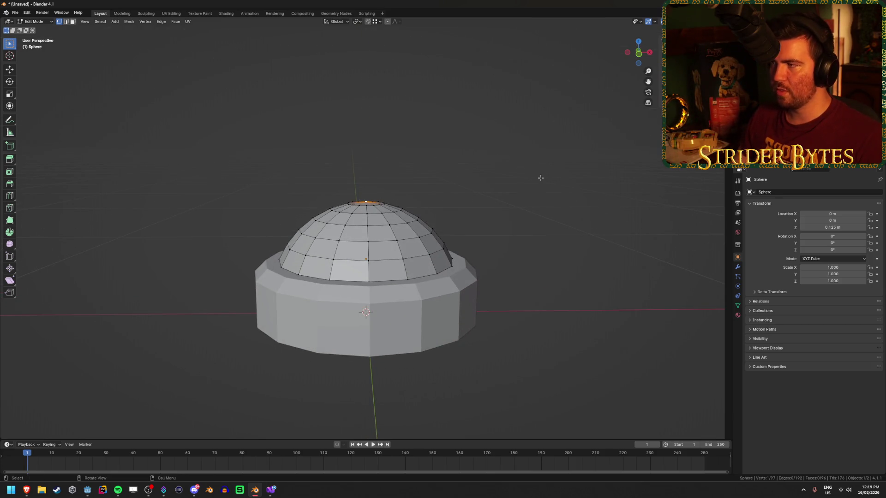
{"action": "key", "text": "Tab"}
{"action": "right_click", "coordinate": [461, 224]}
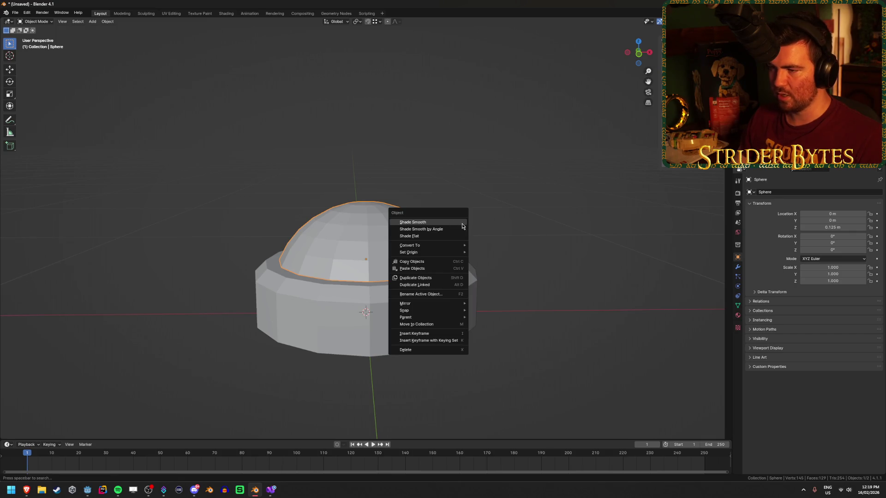
{"action": "key", "text": "shift+a"}
{"action": "key", "text": "ctrl+a"}
{"action": "left_click", "coordinate": [383, 184]}
Step: Compare the button against the big red button references and select the whole dome mesh
{"action": "key", "text": "Tab"}
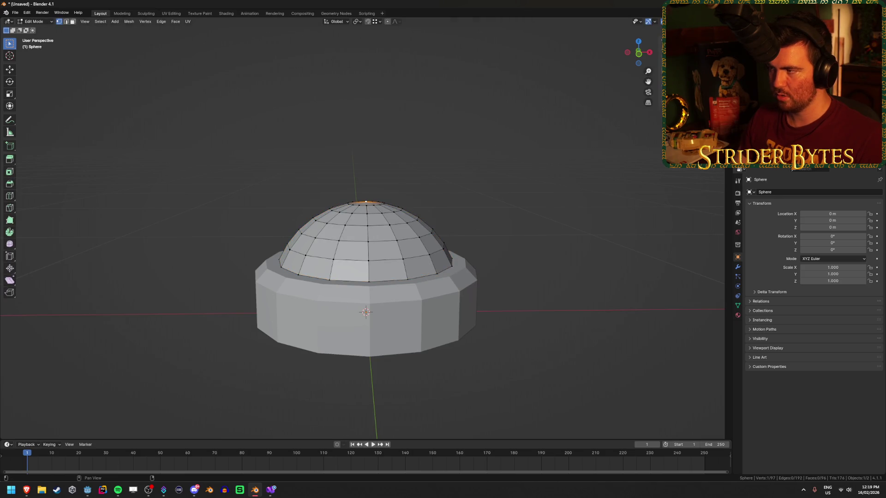
{"action": "left_click_drag", "start_coordinate": [534, 180], "coordinate": [530, 211]}
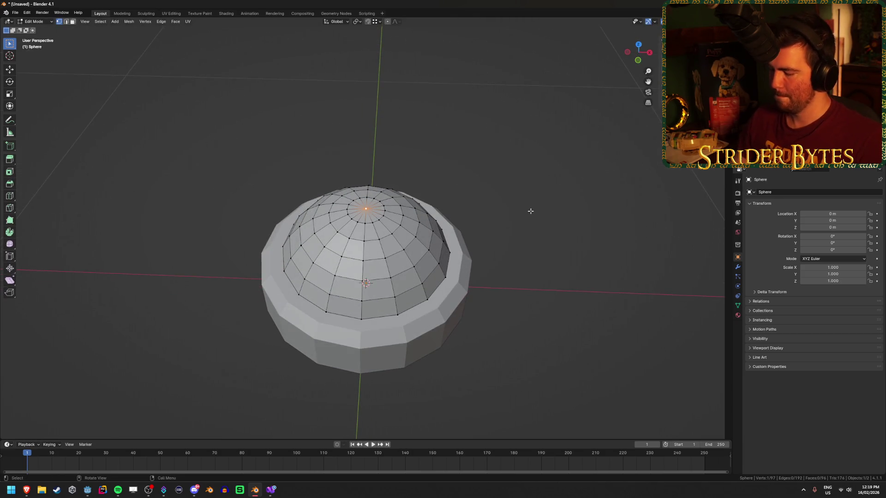
{"action": "key", "text": "KP_3"}
{"action": "key", "text": "Tab"}
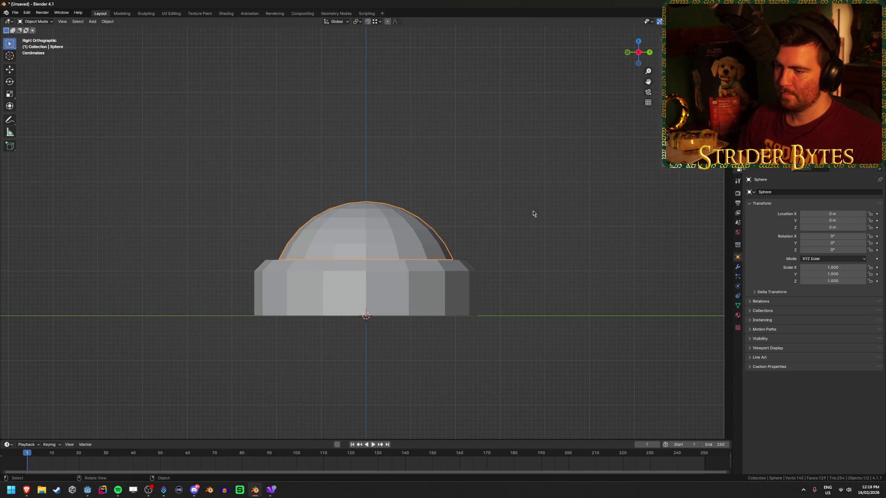
{"action": "key", "text": "Tab"}
{"action": "scroll", "coordinate": [536, 209], "scroll_direction": "up", "scroll_amount": 1}
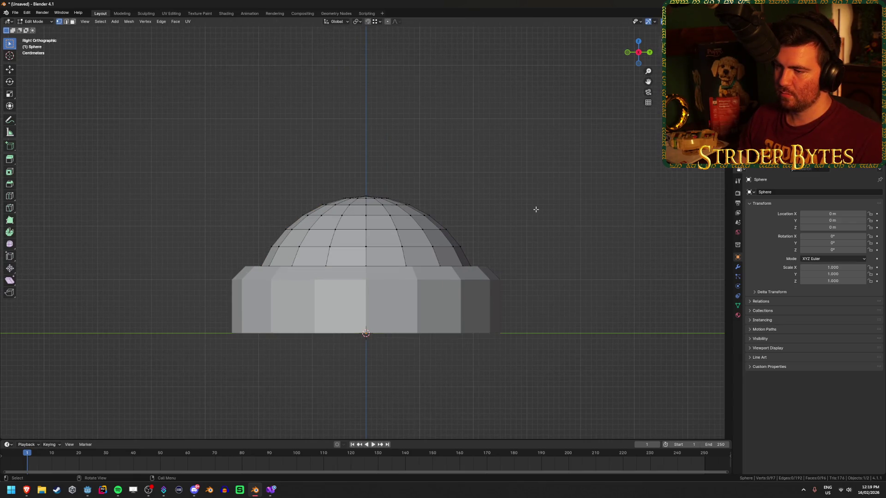
{"action": "key", "text": "Tab"}
{"action": "mouse_move", "coordinate": [535, 208]}
{"action": "left_mouse_down"}
{"action": "mouse_move", "coordinate": [549, 245]}
{"action": "mouse_move", "coordinate": [538, 315]}
{"action": "mouse_move", "coordinate": [547, 259]}
{"action": "left_mouse_up"}
{"action": "mouse_move", "coordinate": [27, 492]}
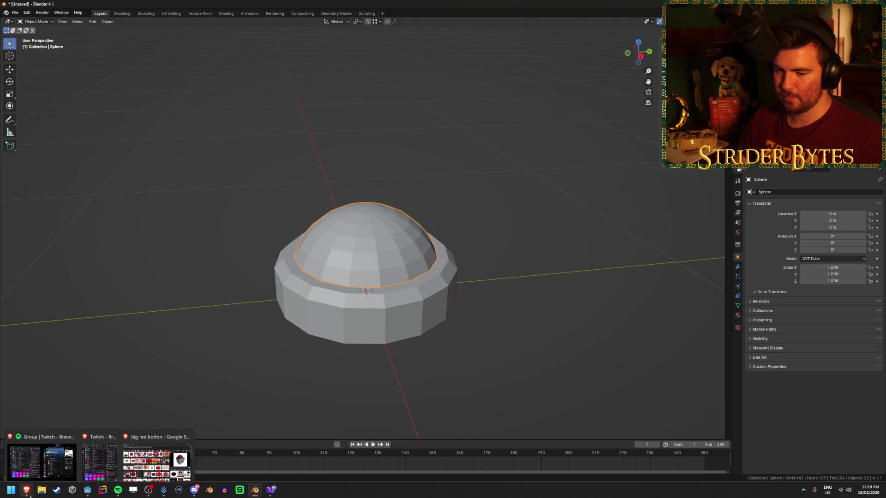
{"action": "mouse_move", "coordinate": [141, 466]}
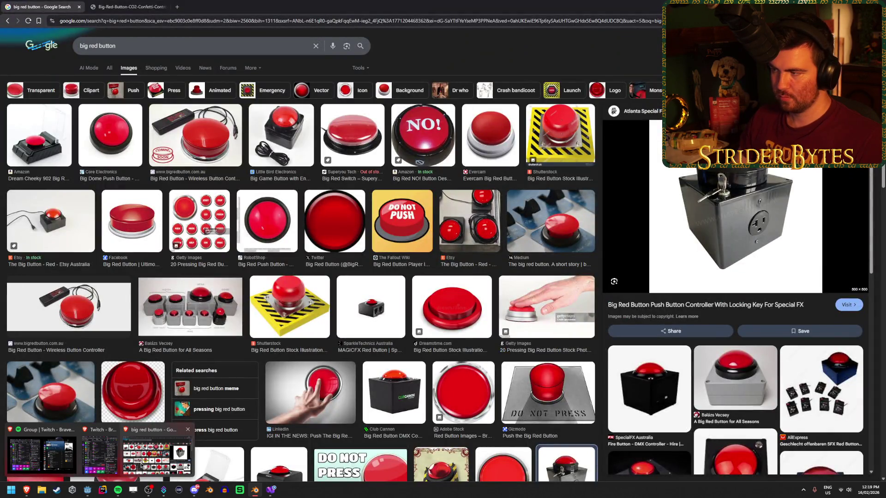
{"action": "key", "text": "a"}
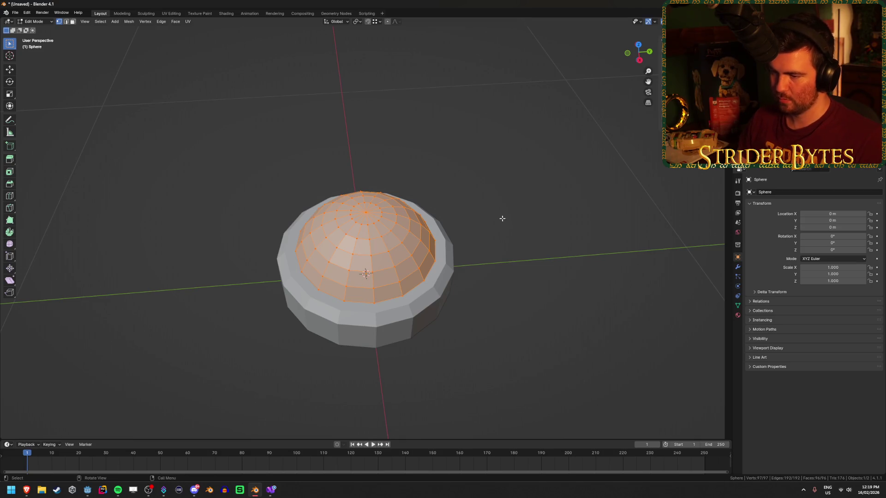
Step: Enlarge the dome mesh and reselect all of it in a see-through front view
{"action": "key", "text": "s"}
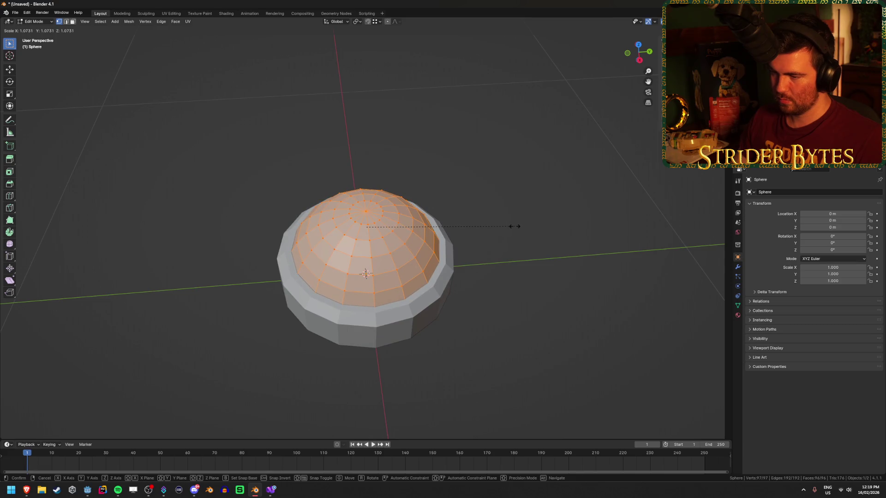
{"action": "left_click", "coordinate": [514, 226]}
{"action": "left_click", "coordinate": [510, 292]}
{"action": "key", "text": "Tab"}
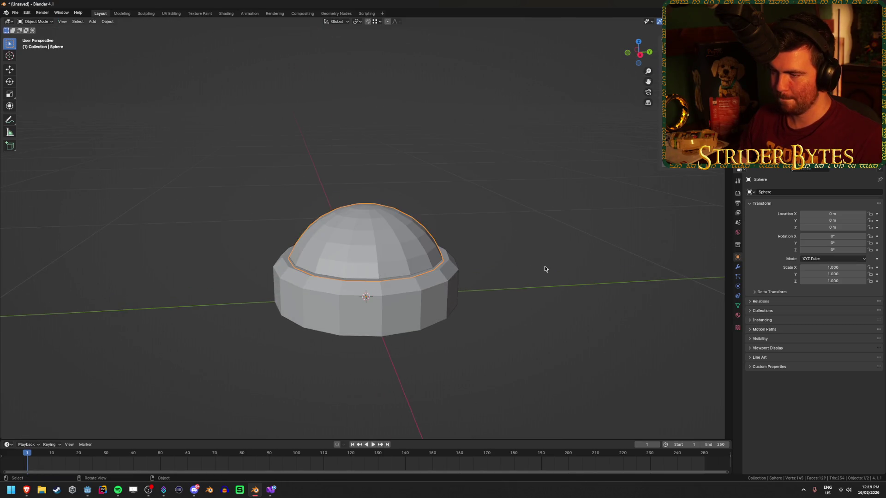
{"action": "key", "text": "Tab"}
{"action": "key", "text": "KP_1"}
{"action": "key", "text": "a"}
{"action": "key", "text": "alt+z"}
Step: Raise the dome and extrude its bottom edge ring down toward the base
{"action": "key", "text": "g"}
{"action": "key", "text": "z"}
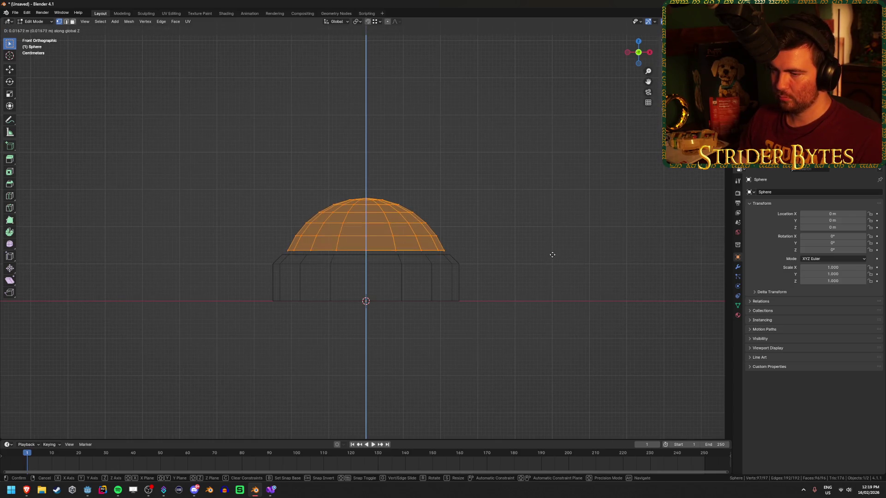
{"action": "left_click", "coordinate": [552, 255]}
{"action": "left_click_drag", "start_coordinate": [269, 259], "coordinate": [460, 239]}
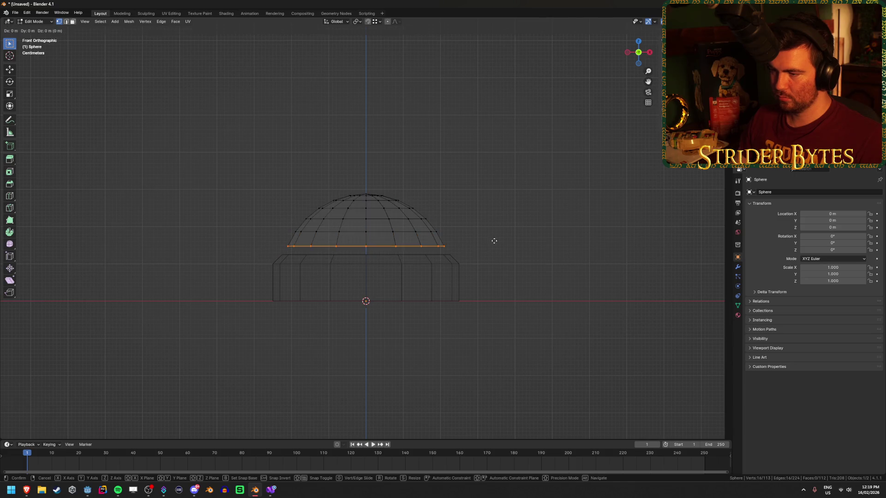
{"action": "key", "text": "z"}
{"action": "left_click", "coordinate": [496, 253]}
{"action": "key", "text": "alt+z"}
{"action": "left_click", "coordinate": [500, 214]}
{"action": "mouse_move", "coordinate": [500, 215]}
{"action": "left_mouse_down"}
{"action": "mouse_move", "coordinate": [518, 261]}
{"action": "mouse_move", "coordinate": [494, 257]}
{"action": "mouse_move", "coordinate": [514, 249]}
{"action": "left_mouse_up"}
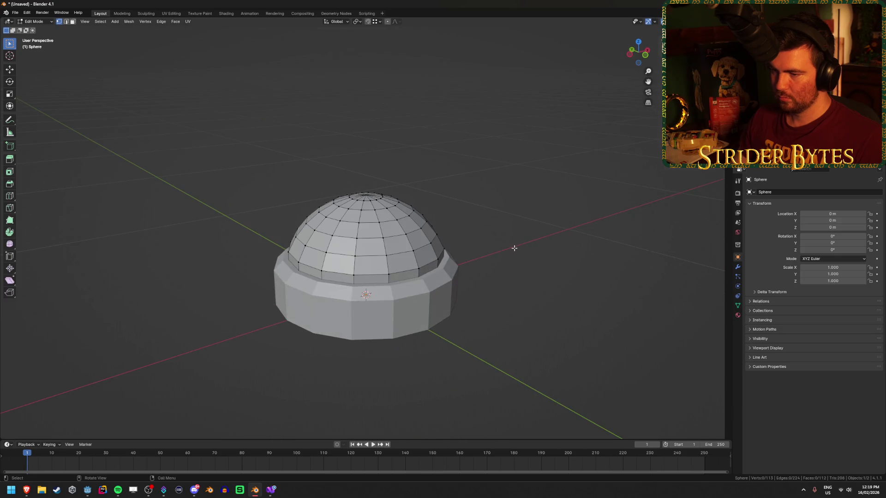
Step: Lift the whole dome slightly along Z and return to Object Mode
{"action": "key", "text": "a"}
{"action": "key", "text": "g"}
{"action": "key", "text": "z"}
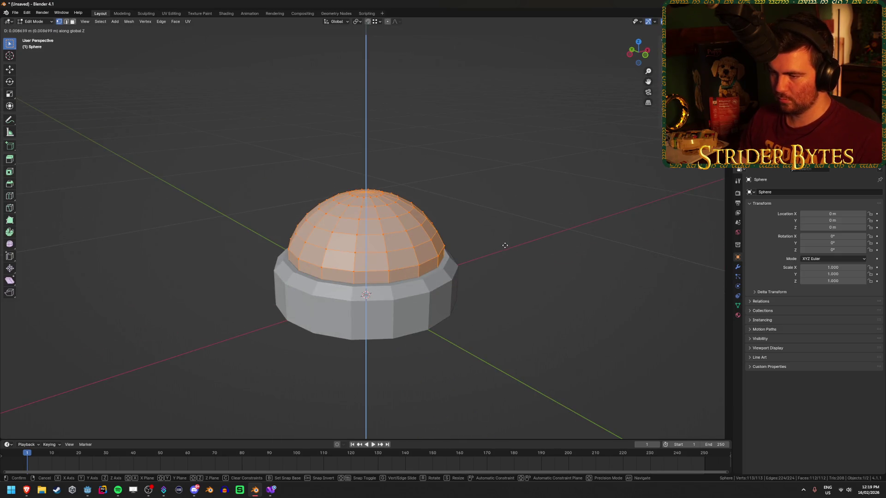
{"action": "left_click", "coordinate": [504, 248]}
{"action": "key", "text": "Tab"}
{"action": "mouse_move", "coordinate": [537, 243]}
{"action": "left_mouse_down"}
{"action": "mouse_move", "coordinate": [514, 326]}
{"action": "mouse_move", "coordinate": [492, 241]}
{"action": "mouse_move", "coordinate": [373, 233]}
{"action": "mouse_move", "coordinate": [258, 277]}
{"action": "mouse_move", "coordinate": [140, 266]}
{"action": "mouse_move", "coordinate": [111, 239]}
{"action": "mouse_move", "coordinate": [249, 259]}
{"action": "left_mouse_up"}
Step: Save the model as FiringRangeButton.blend in the project's Meshes folder
{"action": "key", "text": "ctrl+s"}
{"action": "left_click", "coordinate": [401, 356]}
{"action": "type", "text": "FiringRangeButton"}
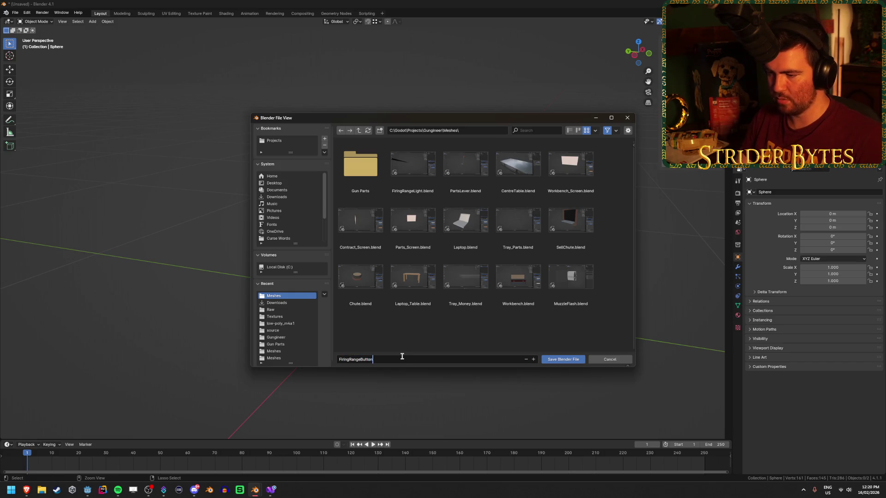
{"action": "key", "text": "Return"}
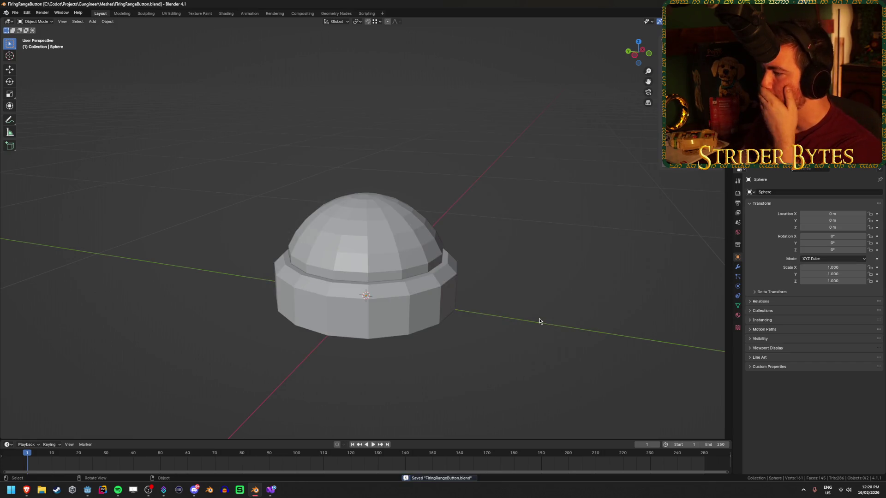
{"action": "left_click", "coordinate": [400, 319]}
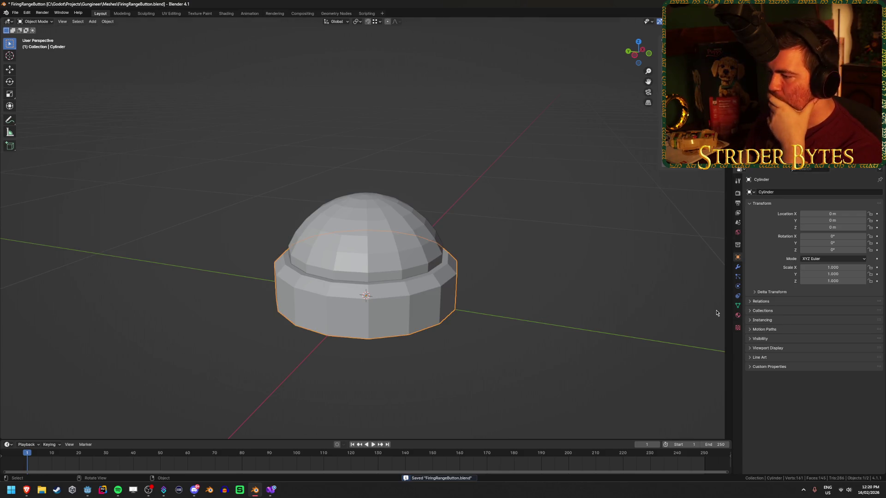
Step: Give the cylinder base a new material with Base Color hex 141414, shown in Material Preview
{"action": "left_click", "coordinate": [737, 315]}
{"action": "left_click", "coordinate": [818, 221]}
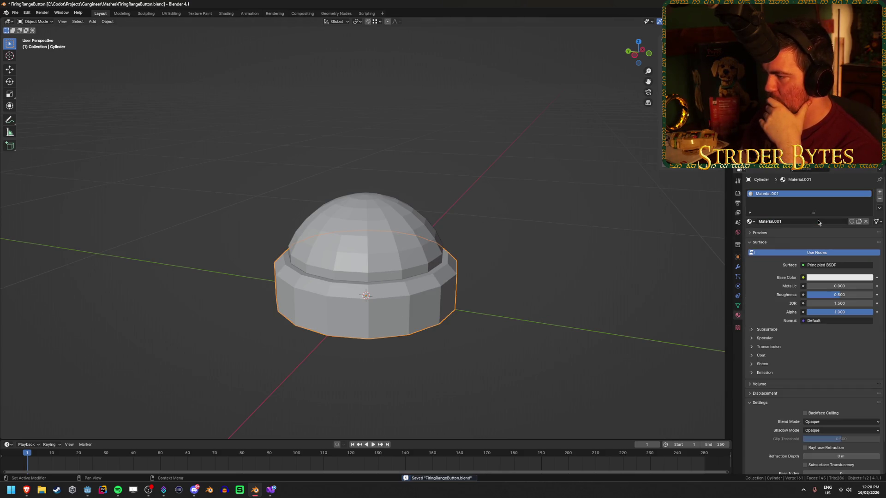
{"action": "left_click", "coordinate": [827, 278]}
{"action": "left_click", "coordinate": [839, 246]}
{"action": "type", "text": "4141"}
{"action": "key", "text": "Return"}
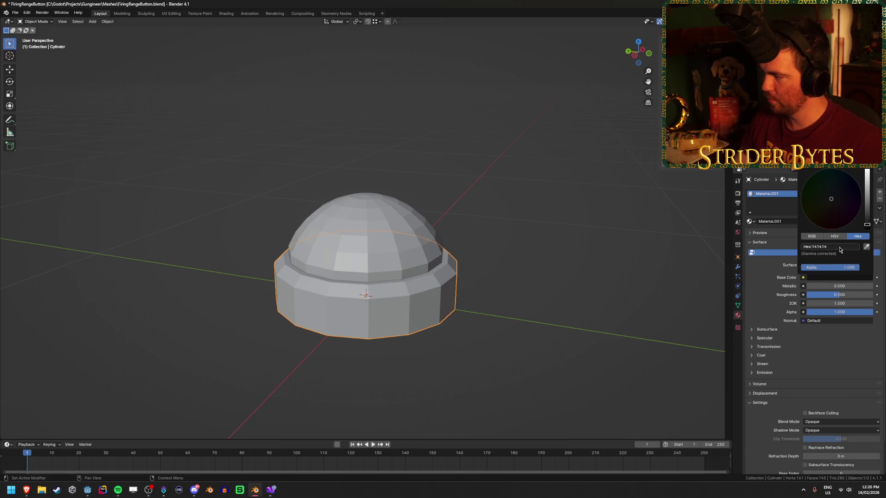
{"action": "key", "text": "z"}
{"action": "left_click", "coordinate": [621, 279]}
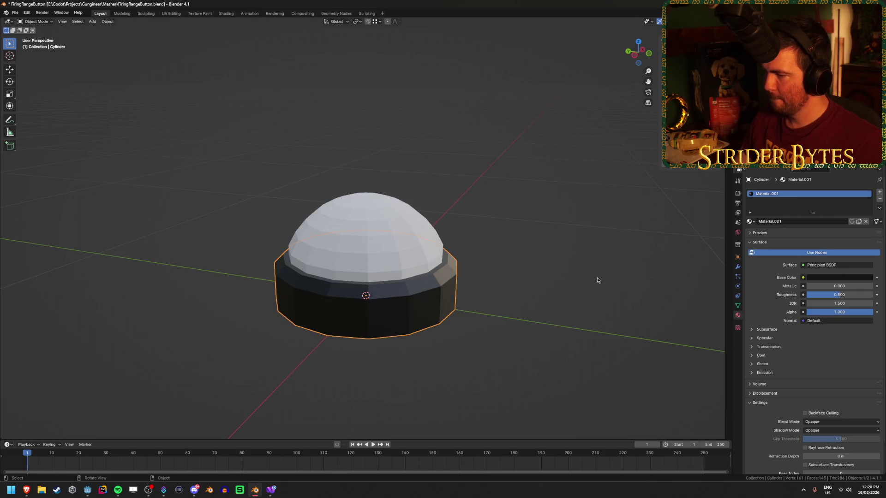
Step: Join the dome and cylinder base into a single object
{"action": "left_click", "coordinate": [395, 245]}
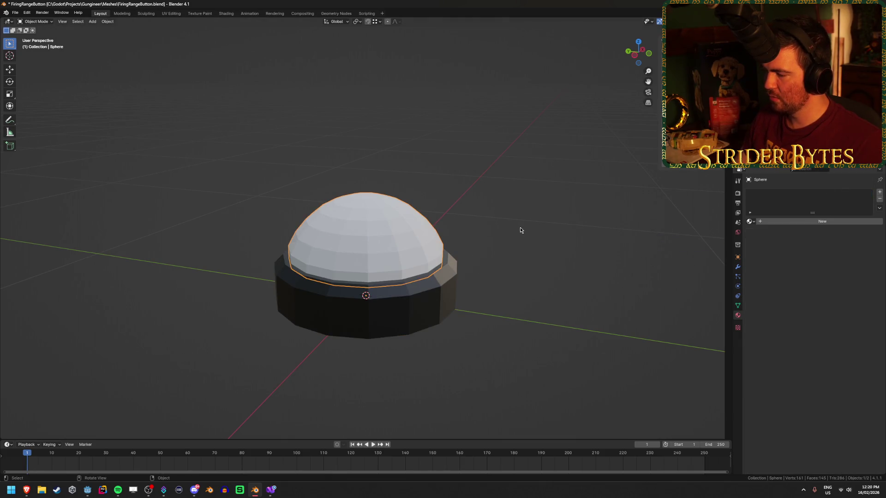
{"action": "left_click", "coordinate": [430, 291]}
{"action": "right_click", "coordinate": [544, 272]}
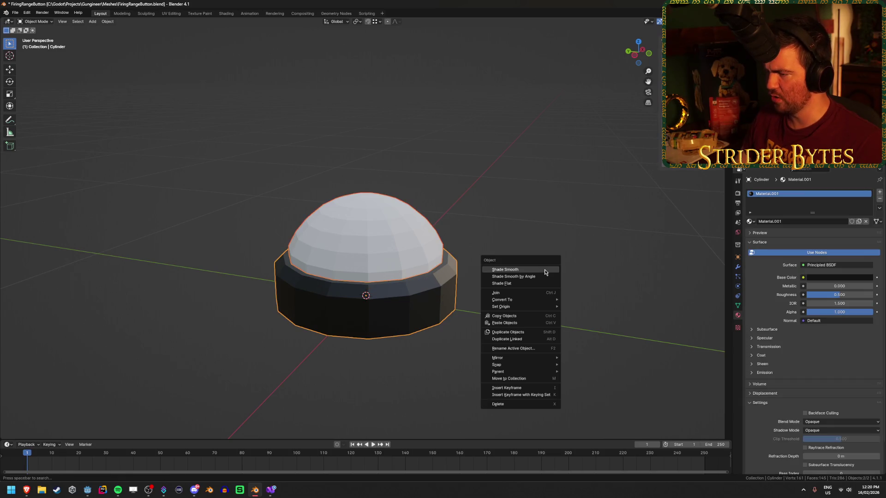
{"action": "right_click", "coordinate": [518, 275]}
{"action": "left_click", "coordinate": [533, 299]}
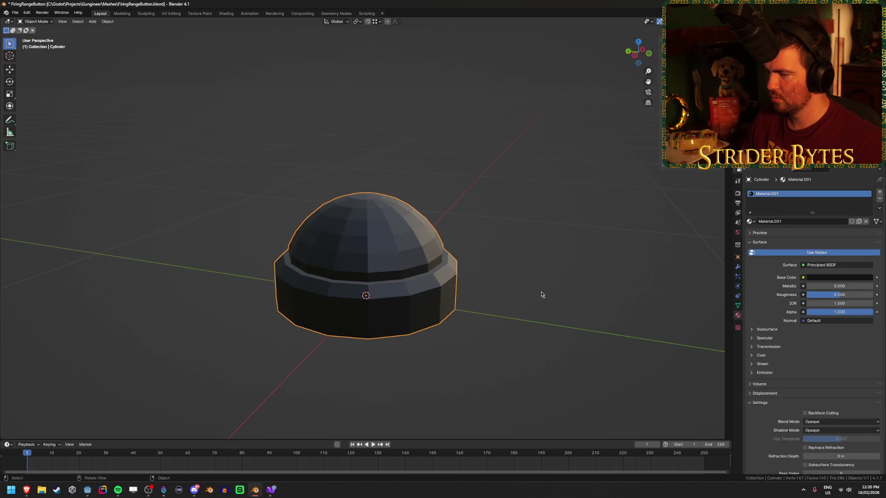
{"action": "key", "text": "Tab"}
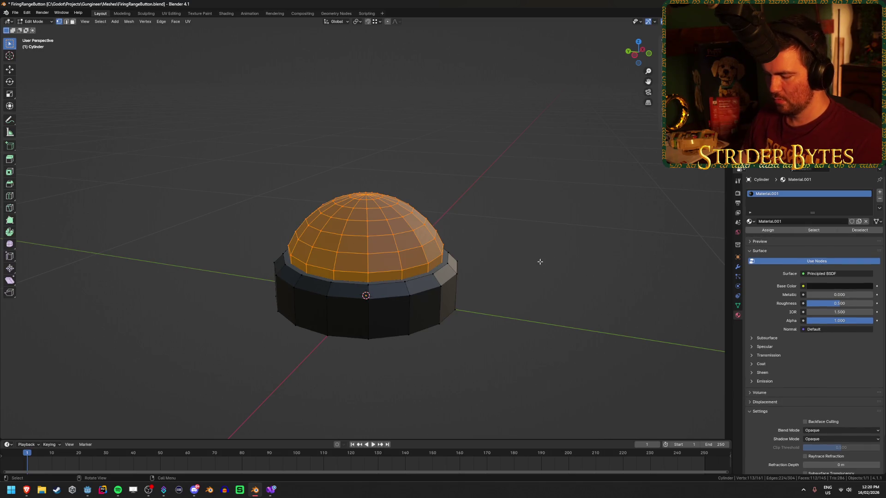
Step: Add a second material slot with a new orange material for the dome faces
{"action": "left_click", "coordinate": [879, 192]}
{"action": "left_click", "coordinate": [780, 236]}
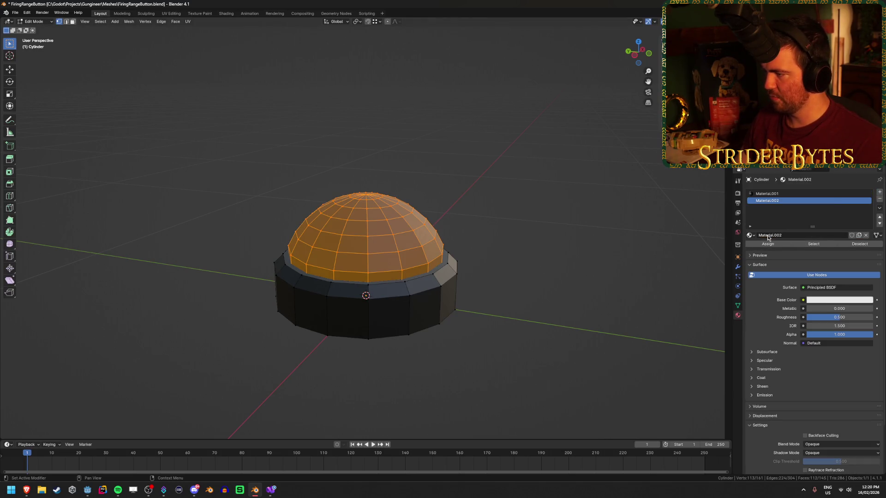
{"action": "left_click", "coordinate": [825, 300]}
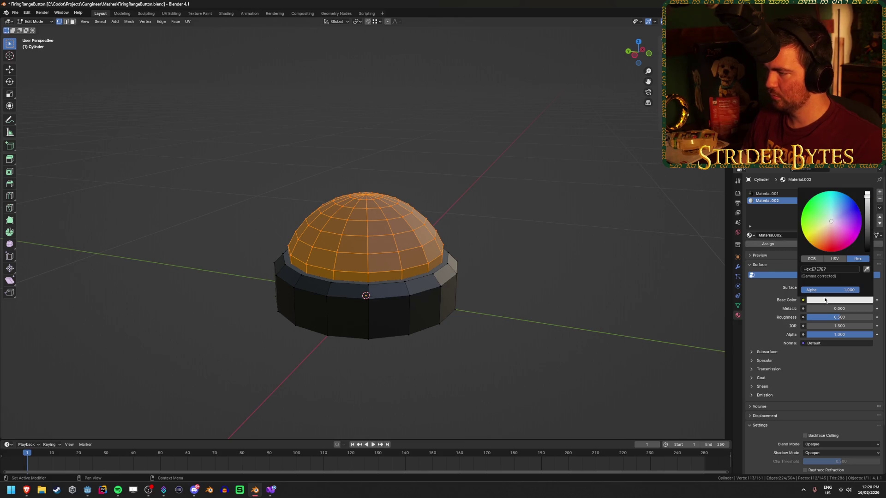
{"action": "left_click_drag", "start_coordinate": [828, 239], "coordinate": [825, 240]}
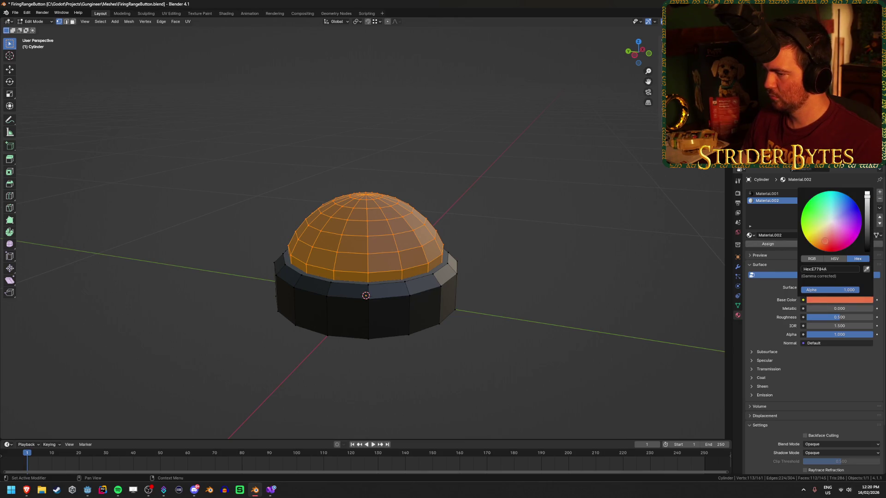
{"action": "key", "text": "Tab"}
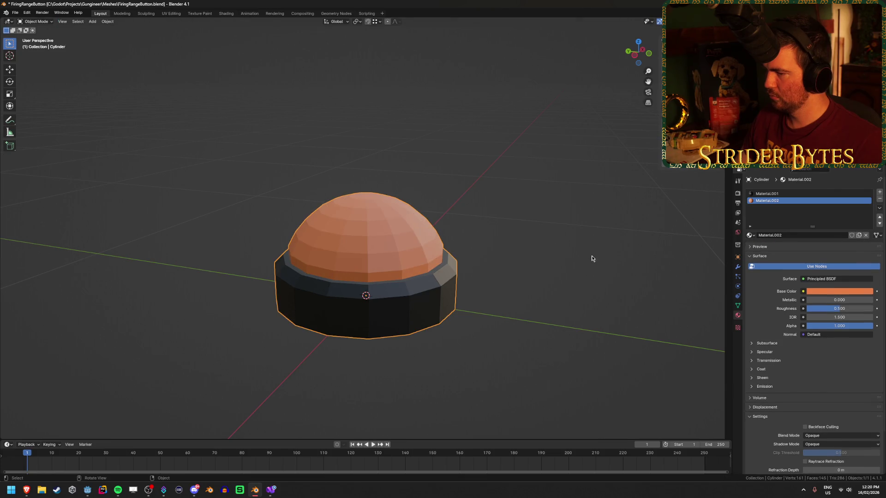
{"action": "key", "text": "Tab"}
Step: Change the dome material's hex colour to a deeper orange-red
{"action": "left_click", "coordinate": [830, 300]}
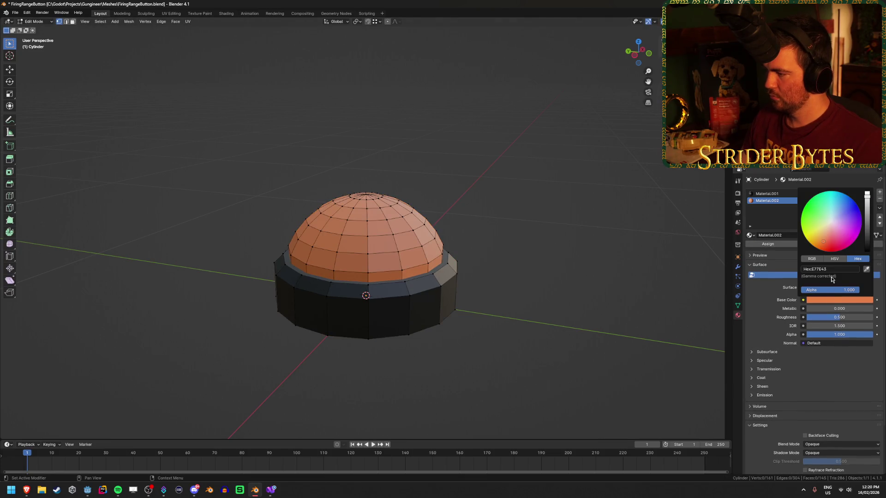
{"action": "left_click", "coordinate": [832, 269]}
{"action": "key", "text": "BackSpace"}
{"action": "type", "text": "#5f15"}
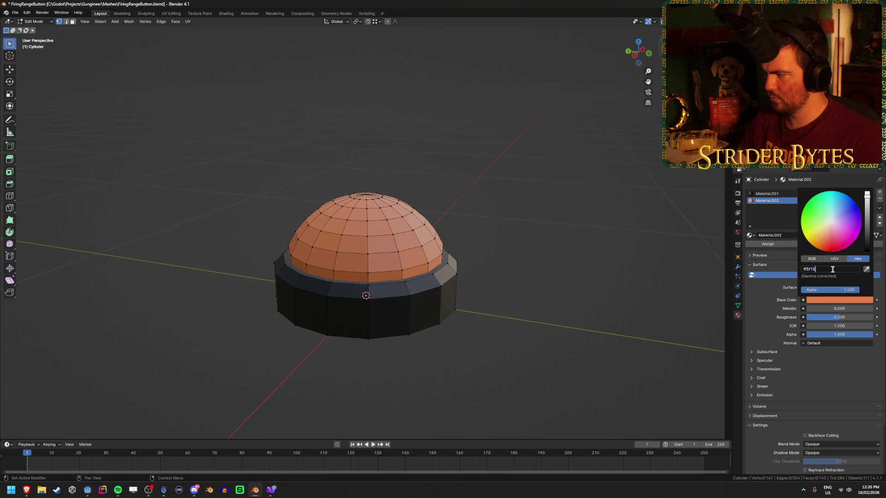
{"action": "key", "text": "Return"}
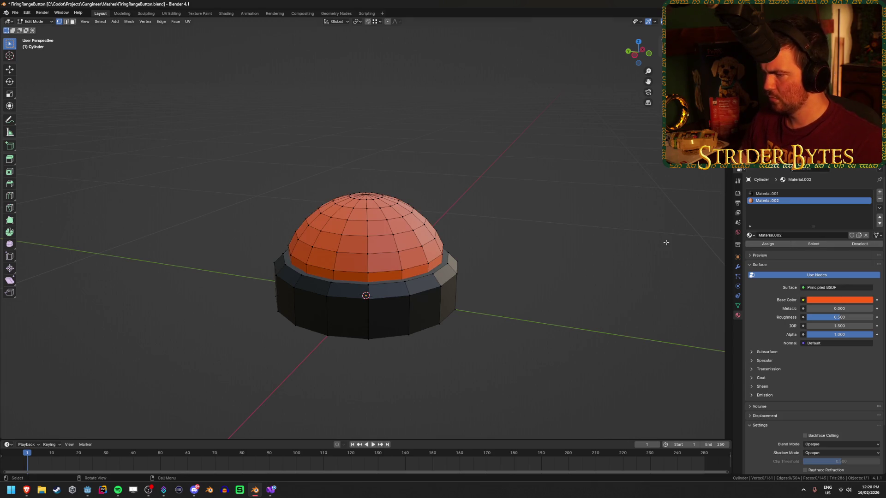
{"action": "key", "text": "Tab"}
{"action": "mouse_move", "coordinate": [616, 248]}
{"action": "left_mouse_down"}
{"action": "mouse_move", "coordinate": [554, 239]}
{"action": "mouse_move", "coordinate": [589, 239]}
{"action": "left_mouse_up"}
Step: Set the dark base material Material.001's roughness to 1.000
{"action": "left_click", "coordinate": [780, 195]}
{"action": "left_click_drag", "start_coordinate": [840, 308], "coordinate": [872, 308]}
{"action": "mouse_move", "coordinate": [527, 276]}
{"action": "left_mouse_down"}
{"action": "mouse_move", "coordinate": [571, 300]}
{"action": "mouse_move", "coordinate": [455, 298]}
{"action": "mouse_move", "coordinate": [464, 278]}
{"action": "mouse_move", "coordinate": [481, 331]}
{"action": "left_mouse_up"}
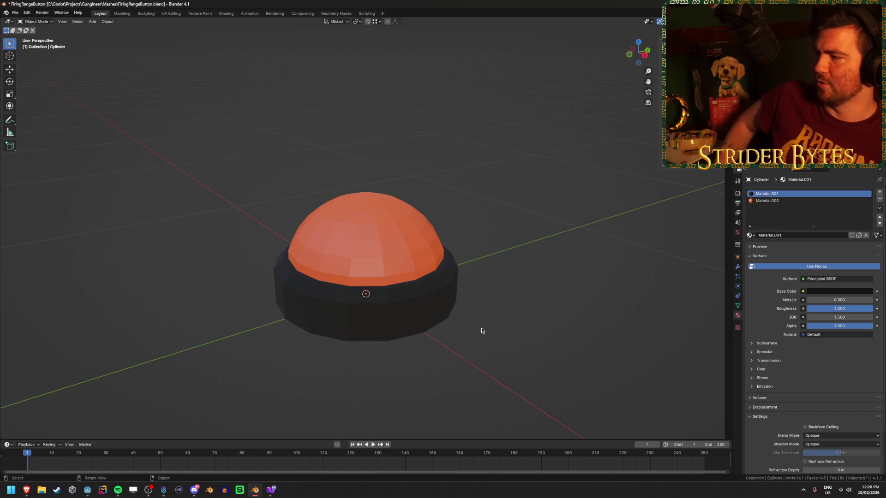
Step: Lower the dome material's alpha and inspect its Transmission and Specular settings
{"action": "left_click", "coordinate": [403, 251]}
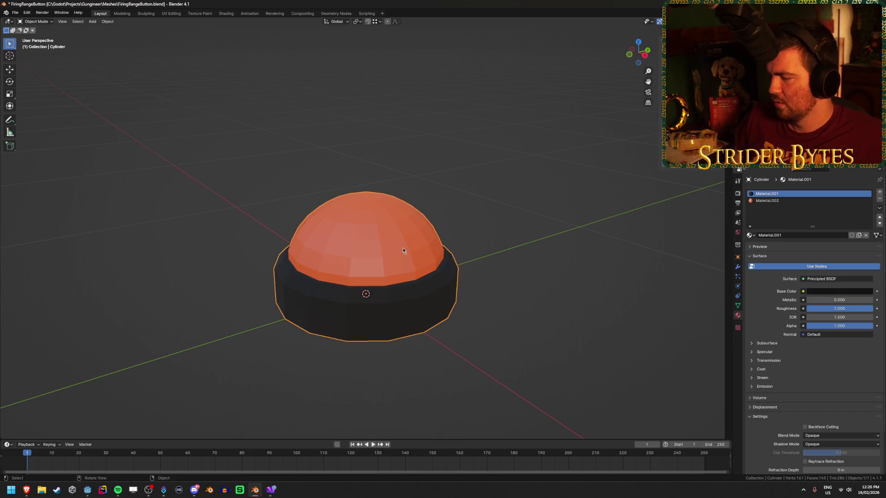
{"action": "left_click", "coordinate": [775, 201]}
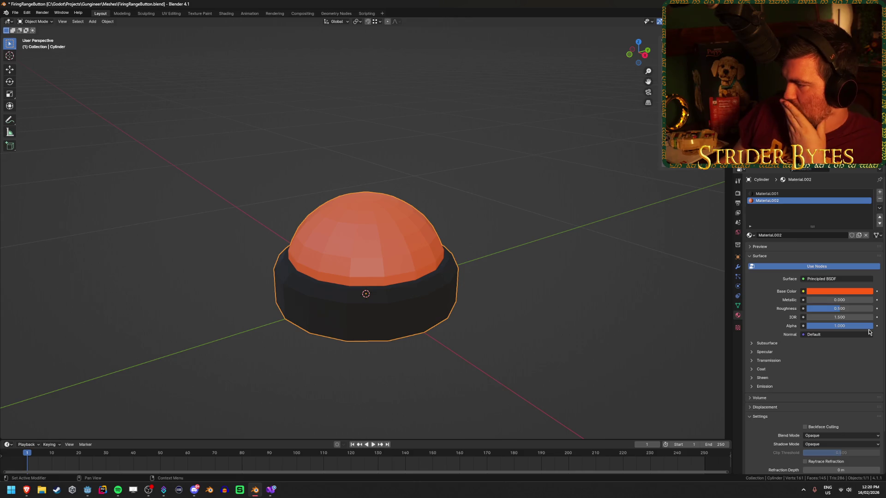
{"action": "left_click_drag", "start_coordinate": [870, 325], "coordinate": [843, 325]}
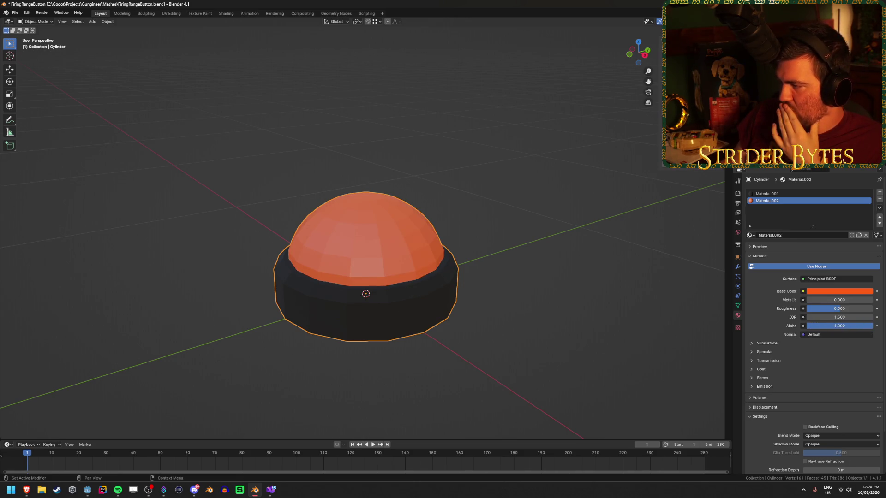
{"action": "left_click", "coordinate": [772, 360]}
{"action": "left_click", "coordinate": [771, 360]}
{"action": "left_click", "coordinate": [772, 352]}
{"action": "left_click", "coordinate": [773, 351]}
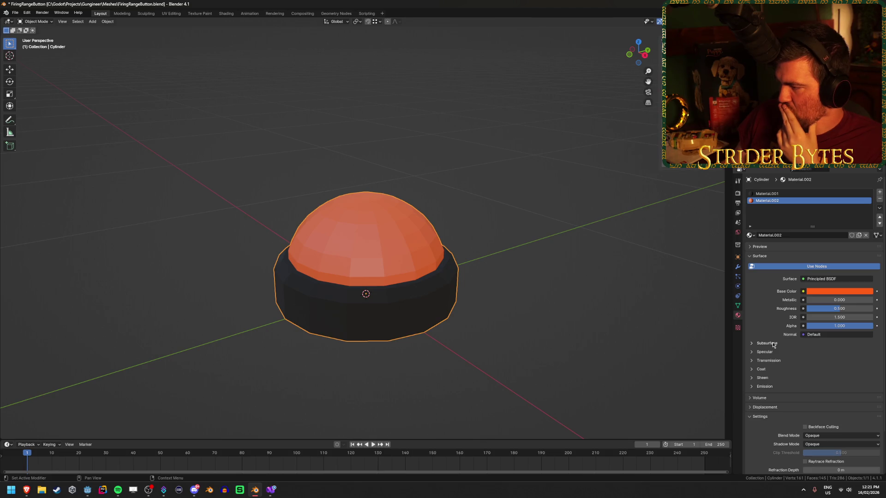
{"action": "scroll", "coordinate": [773, 344], "scroll_direction": "down", "scroll_amount": 3}
{"action": "scroll", "coordinate": [773, 345], "scroll_direction": "up", "scroll_amount": 3}
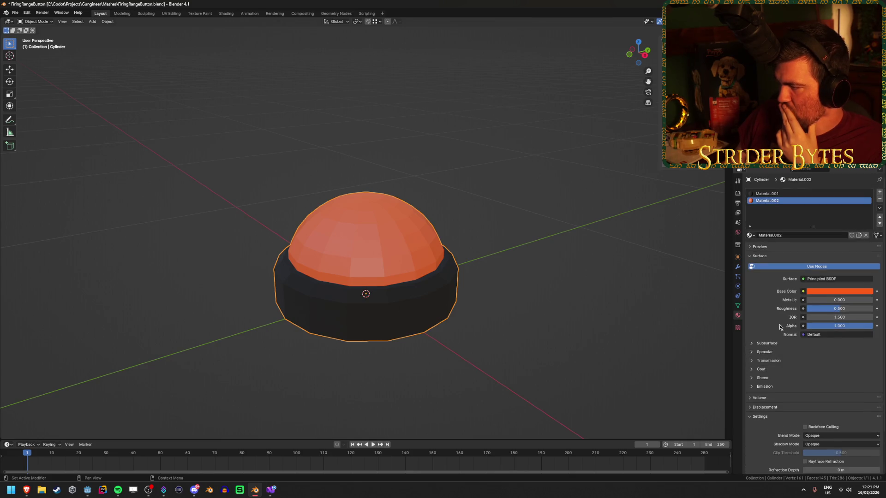
Step: Try a Transparent BSDF with an orange colour, then a Translucent BSDF on the dome's surface
{"action": "left_click", "coordinate": [828, 281]}
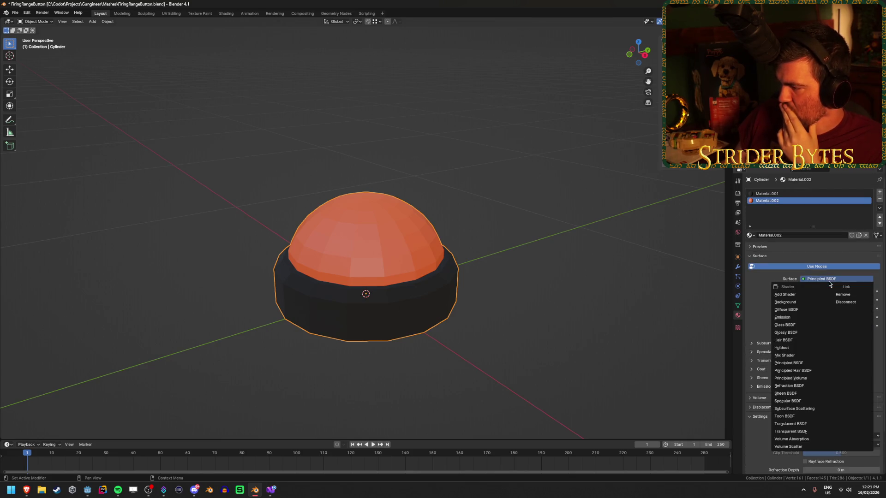
{"action": "left_click", "coordinate": [800, 431]}
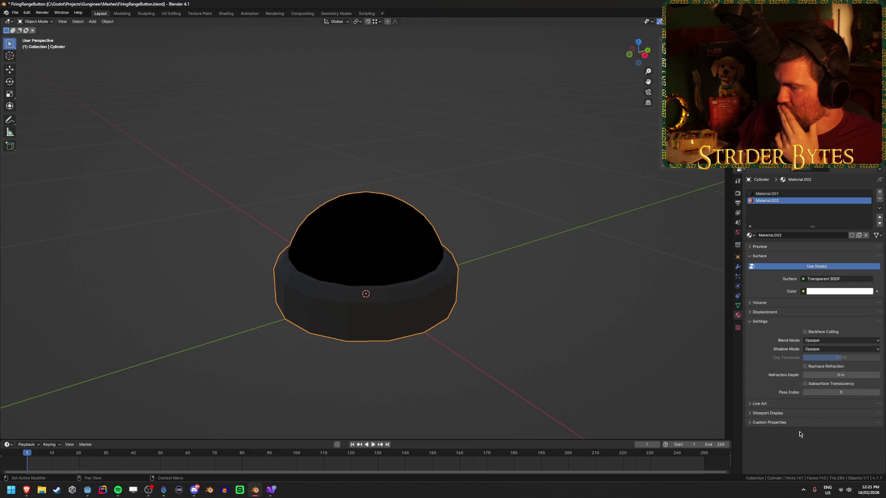
{"action": "left_click", "coordinate": [821, 291]}
{"action": "left_click", "coordinate": [845, 260]}
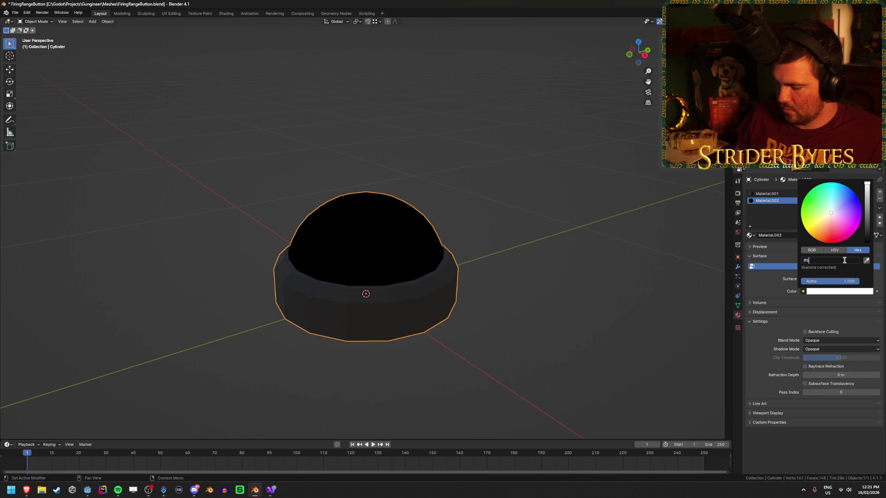
{"action": "type", "text": "1f"}
{"action": "key", "text": "Return"}
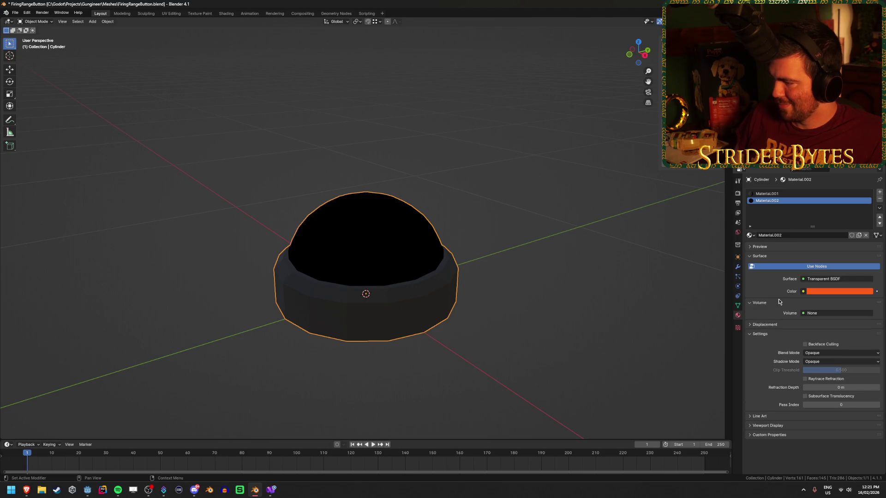
{"action": "left_click", "coordinate": [851, 279]}
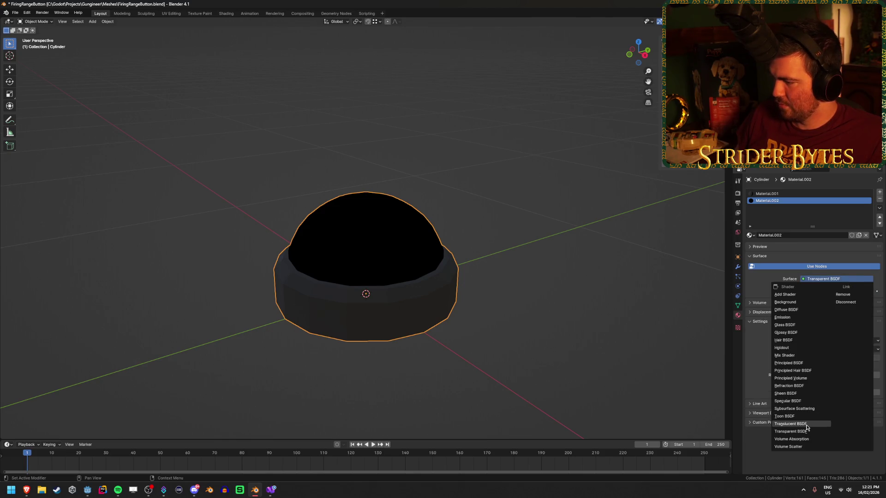
{"action": "left_click", "coordinate": [790, 423]}
{"action": "mouse_move", "coordinate": [498, 272]}
{"action": "left_mouse_down"}
{"action": "mouse_move", "coordinate": [472, 276]}
{"action": "mouse_move", "coordinate": [508, 264]}
{"action": "mouse_move", "coordinate": [572, 269]}
{"action": "mouse_move", "coordinate": [488, 273]}
{"action": "left_mouse_up"}
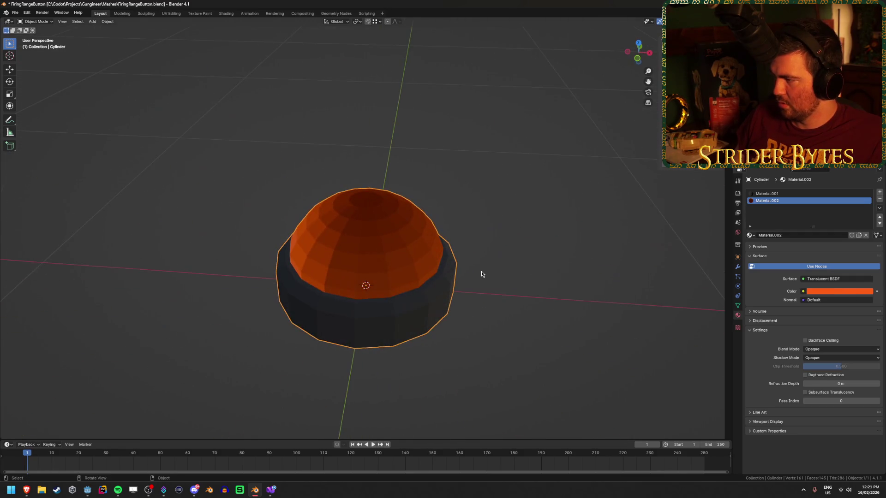
Step: Undo back to the orange Principled BSDF material and save FiringRangeButton.blend
{"action": "key", "text": "ctrl+z"}
{"action": "key", "text": "ctrl+z"}
{"action": "key", "text": "ctrl+z"}
{"action": "key", "text": "ctrl+s"}
{"action": "left_click", "coordinate": [605, 310]}
{"action": "left_click_drag", "start_coordinate": [604, 310], "coordinate": [567, 299]}
{"action": "key", "text": "ctrl+s"}
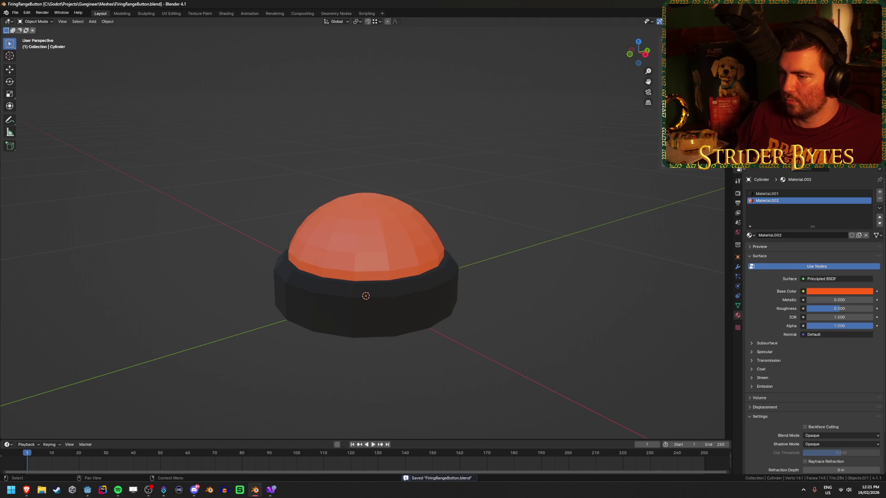
{"action": "key", "text": "alt+Tab"}
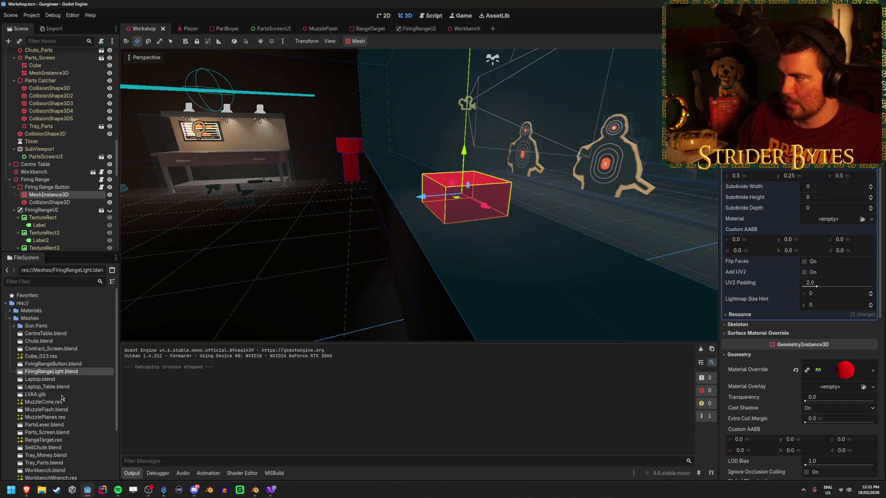
Step: Start loading a mesh material from the Meshes folder, then cancel the Material Load dialog
{"action": "left_click", "coordinate": [872, 219]}
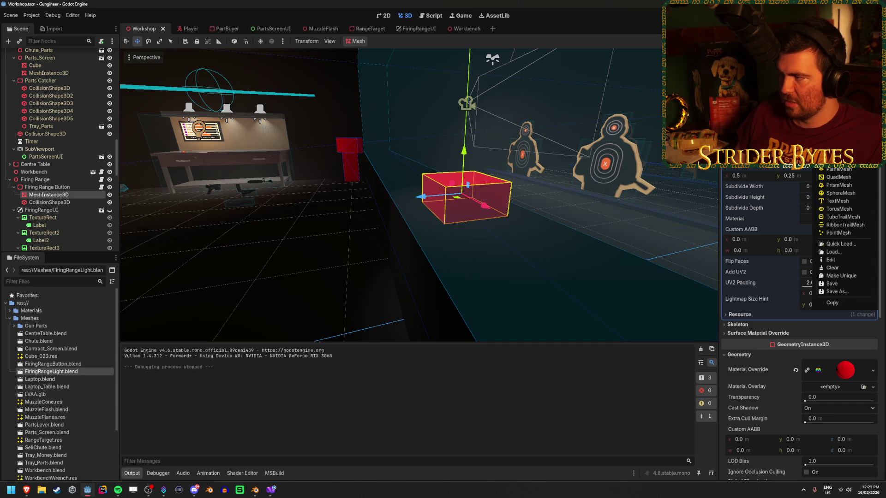
{"action": "left_click", "coordinate": [851, 254]}
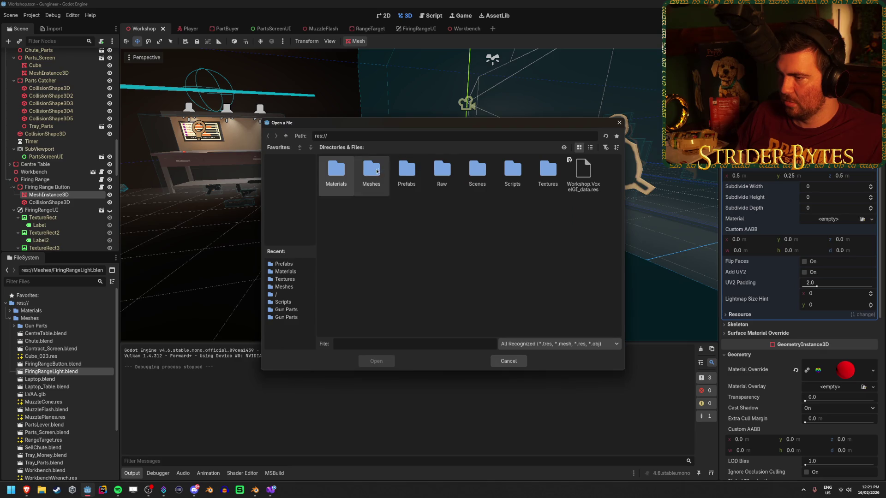
{"action": "double_click", "coordinate": [372, 171]}
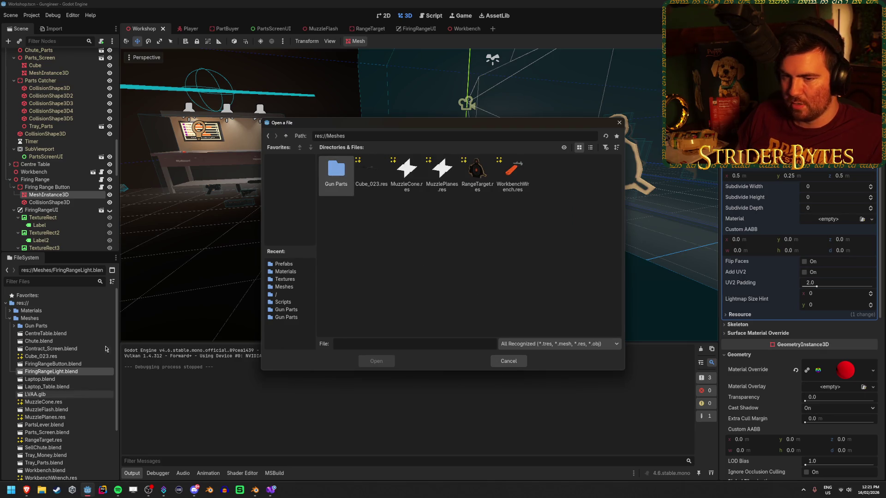
{"action": "left_click", "coordinate": [508, 361]}
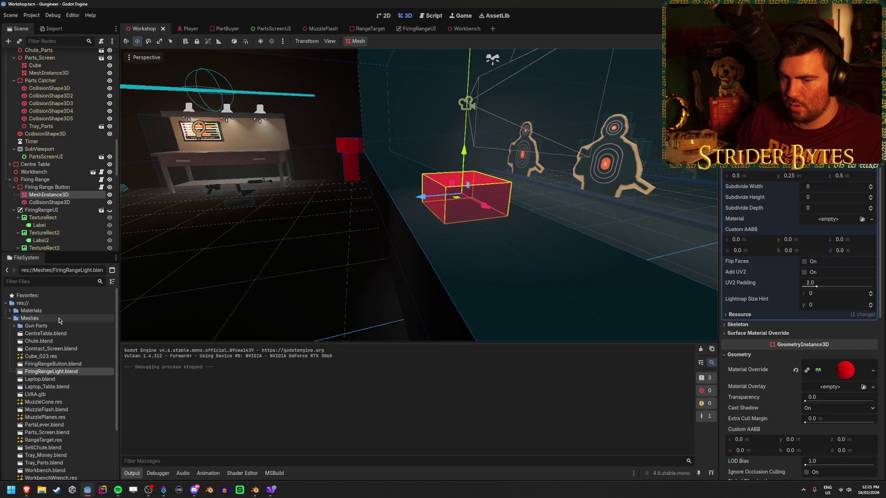
Step: Open FiringRangeButton.blend's Advanced Import Settings and orbit the orange button preview
{"action": "double_click", "coordinate": [73, 364]}
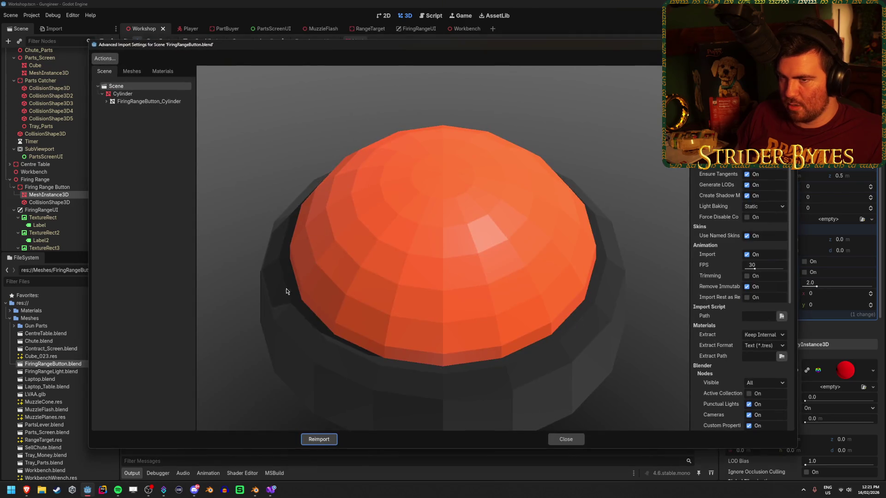
{"action": "scroll", "coordinate": [390, 260], "scroll_direction": "down", "scroll_amount": 3}
{"action": "mouse_move", "coordinate": [409, 253]}
{"action": "left_mouse_down"}
{"action": "mouse_move", "coordinate": [391, 227]}
{"action": "mouse_move", "coordinate": [434, 277]}
{"action": "mouse_move", "coordinate": [482, 256]}
{"action": "mouse_move", "coordinate": [588, 254]}
{"action": "mouse_move", "coordinate": [323, 249]}
{"action": "left_mouse_up"}
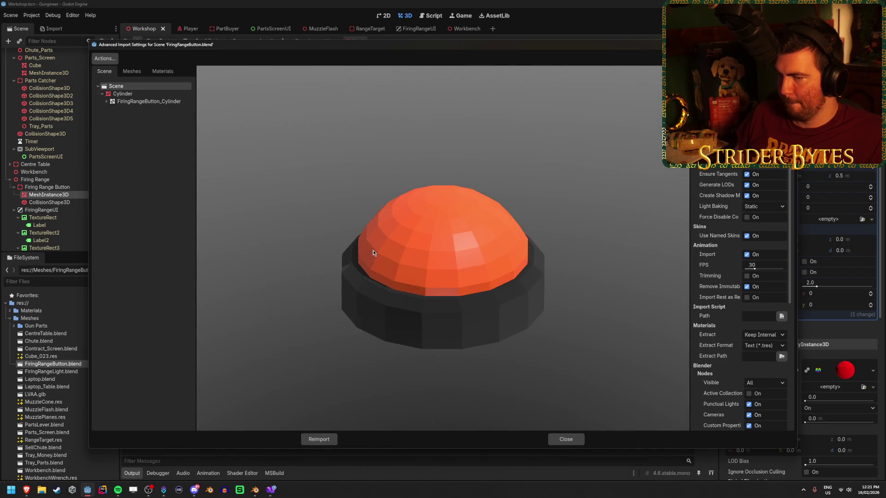
Step: Select the FiringRangeButton_Cylinder mesh and start saving it into the Meshes folder
{"action": "left_click", "coordinate": [156, 93]}
{"action": "left_click", "coordinate": [125, 87]}
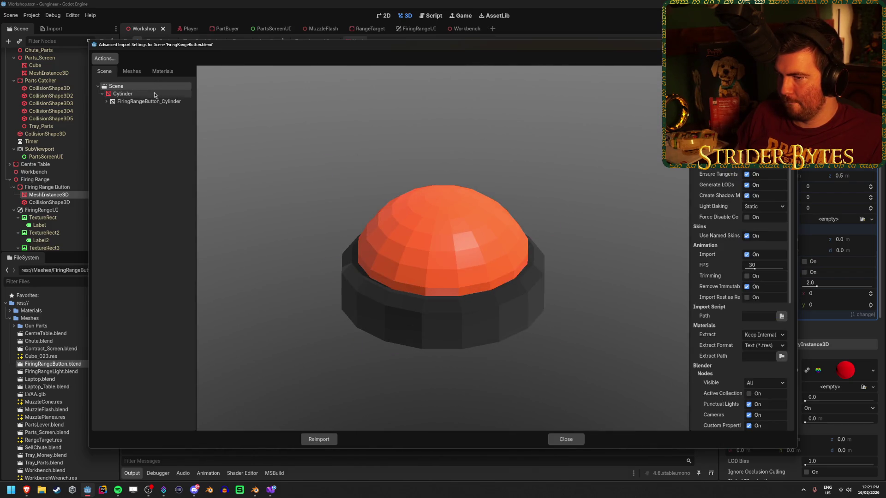
{"action": "left_click", "coordinate": [132, 71]}
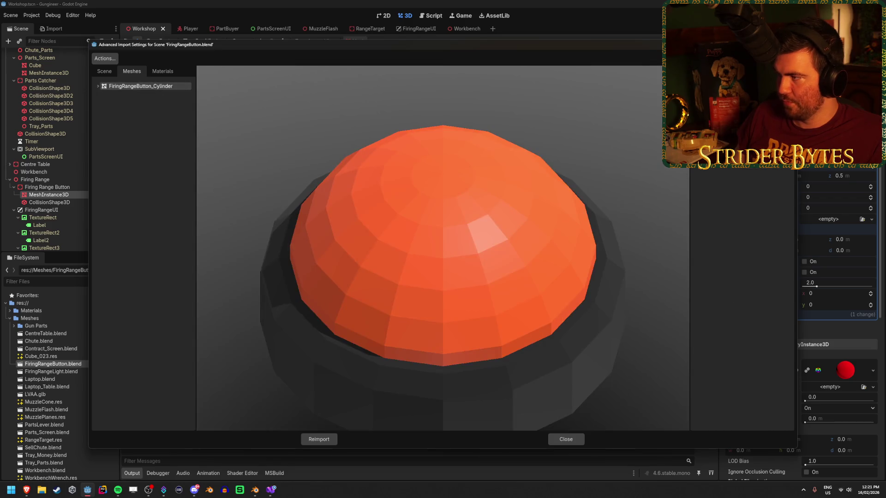
{"action": "left_click", "coordinate": [140, 86]}
{"action": "left_click", "coordinate": [742, 139]}
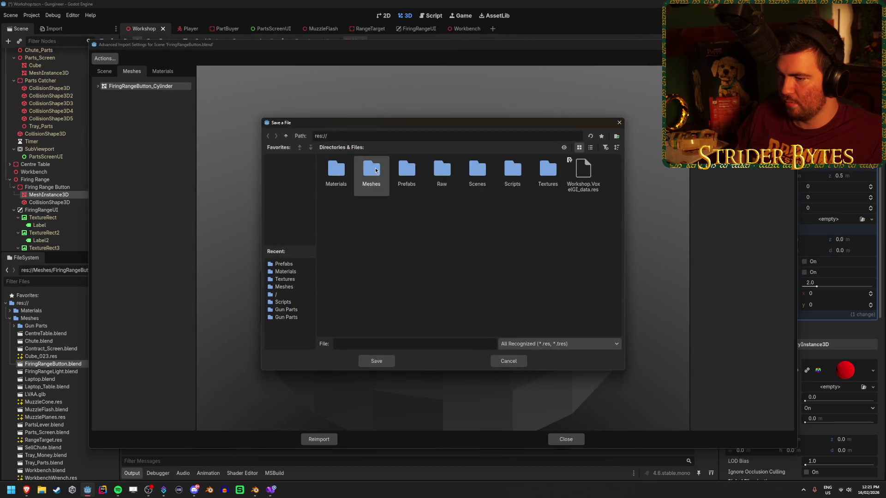
{"action": "double_click", "coordinate": [375, 171]}
Step: Name the mesh file and attempt saving, dismissing repeated invalid extension alerts
{"action": "left_click", "coordinate": [372, 340]}
{"action": "type", "text": "FiringRangeButton"}
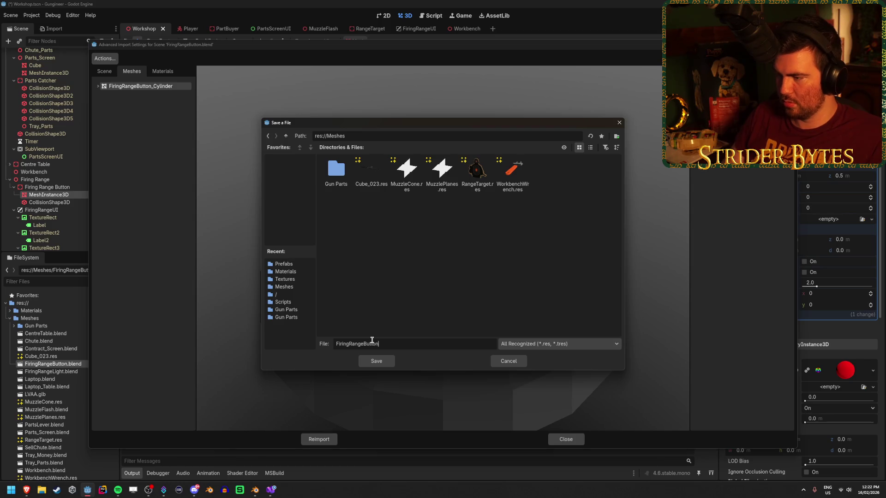
{"action": "key", "text": "Return"}
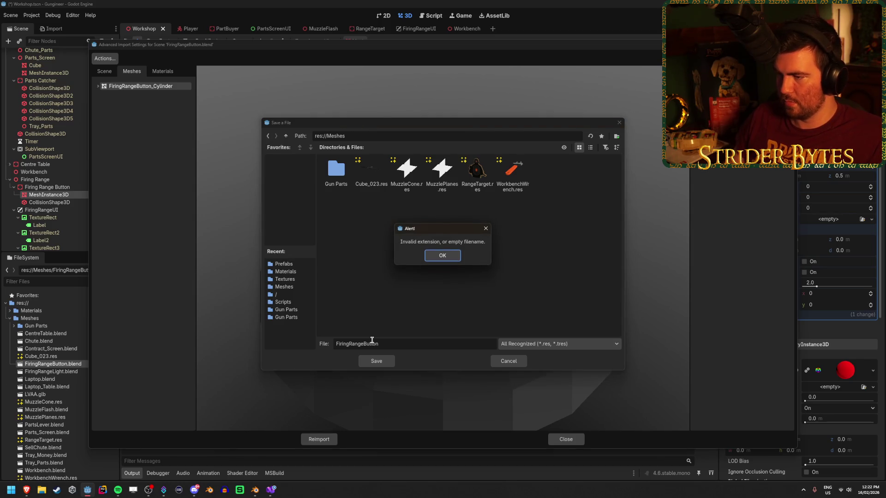
{"action": "left_click", "coordinate": [449, 259]}
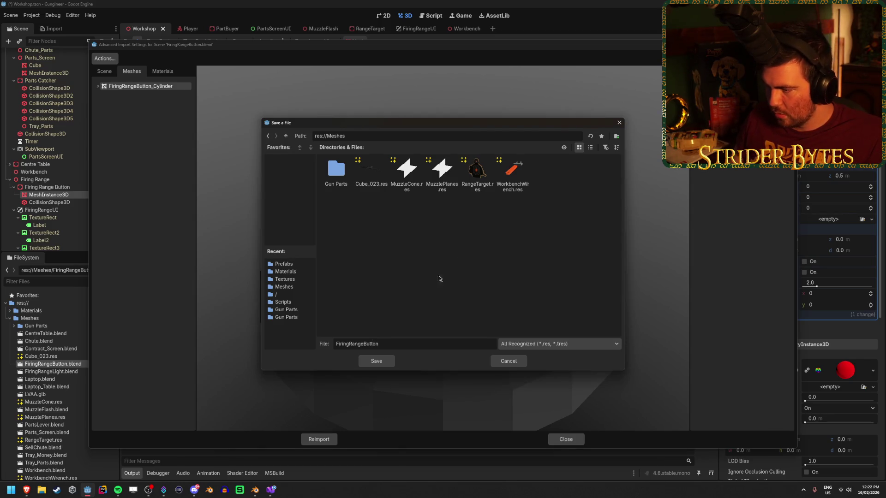
{"action": "left_click", "coordinate": [381, 363]}
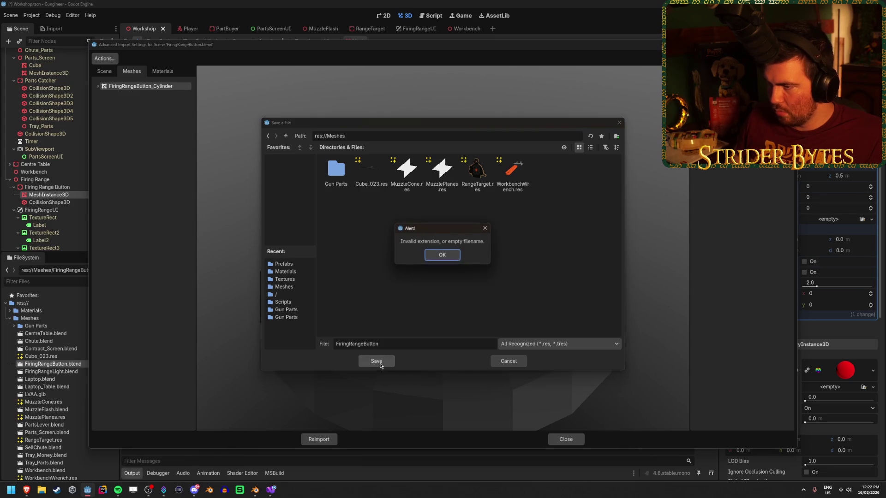
{"action": "left_click", "coordinate": [450, 256]}
{"action": "left_click", "coordinate": [563, 345]}
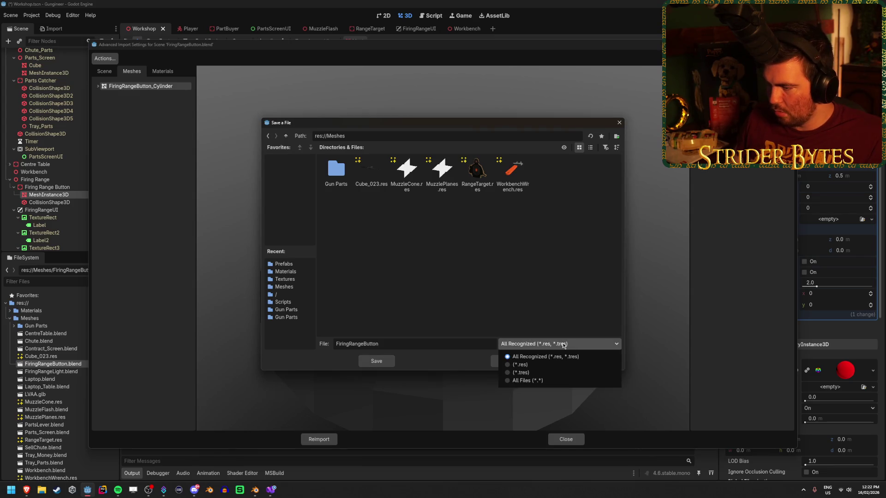
{"action": "left_click", "coordinate": [420, 277]}
{"action": "left_click", "coordinate": [376, 360]}
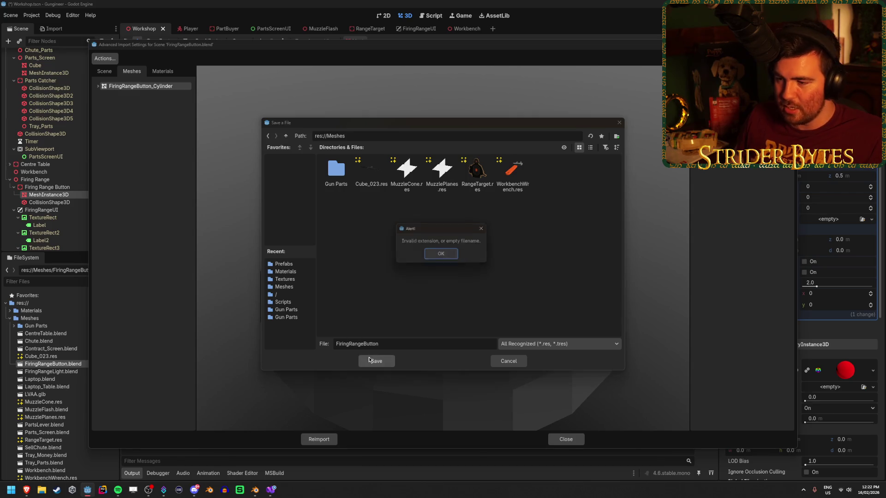
{"action": "left_click", "coordinate": [443, 255]}
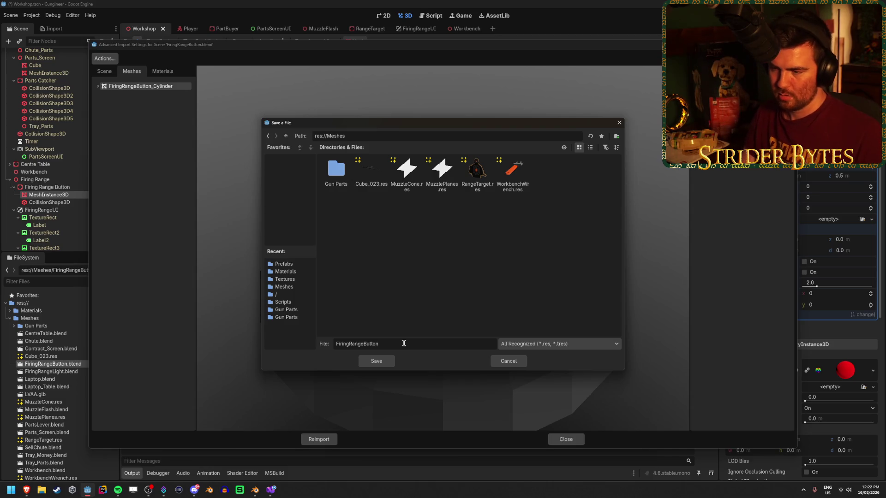
{"action": "left_click", "coordinate": [391, 347]}
{"action": "type", "text": "1"}
Step: Retry saving as FiringRangeButton1, then clear the name and cancel the save dialog
{"action": "left_click", "coordinate": [381, 361]}
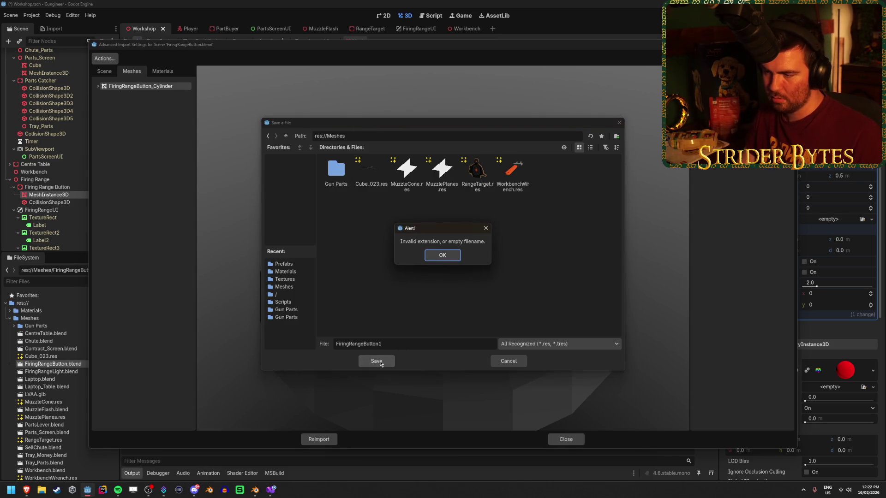
{"action": "left_click", "coordinate": [447, 256]}
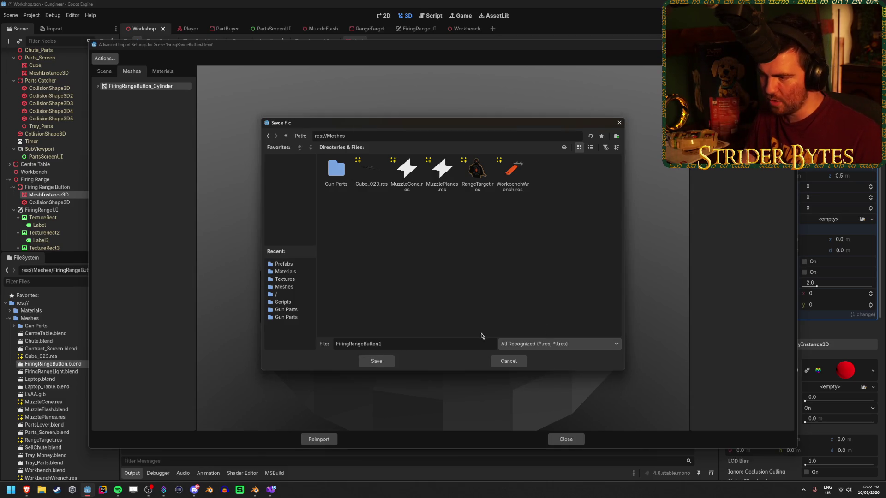
{"action": "double_click", "coordinate": [401, 341]}
{"action": "key", "text": "BackSpace"}
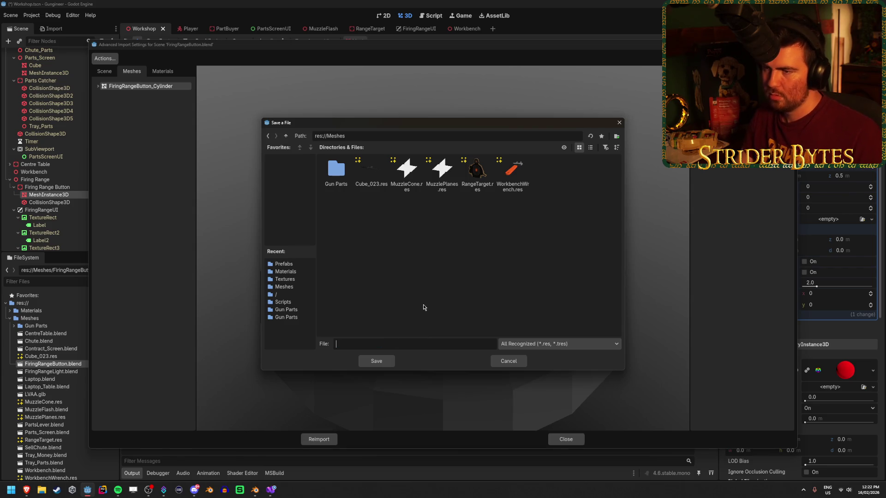
{"action": "left_click", "coordinate": [508, 361]}
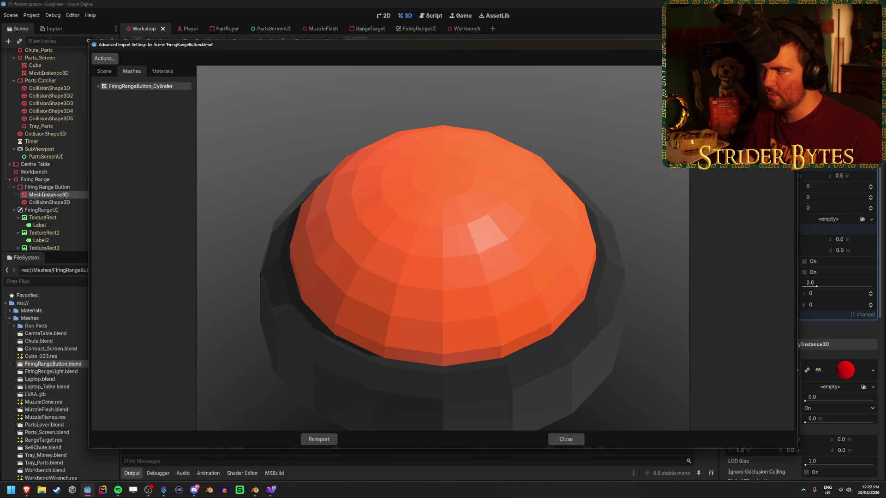
Step: Try saving the mesh as 'test', dismiss the invalid name alert, and cancel
{"action": "left_click", "coordinate": [780, 106]}
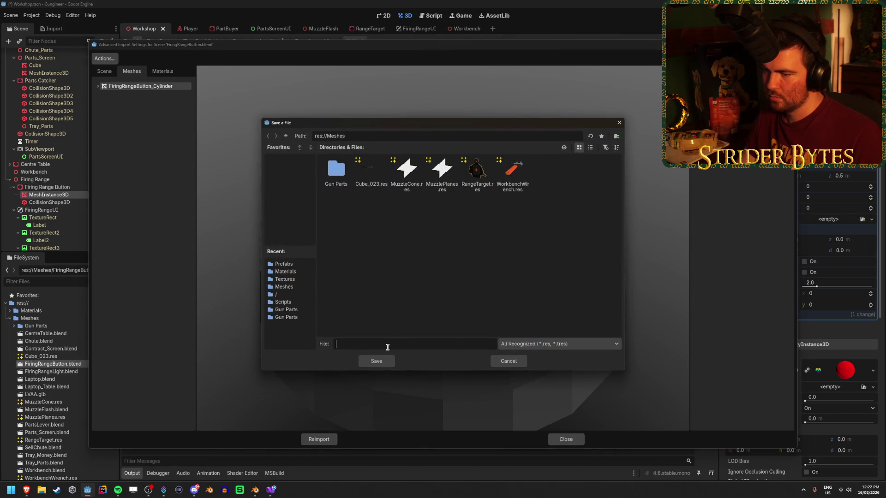
{"action": "type", "text": "test"}
{"action": "left_click", "coordinate": [376, 361]}
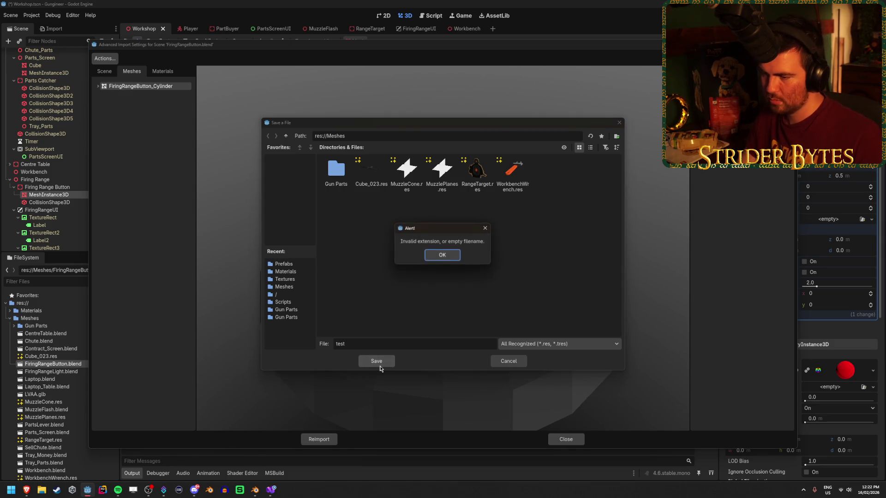
{"action": "left_click", "coordinate": [452, 255]}
{"action": "left_click", "coordinate": [563, 349]}
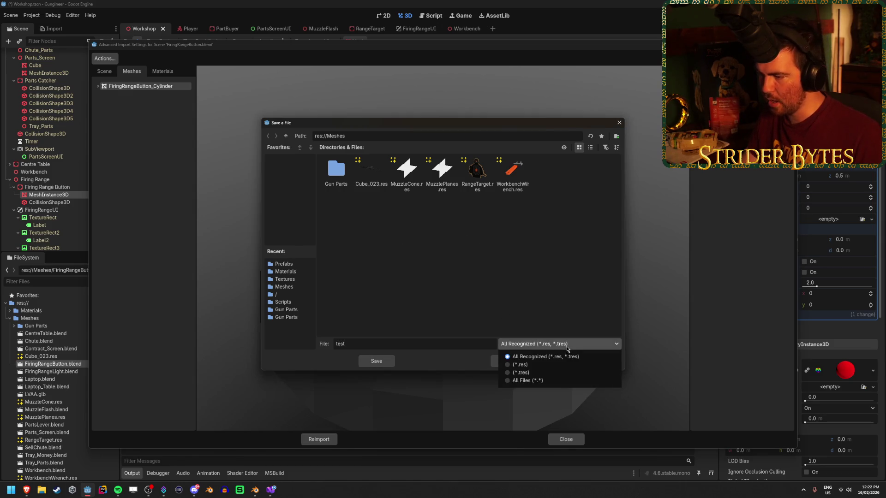
{"action": "left_click", "coordinate": [549, 351]}
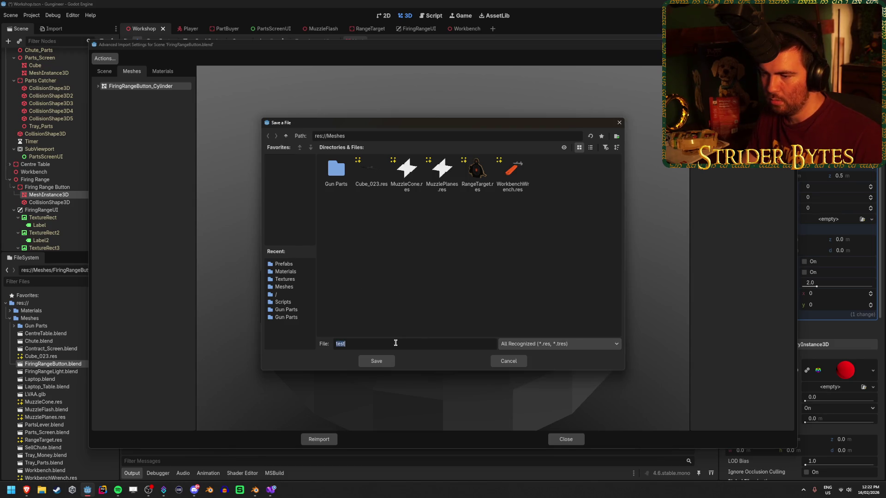
{"action": "left_click", "coordinate": [511, 364]}
{"action": "left_click_drag", "start_coordinate": [510, 366], "coordinate": [519, 346]}
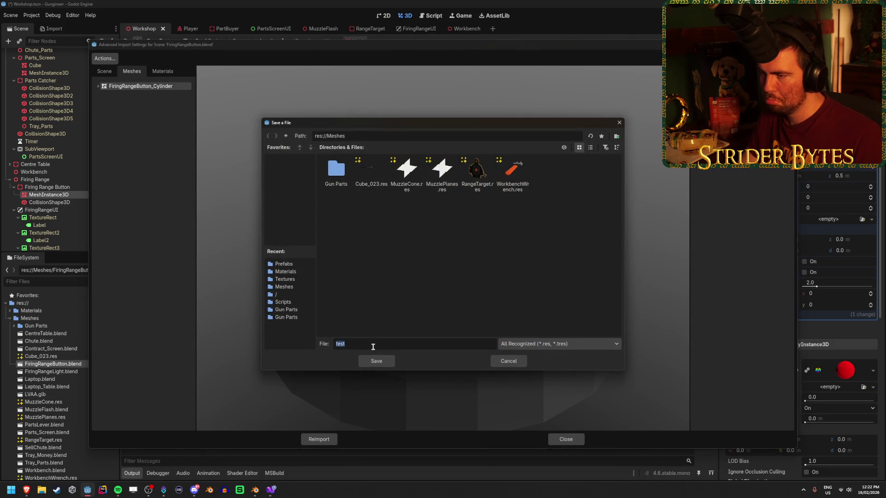
{"action": "left_click", "coordinate": [508, 362]}
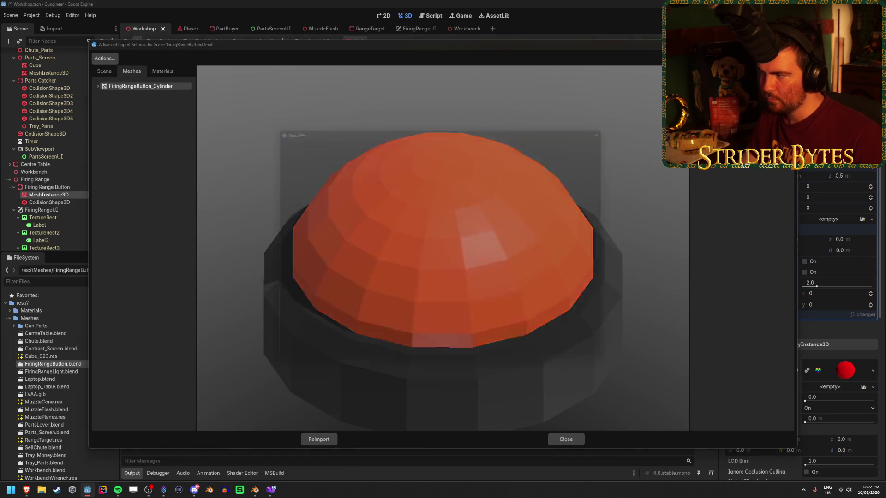
Step: Save the mesh as FiringRangeButton.res using the *.res filter, then reimport the model
{"action": "double_click", "coordinate": [397, 341]}
{"action": "type", "text": "RangeButton"}
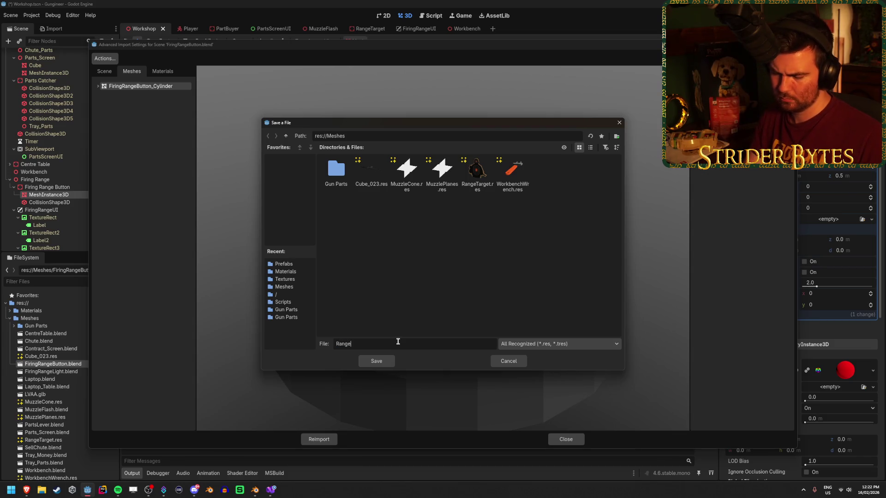
{"action": "left_click", "coordinate": [543, 345]}
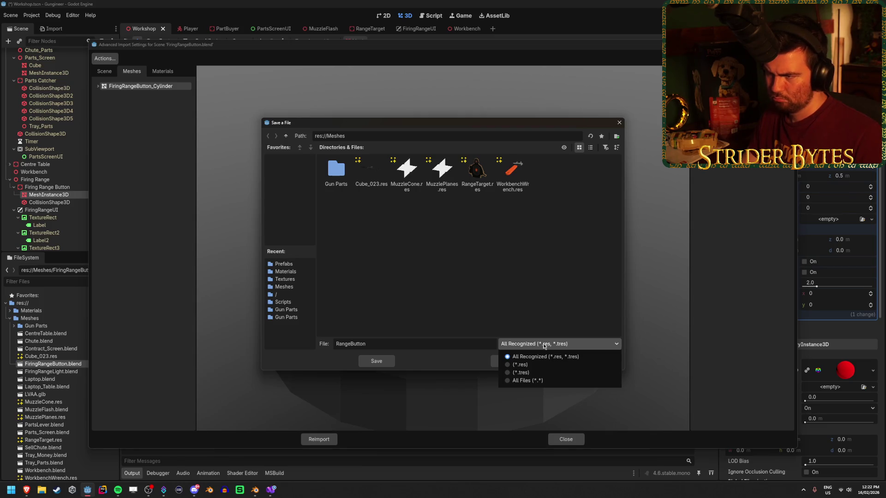
{"action": "left_click", "coordinate": [520, 364]}
{"action": "left_click", "coordinate": [376, 360]}
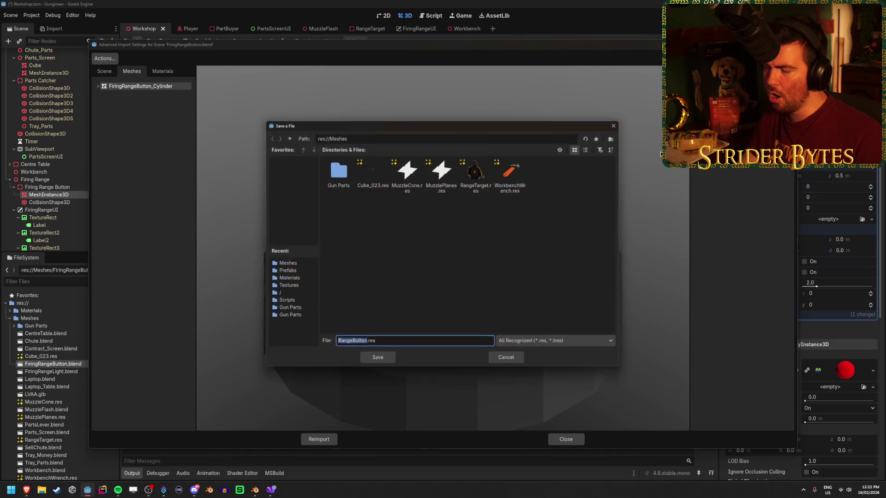
{"action": "left_click", "coordinate": [336, 344]}
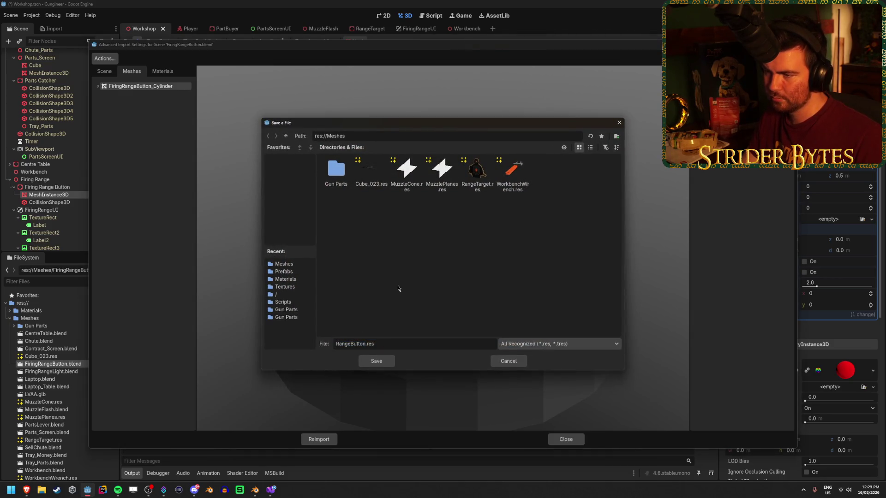
{"action": "type", "text": "Firing"}
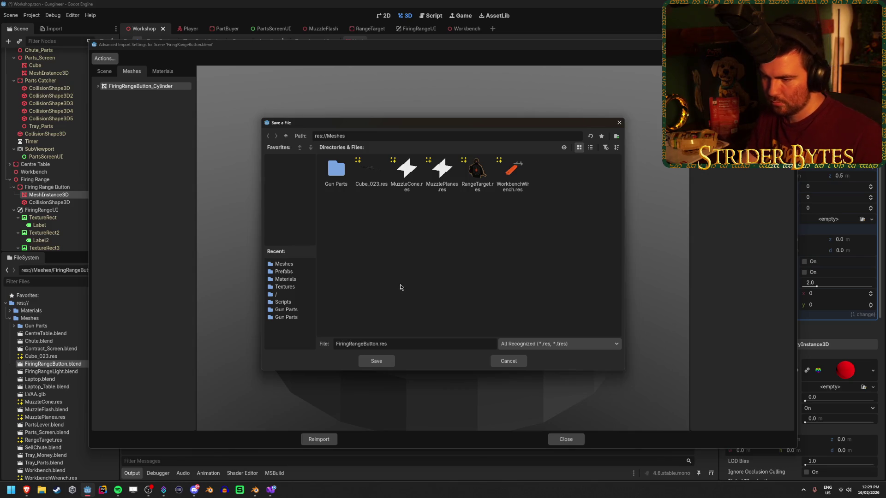
{"action": "left_click", "coordinate": [377, 362]}
{"action": "left_click", "coordinate": [319, 439]}
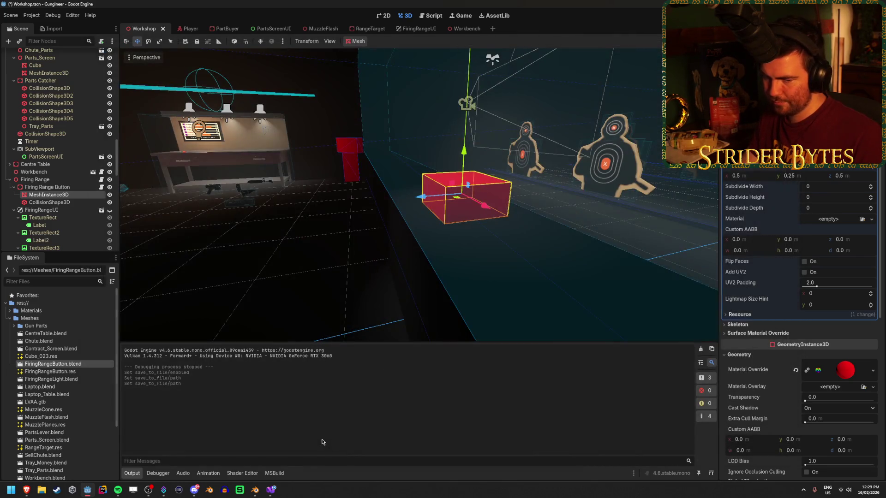
Step: Load FiringRangeButton.res from the Meshes folder as the red-box MeshInstance3D's mesh
{"action": "key", "text": "ctrl+s"}
{"action": "left_click", "coordinate": [324, 291]}
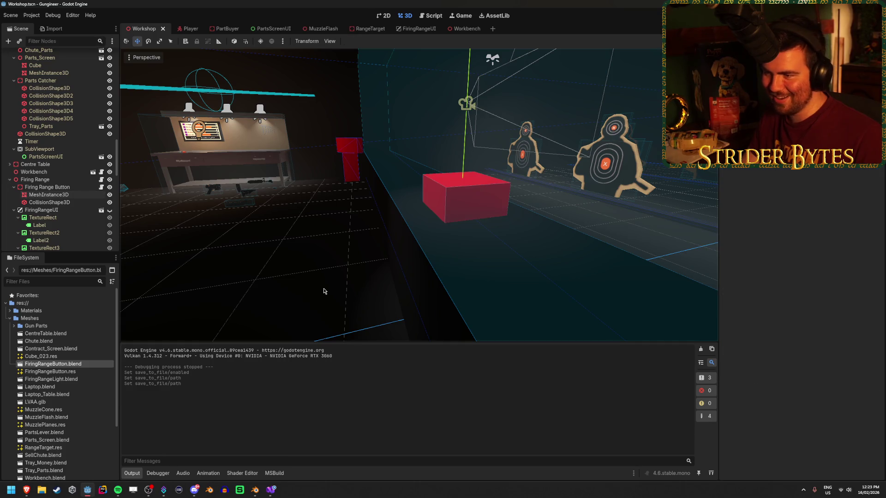
{"action": "left_click", "coordinate": [49, 195]}
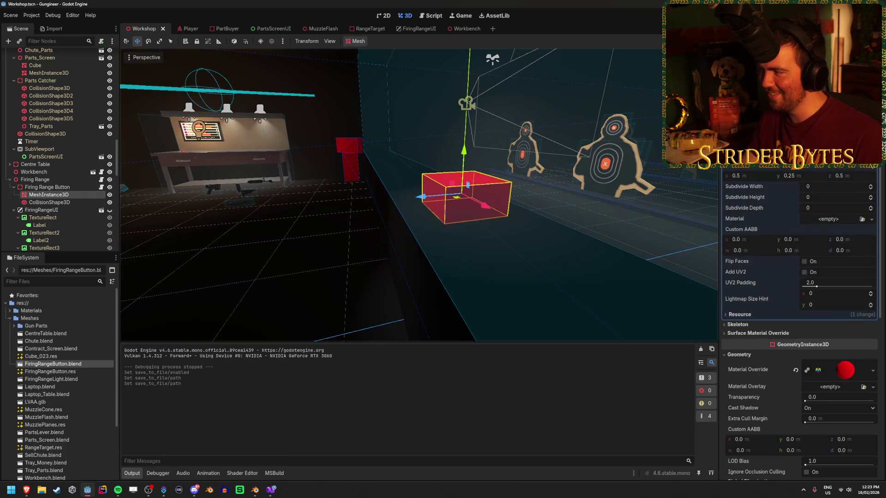
{"action": "left_click", "coordinate": [872, 93]}
{"action": "left_click", "coordinate": [834, 251]}
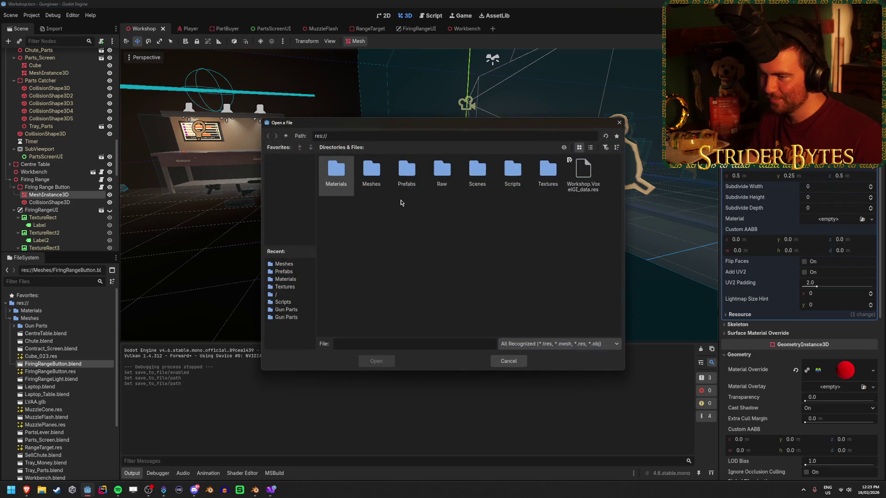
{"action": "double_click", "coordinate": [371, 173]}
{"action": "left_click", "coordinate": [407, 174]}
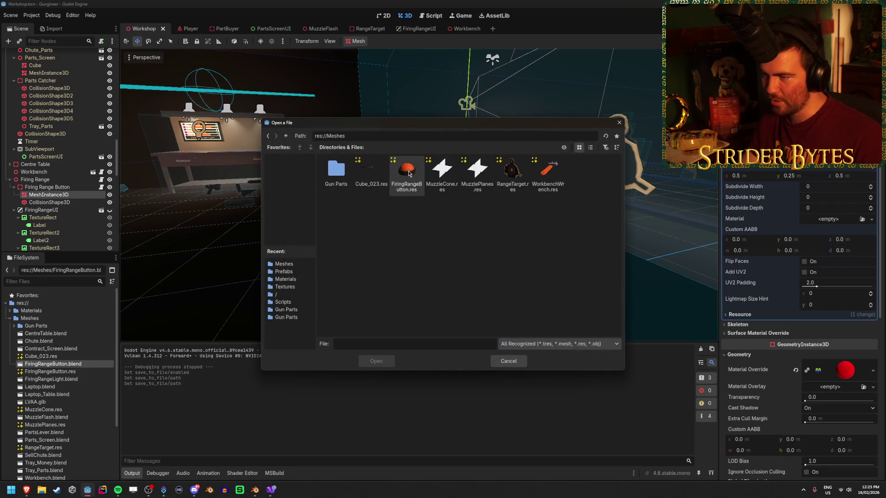
{"action": "left_click", "coordinate": [377, 361]}
{"action": "key", "text": "f"}
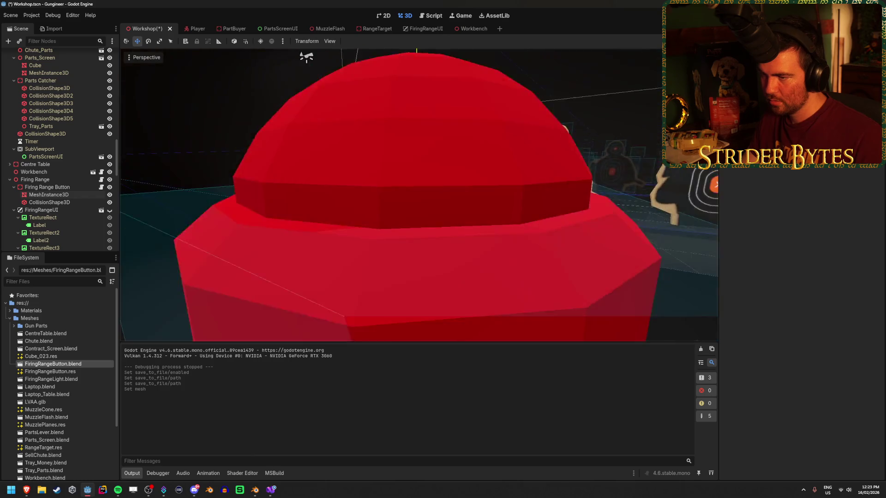
Step: Revert the button's red material override and nudge the button upward
{"action": "left_click", "coordinate": [49, 194]}
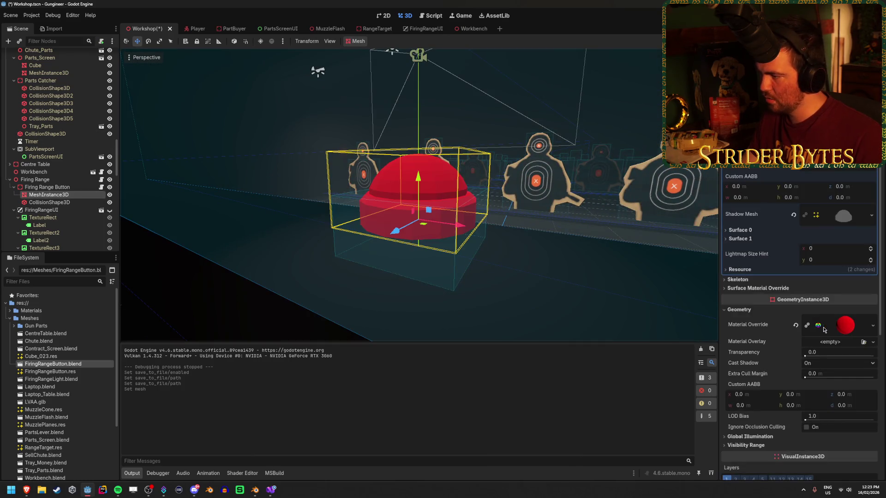
{"action": "left_click", "coordinate": [795, 326]}
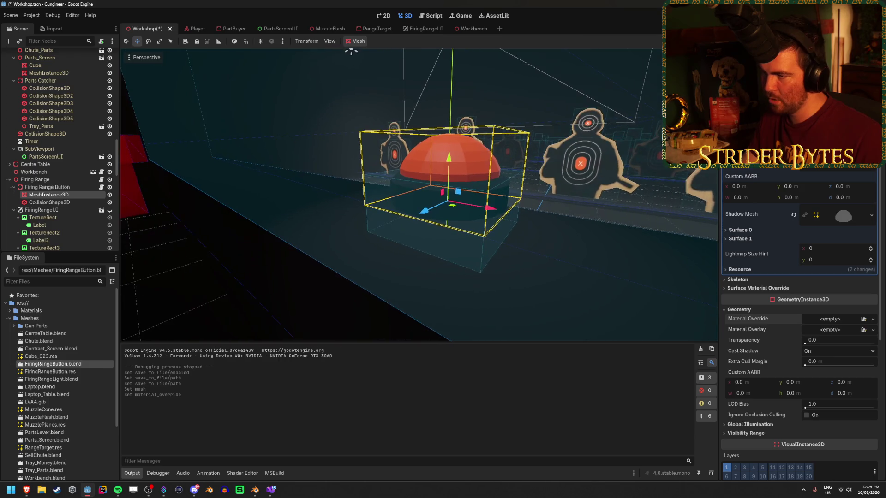
{"action": "key", "text": "f"}
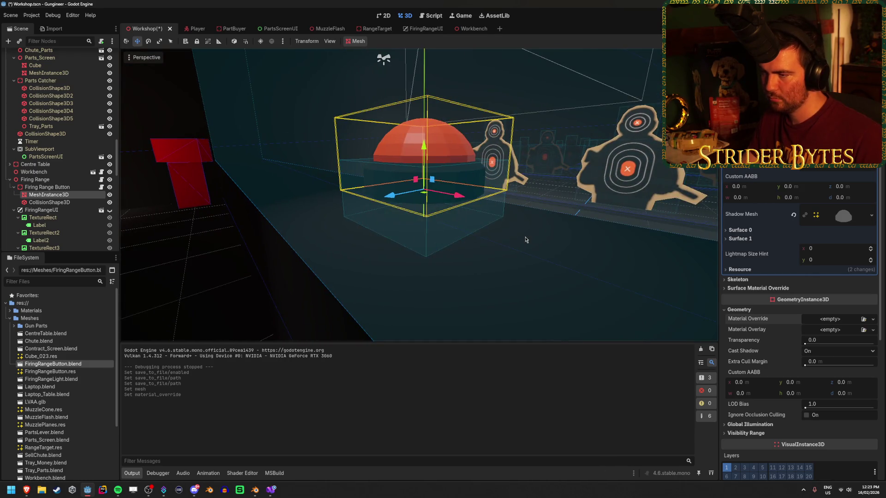
{"action": "left_click_drag", "start_coordinate": [426, 150], "coordinate": [419, 179]}
{"action": "scroll", "coordinate": [786, 345], "scroll_direction": "down", "scroll_amount": 5}
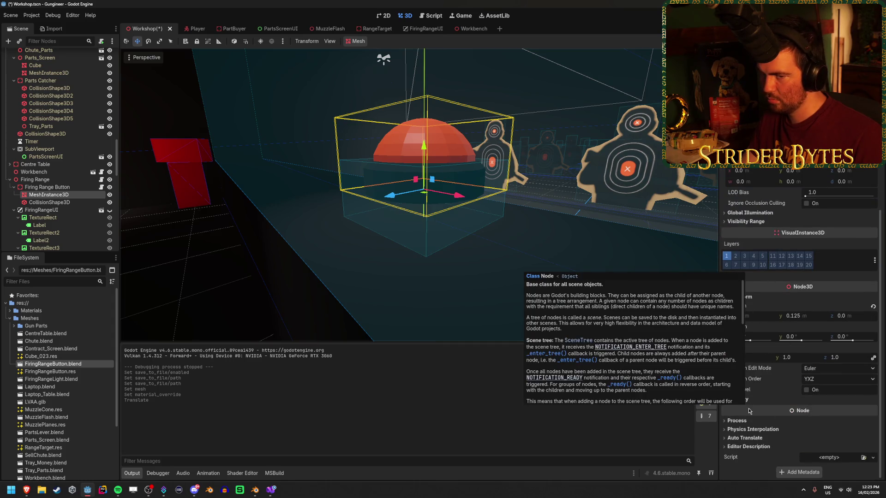
Step: Set the button's Position y to 0 and save the scene
{"action": "left_click", "coordinate": [66, 180]}
{"action": "left_click", "coordinate": [49, 194]}
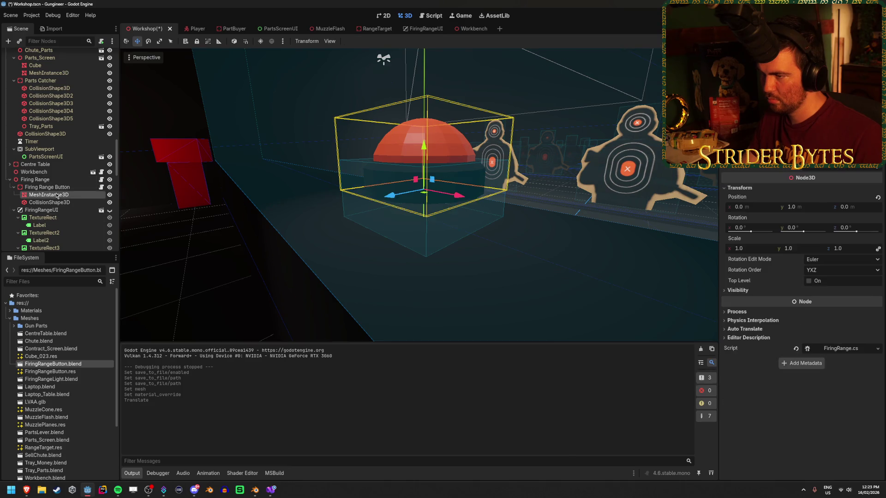
{"action": "left_click", "coordinate": [744, 298]}
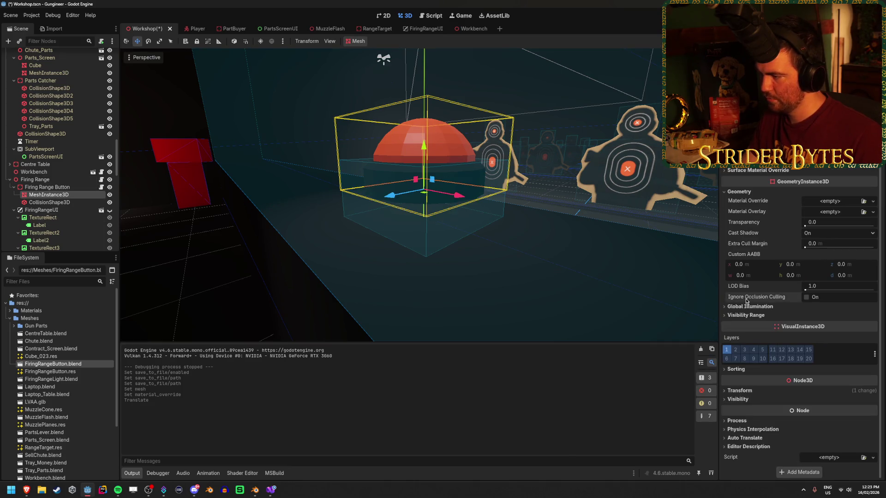
{"action": "left_click", "coordinate": [740, 390]}
{"action": "scroll", "coordinate": [784, 323], "scroll_direction": "down", "scroll_amount": 3}
{"action": "left_click", "coordinate": [802, 316]}
{"action": "type", "text": "0"}
{"action": "key", "text": "Return"}
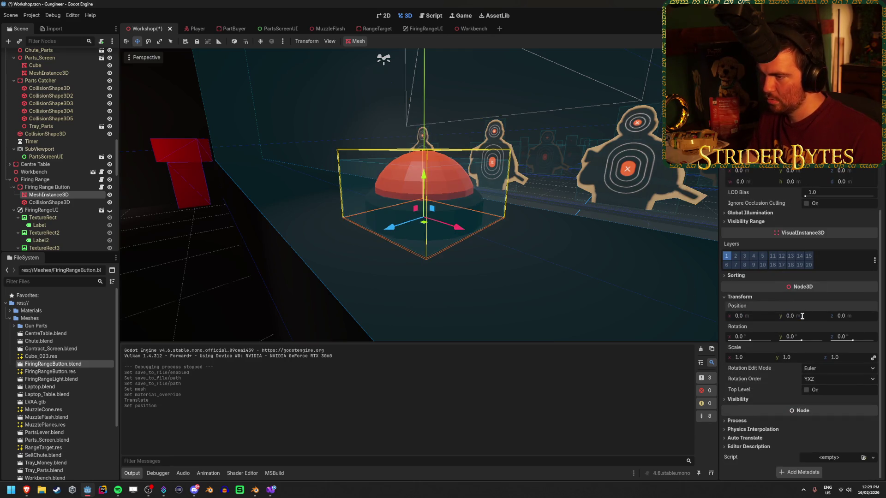
{"action": "key", "text": "ctrl+s"}
{"action": "left_click", "coordinate": [470, 328]}
{"action": "scroll", "coordinate": [470, 328], "scroll_direction": "down", "scroll_amount": 3}
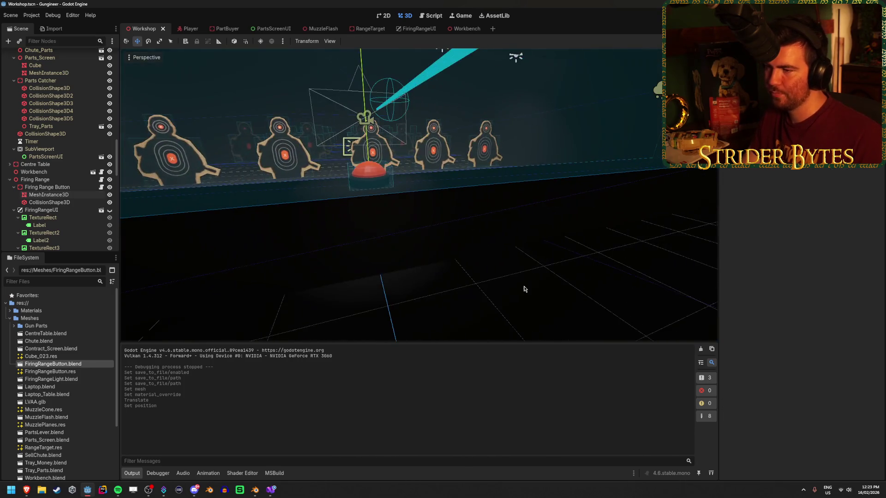
{"action": "key", "text": "F5"}
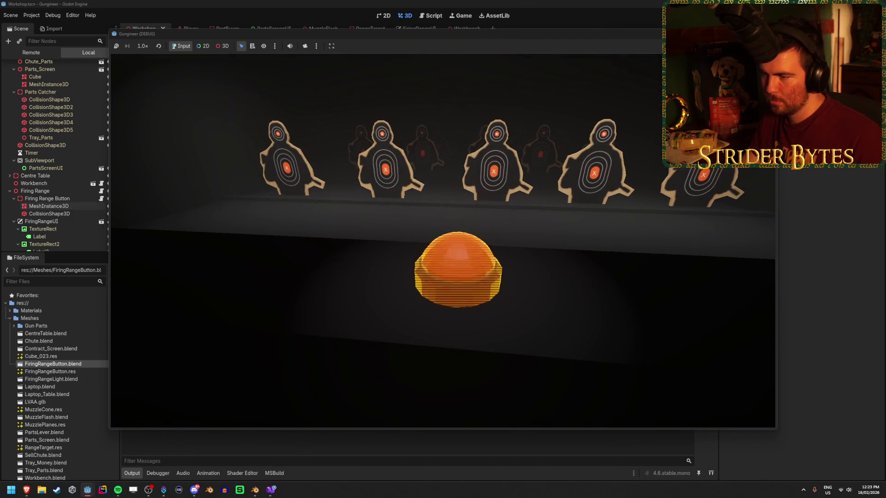
Step: Walk left and right past the orange button in-game, then stop the game and return to Blender
{"action": "key", "text": "d"}
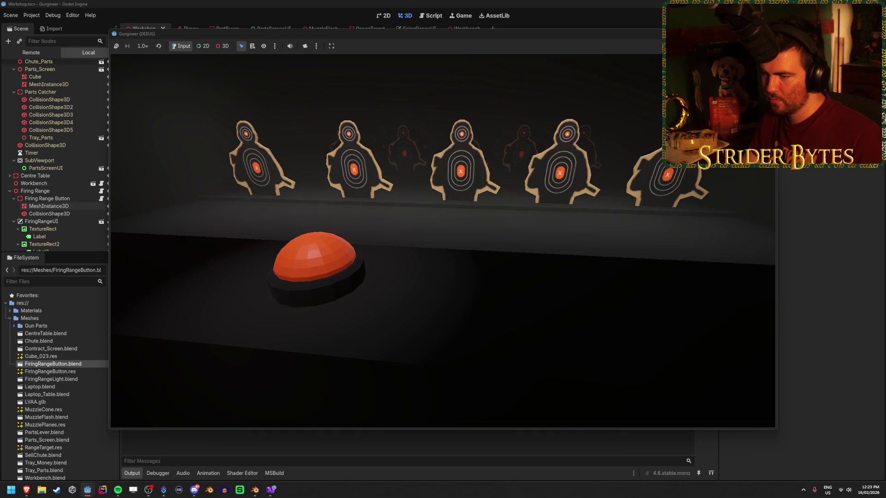
{"action": "key", "text": "a"}
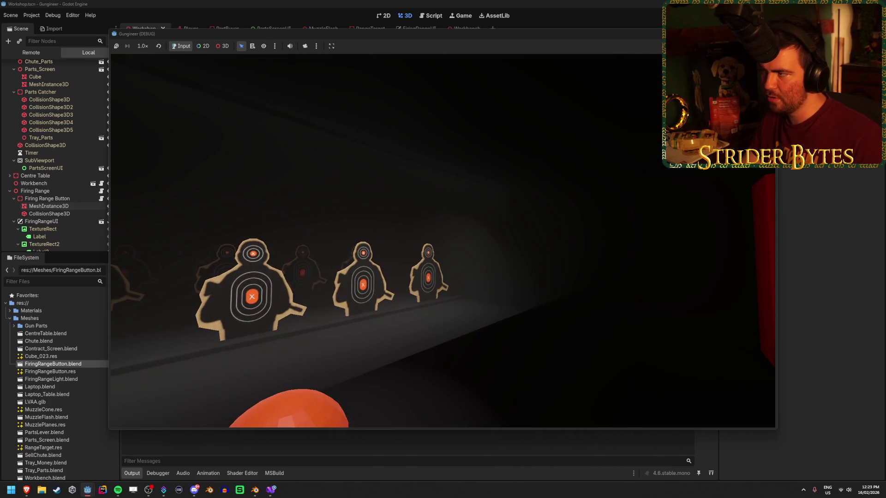
{"action": "key", "text": "F8"}
{"action": "left_click", "coordinate": [255, 490]}
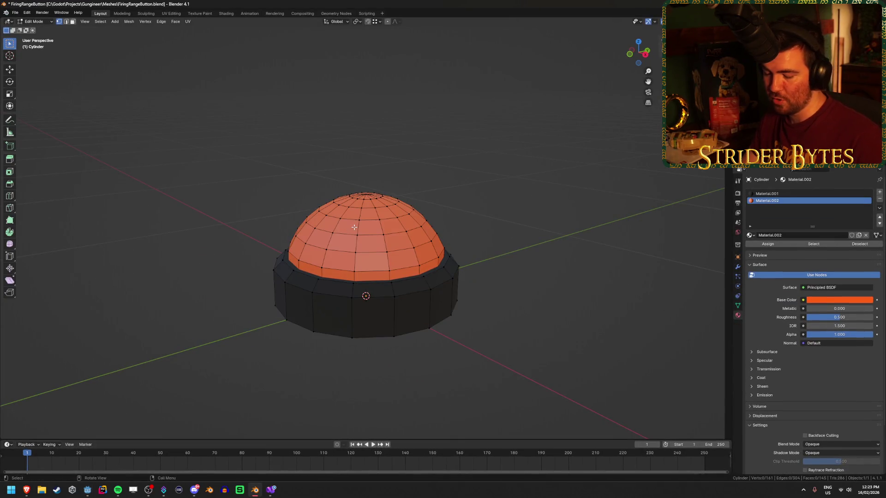
Step: Select the dome, raise it along Z, move it back down, and save the .blend file
{"action": "key", "text": "l"}
{"action": "key", "text": "g"}
{"action": "key", "text": "z"}
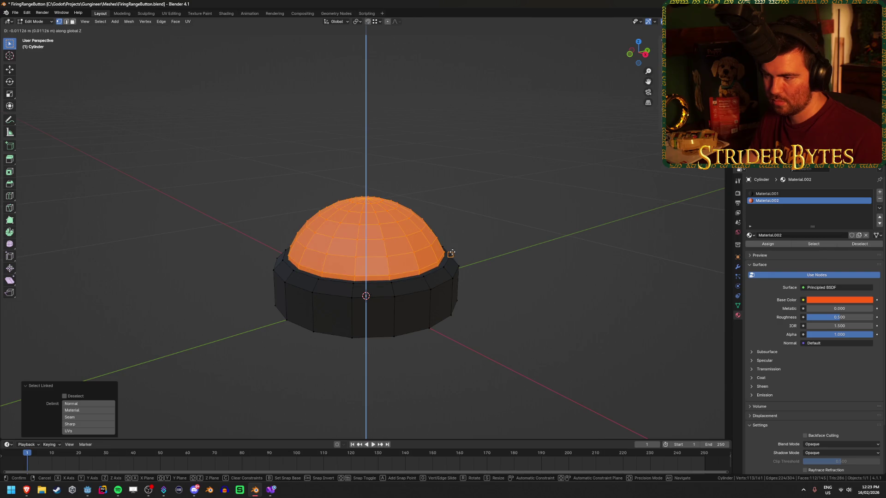
{"action": "left_click", "coordinate": [458, 194]}
{"action": "key", "text": "g"}
{"action": "key", "text": "z"}
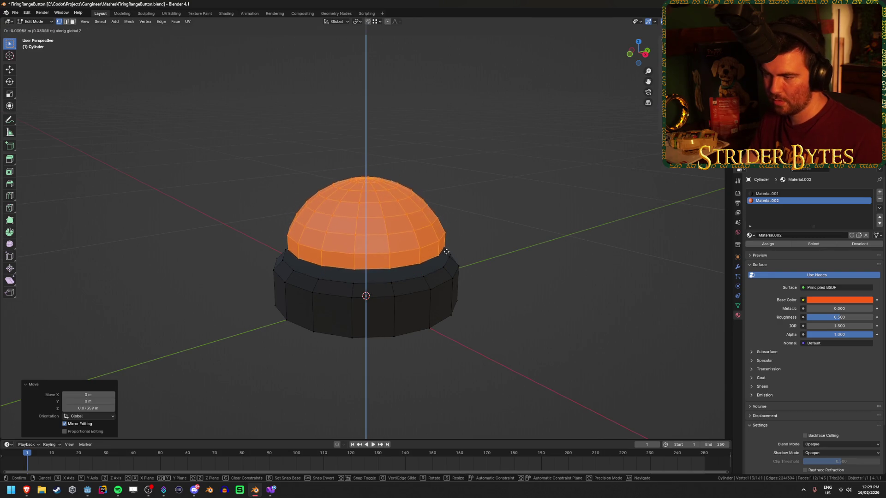
{"action": "left_click", "coordinate": [517, 214]}
{"action": "left_click", "coordinate": [517, 214]}
{"action": "key", "text": "Tab"}
{"action": "mouse_move", "coordinate": [506, 253]}
{"action": "left_mouse_down"}
{"action": "mouse_move", "coordinate": [482, 277]}
{"action": "mouse_move", "coordinate": [529, 280]}
{"action": "left_mouse_up"}
{"action": "key", "text": "ctrl+s"}
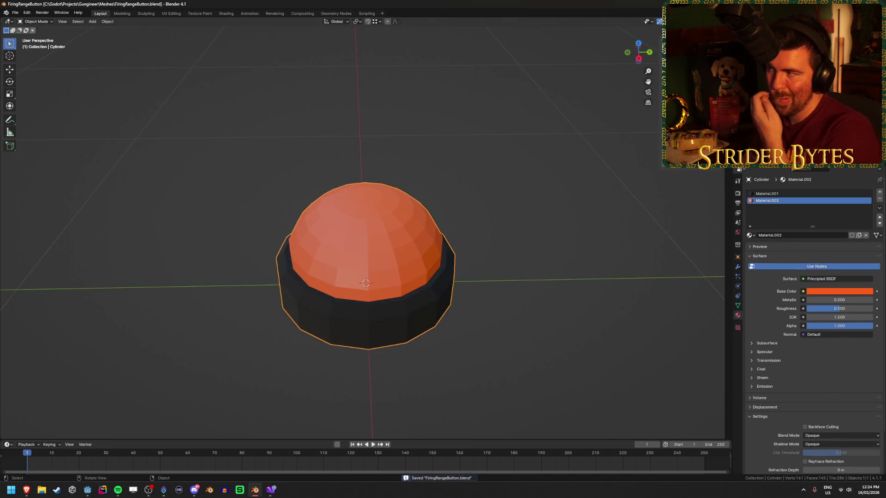
{"action": "key", "text": "alt+Tab"}
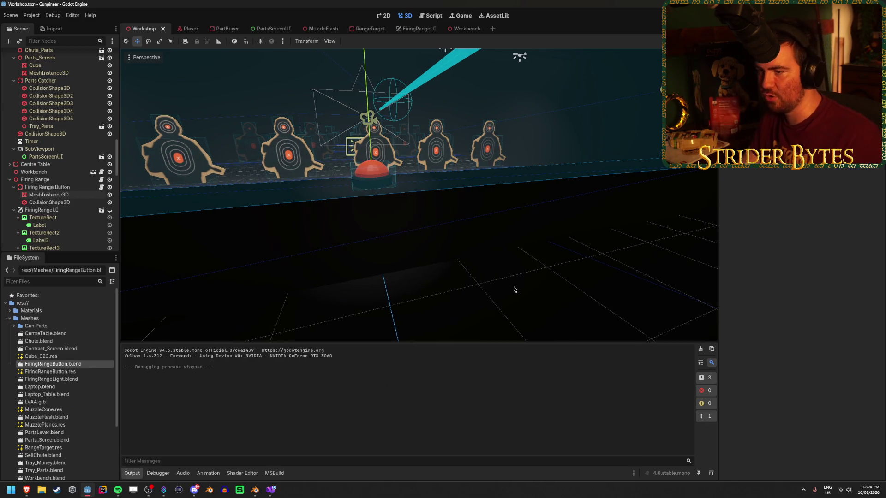
Step: Frame and orbit around the reimported orange-domed button, then bring Blender to the front
{"action": "key", "text": "f"}
{"action": "scroll", "coordinate": [515, 289], "scroll_direction": "up", "scroll_amount": 2}
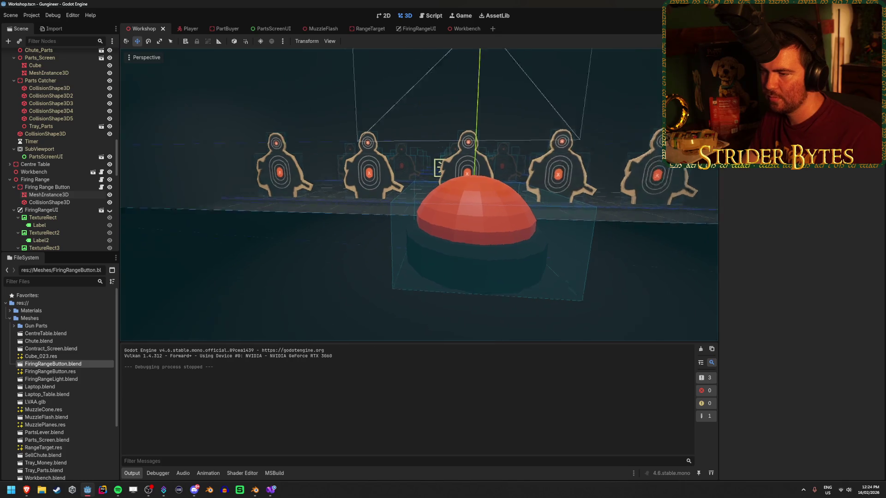
{"action": "left_click_drag", "start_coordinate": [515, 289], "coordinate": [338, 65]}
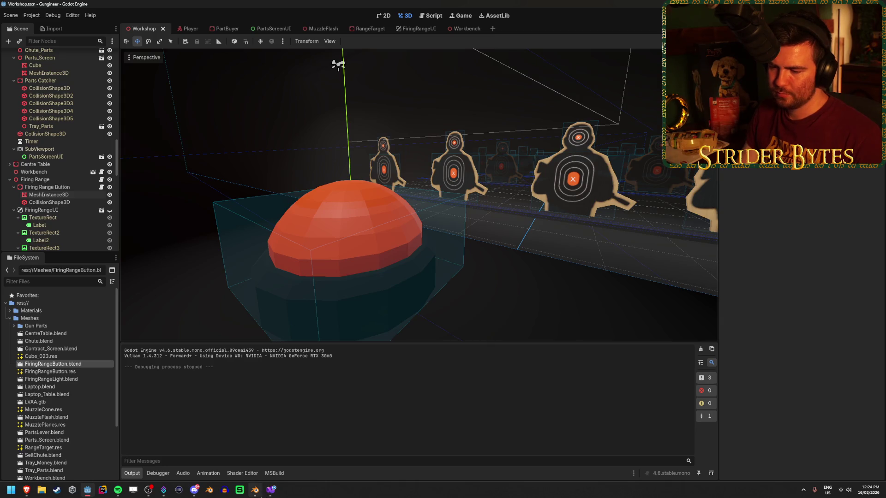
{"action": "left_click", "coordinate": [255, 491]}
{"action": "mouse_move", "coordinate": [535, 295]}
{"action": "left_mouse_down"}
{"action": "mouse_move", "coordinate": [532, 233]}
{"action": "mouse_move", "coordinate": [520, 209]}
{"action": "mouse_move", "coordinate": [525, 269]}
{"action": "left_mouse_up"}
{"action": "key", "text": "Tab"}
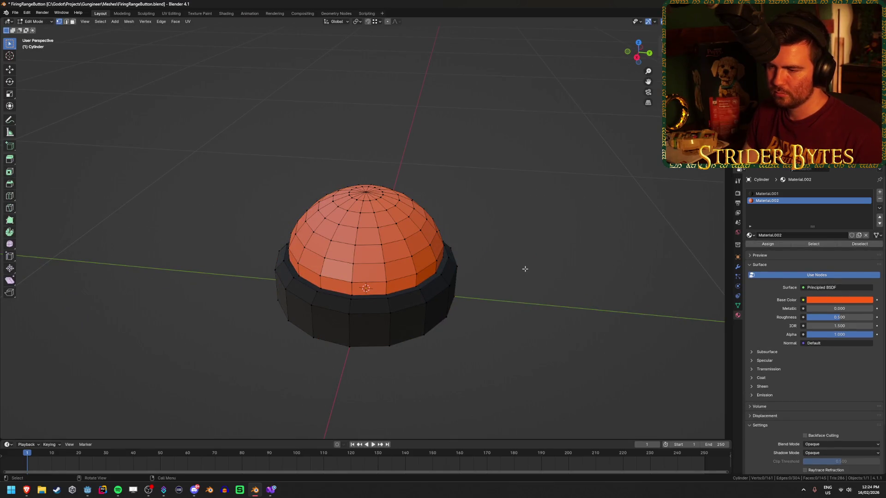
{"action": "key", "text": "Tab"}
{"action": "key", "text": "ctrl+s"}
{"action": "key", "text": "Tab"}
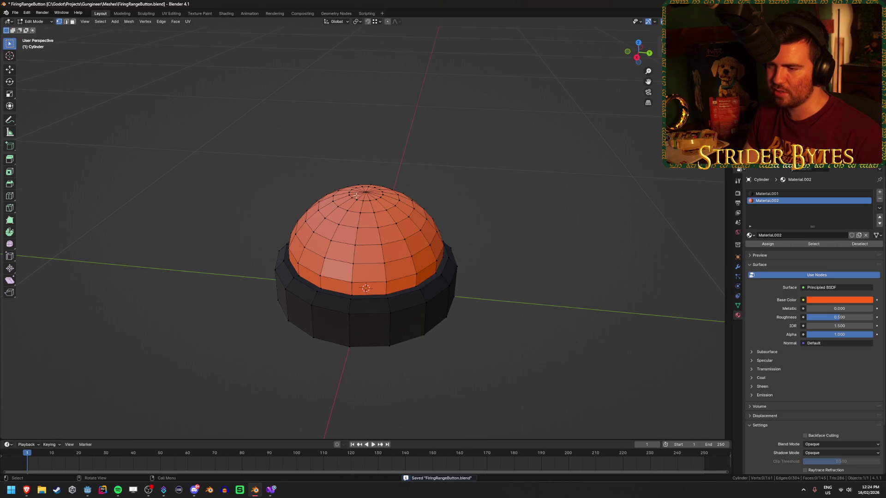
{"action": "key", "text": "Tab"}
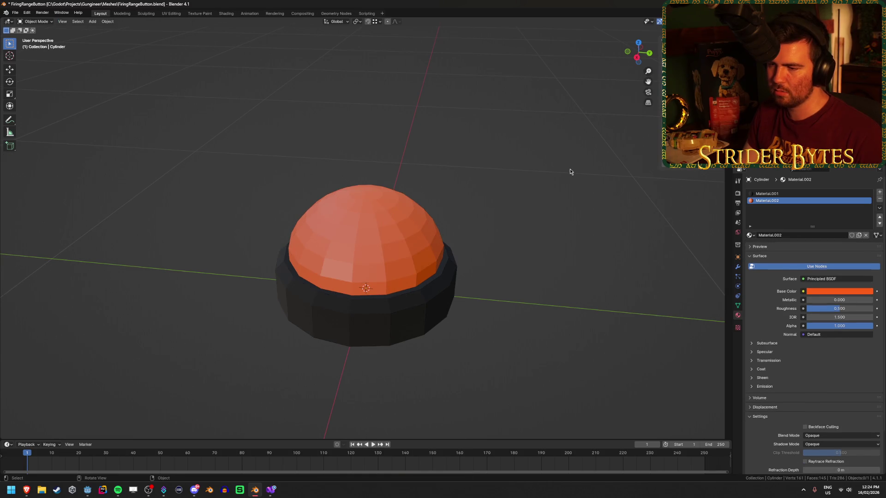
Step: Separate the linked dome from the base into its own object via P > Selection
{"action": "key", "text": "ctrl+s"}
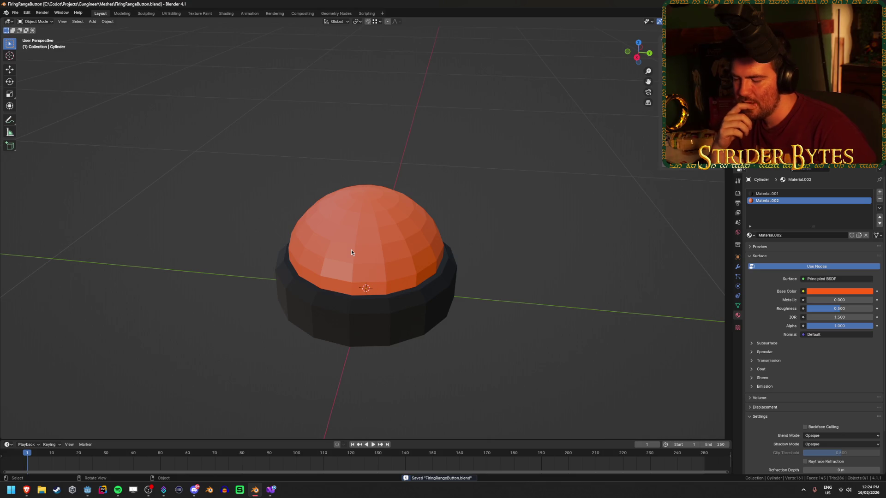
{"action": "key", "text": "Tab"}
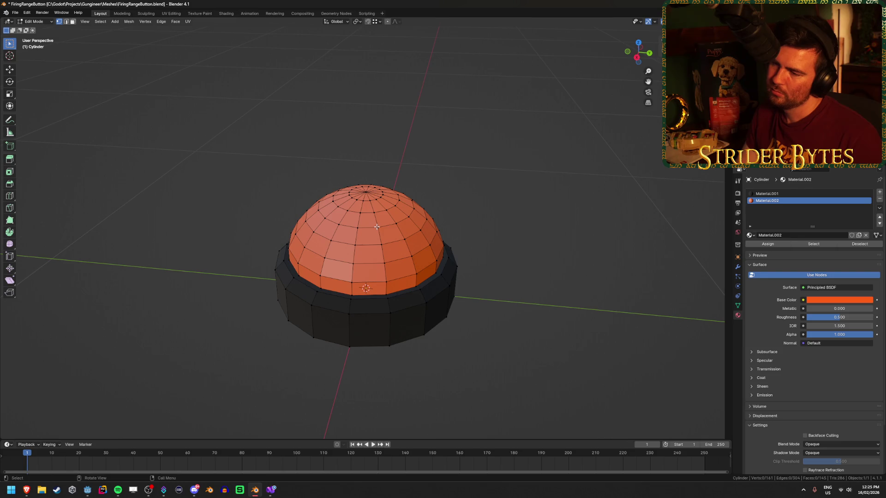
{"action": "key", "text": "l"}
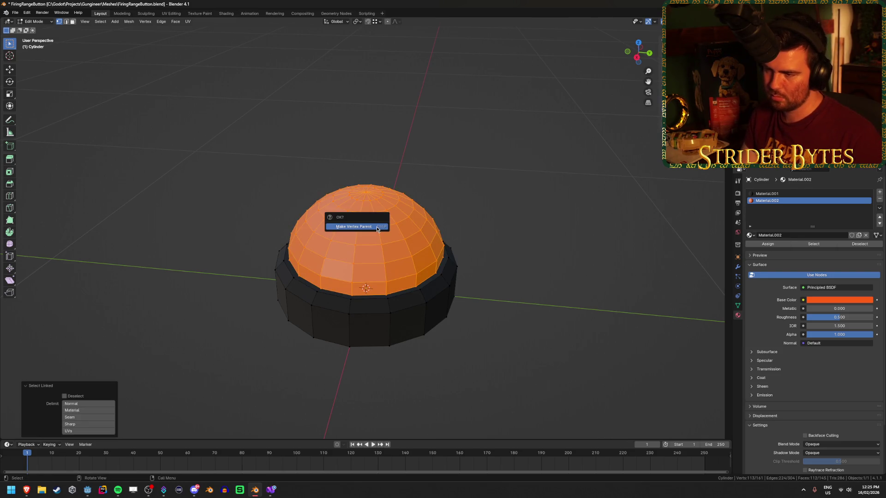
{"action": "key", "text": "p"}
{"action": "left_click", "coordinate": [377, 228]}
{"action": "key", "text": "Tab"}
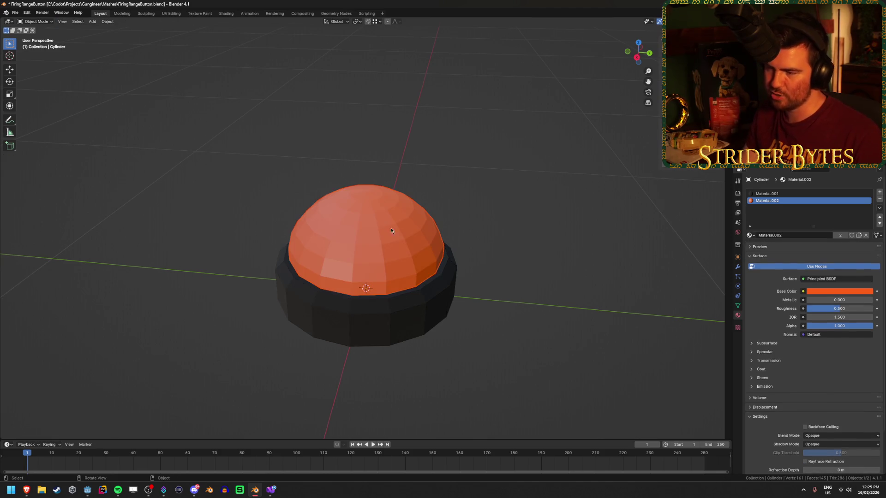
Step: In Cylinder.001's front wireframe edit view, box-select the dome's bottom vertex ring
{"action": "left_click", "coordinate": [607, 137]}
{"action": "left_click", "coordinate": [365, 240]}
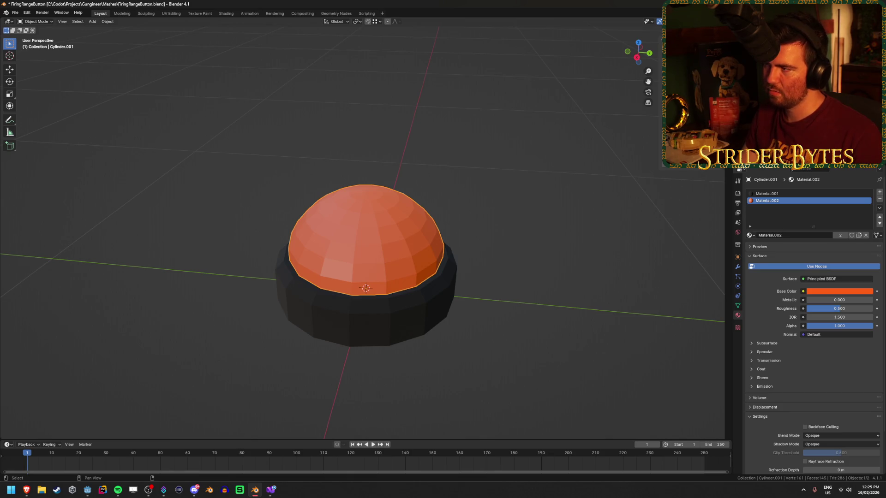
{"action": "key", "text": "KP_1"}
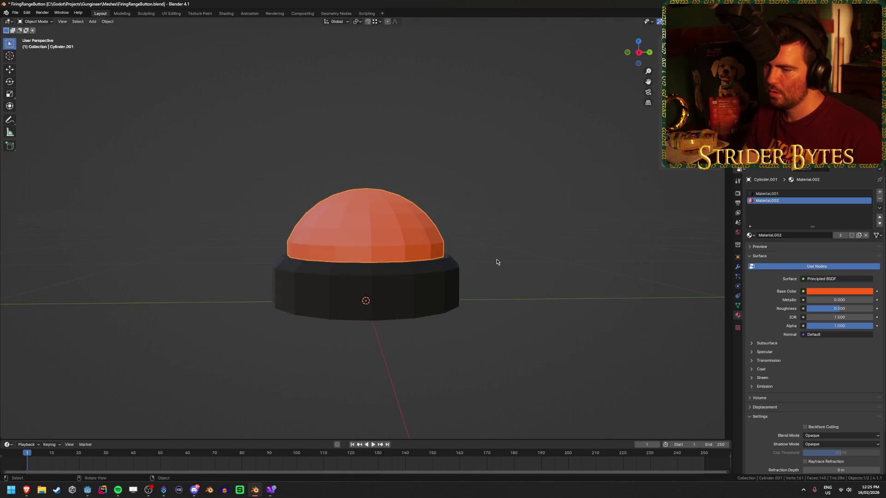
{"action": "key", "text": "Tab"}
{"action": "key", "text": "shift+z"}
{"action": "left_click_drag", "start_coordinate": [255, 284], "coordinate": [528, 250]}
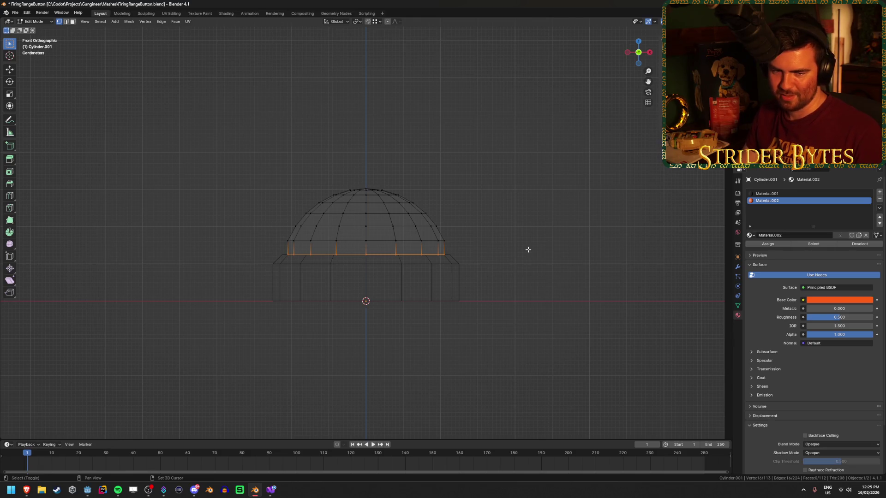
Step: Move the dome's origin to its bottom ring's centre by snapping the 3D cursor there
{"action": "key", "text": "shift+s"}
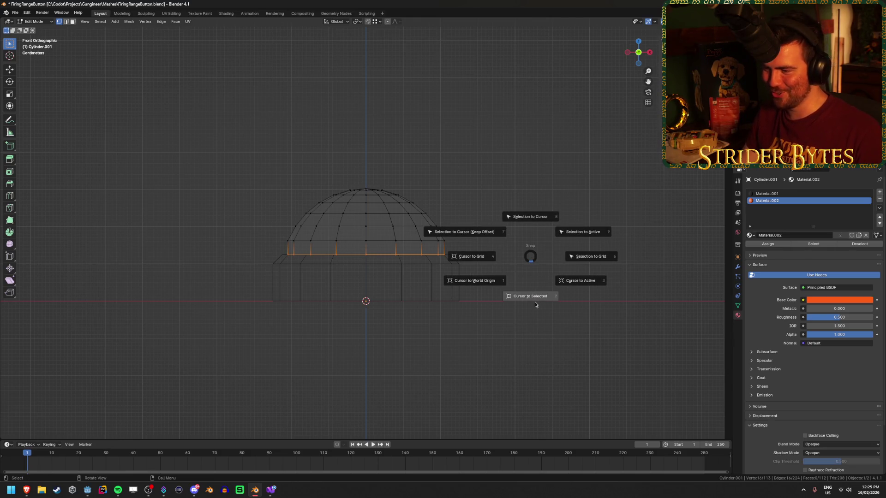
{"action": "left_click", "coordinate": [536, 299]}
{"action": "key", "text": "Tab"}
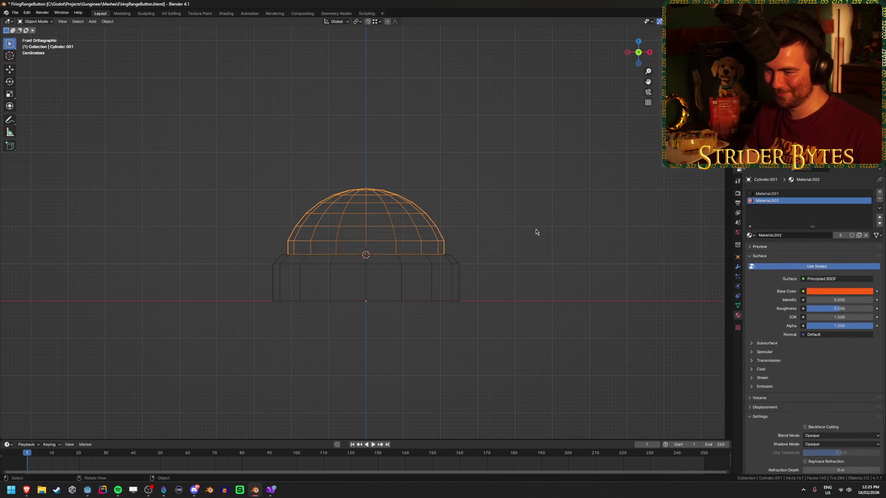
{"action": "right_click", "coordinate": [535, 228]}
{"action": "mouse_move", "coordinate": [537, 259]}
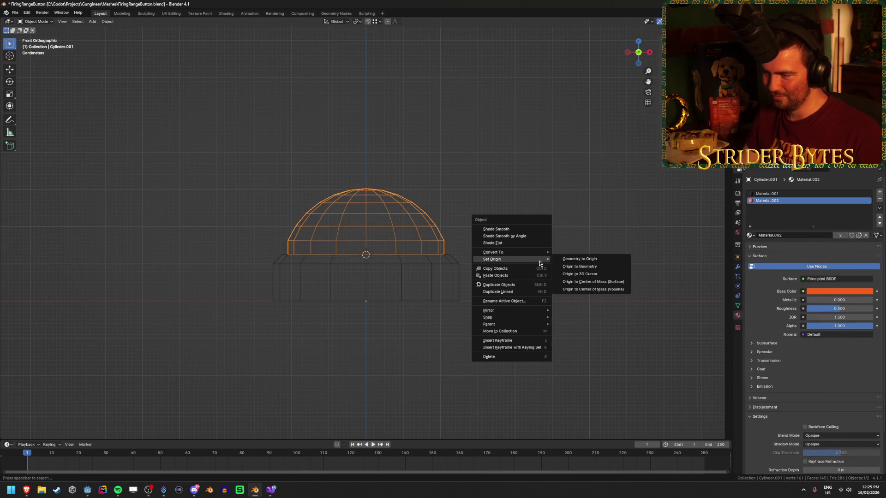
{"action": "left_click", "coordinate": [616, 278]}
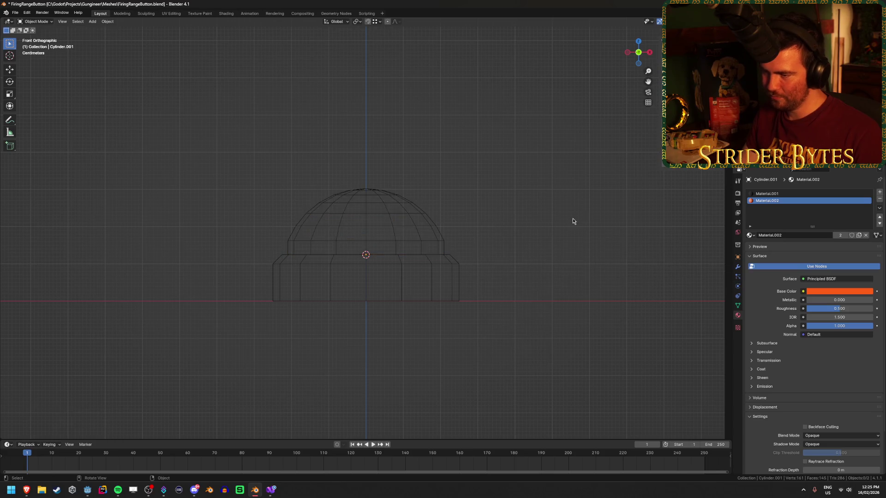
Step: Parent the dome to the black base, save the Blender file and return to Godot
{"action": "left_click_drag", "start_coordinate": [575, 220], "coordinate": [547, 243]}
{"action": "key", "text": "shift+z"}
{"action": "left_click", "coordinate": [390, 313], "text": "shift"}
{"action": "key", "text": "ctrl+p"}
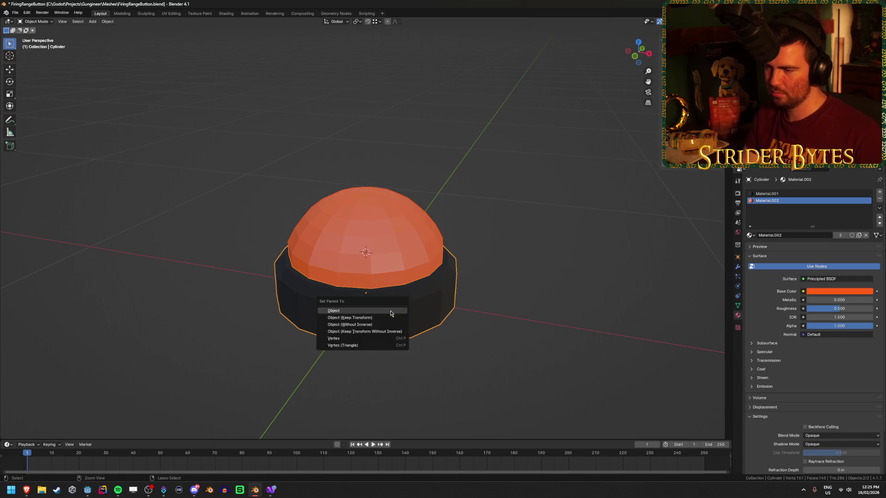
{"action": "left_click", "coordinate": [390, 311]}
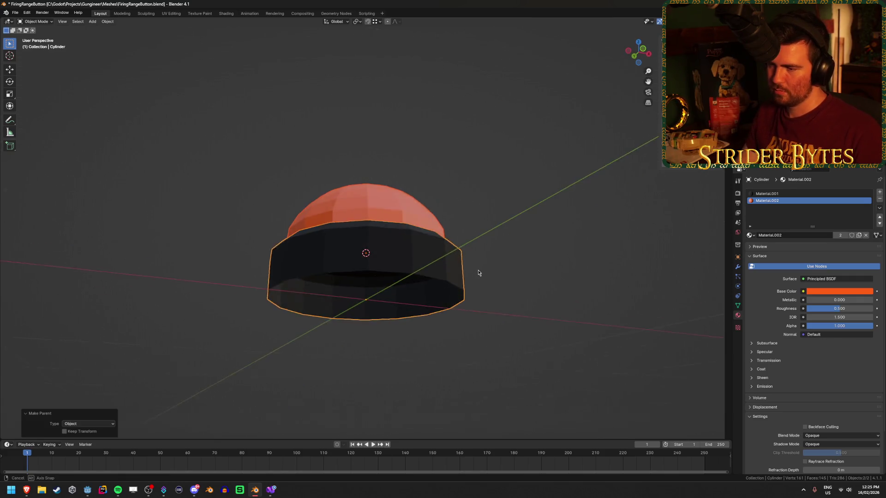
{"action": "left_click", "coordinate": [387, 231]}
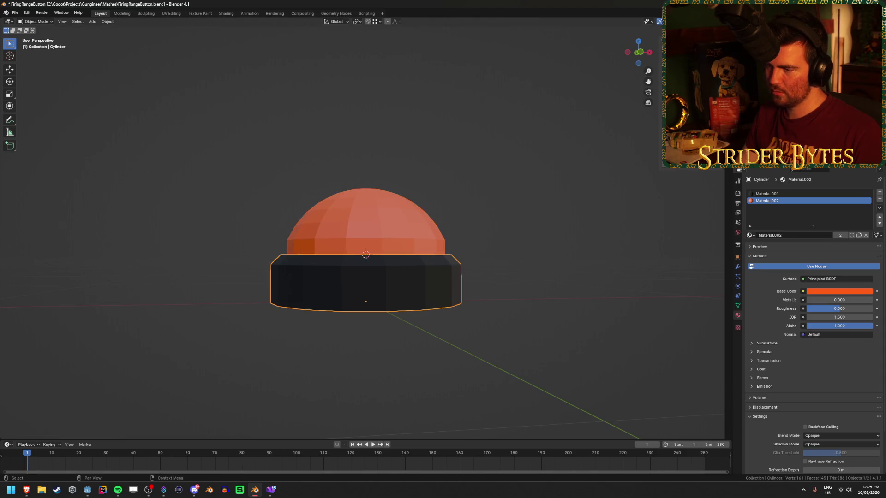
{"action": "key", "text": "ctrl+s"}
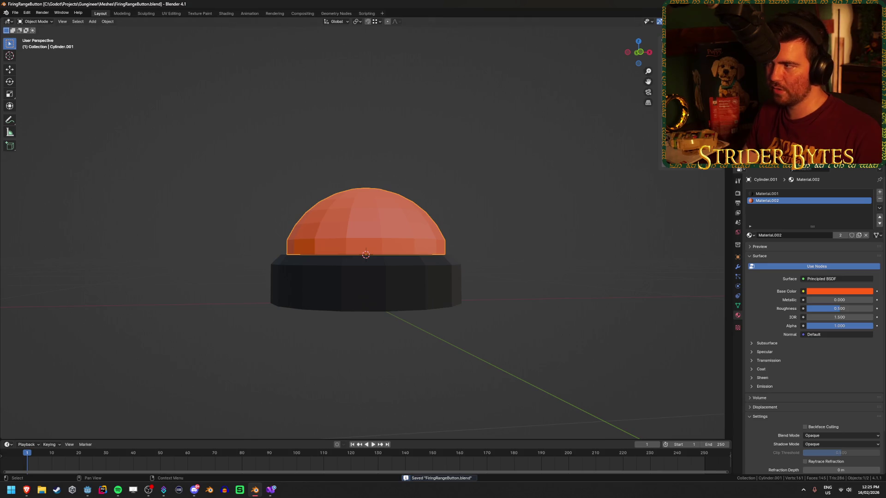
{"action": "key", "text": "alt+Tab"}
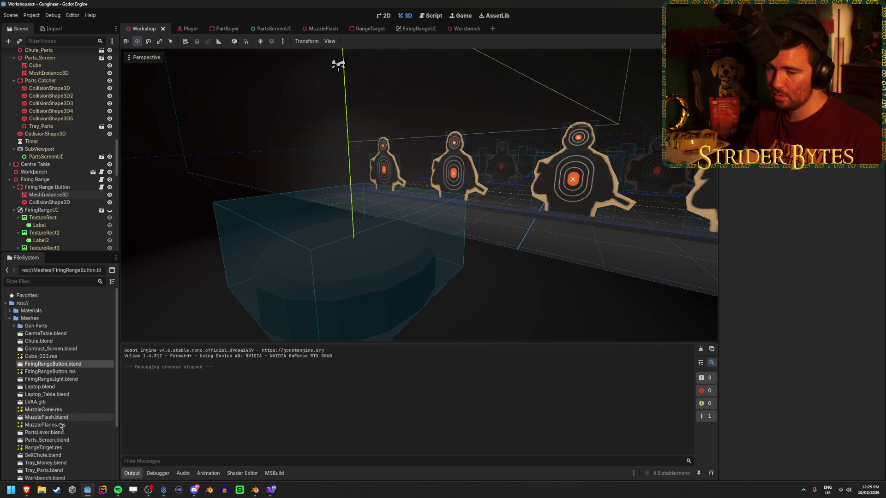
Step: Check FiringRangeButton.blend's import settings, previewing the now-separate dome mesh
{"action": "double_click", "coordinate": [69, 364]}
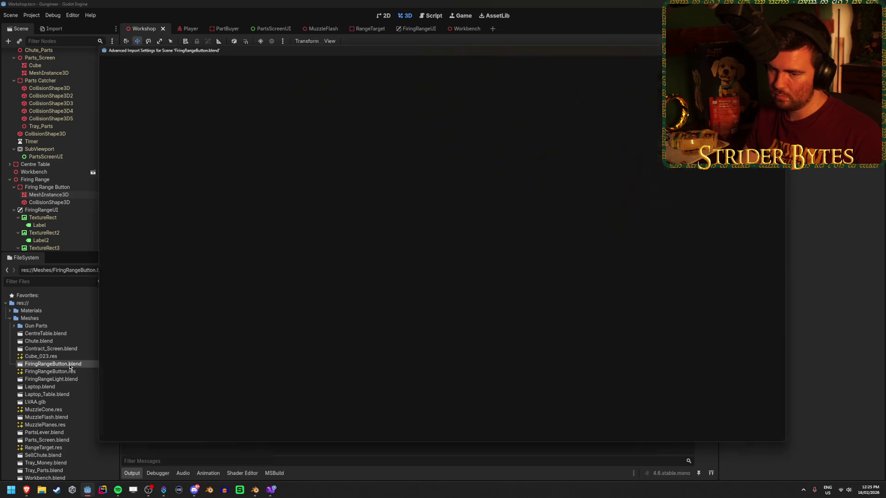
{"action": "scroll", "coordinate": [534, 357], "scroll_direction": "down", "scroll_amount": 3}
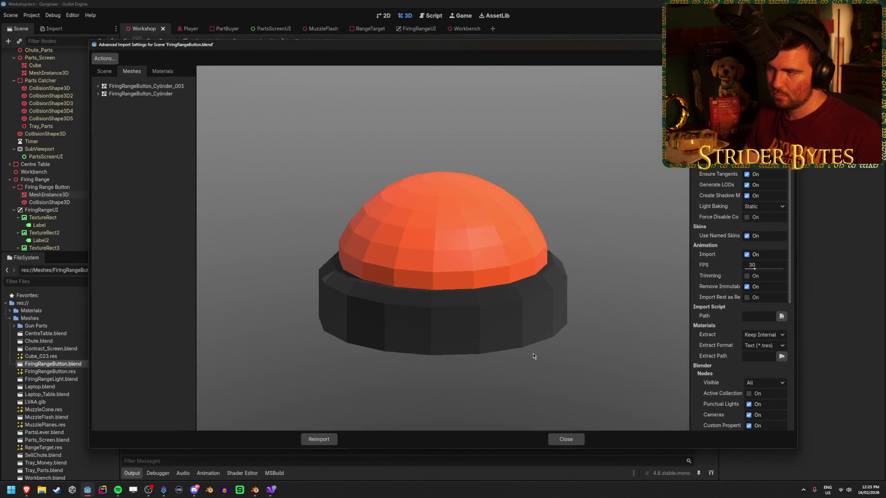
{"action": "left_click", "coordinate": [132, 87]}
{"action": "left_click", "coordinate": [105, 72]}
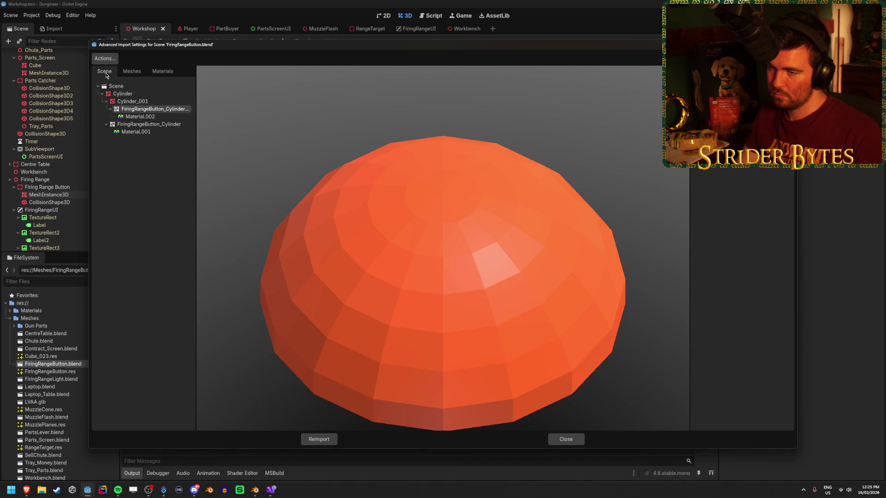
{"action": "left_click", "coordinate": [566, 439]}
Step: Select the button's MeshInstance3D and reopen the model's advanced import settings
{"action": "left_click", "coordinate": [66, 203]}
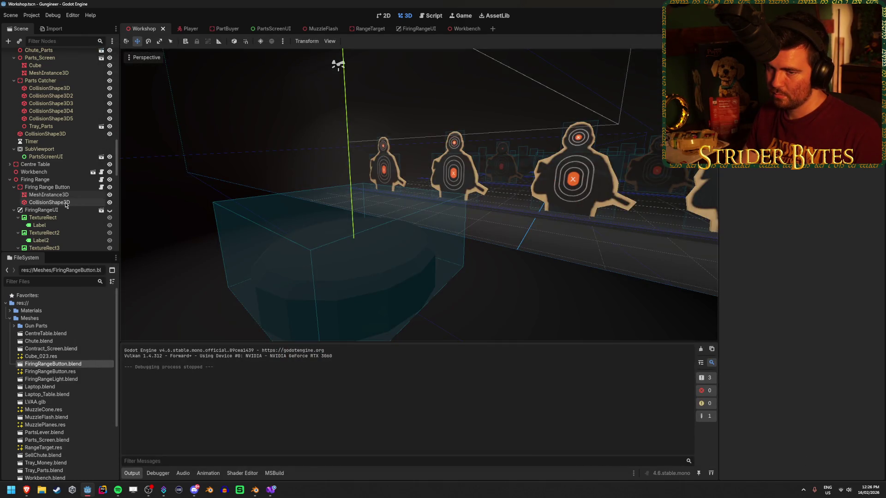
{"action": "left_click", "coordinate": [71, 195]}
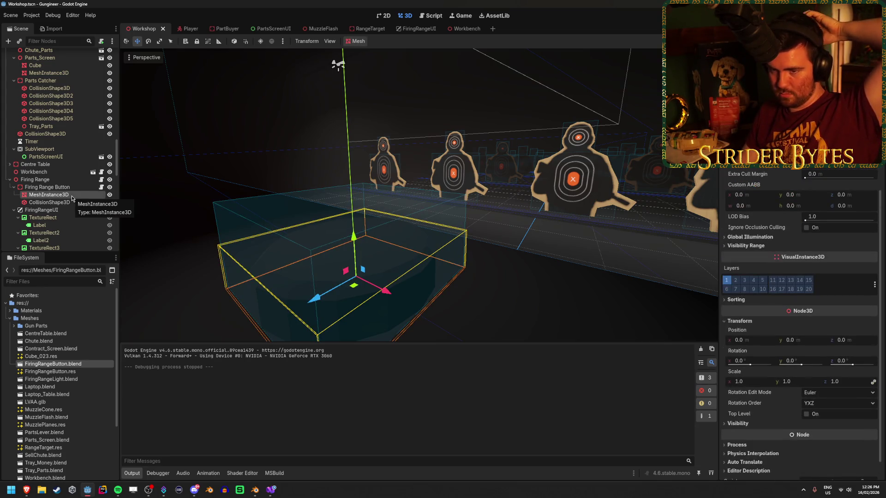
{"action": "double_click", "coordinate": [53, 364]}
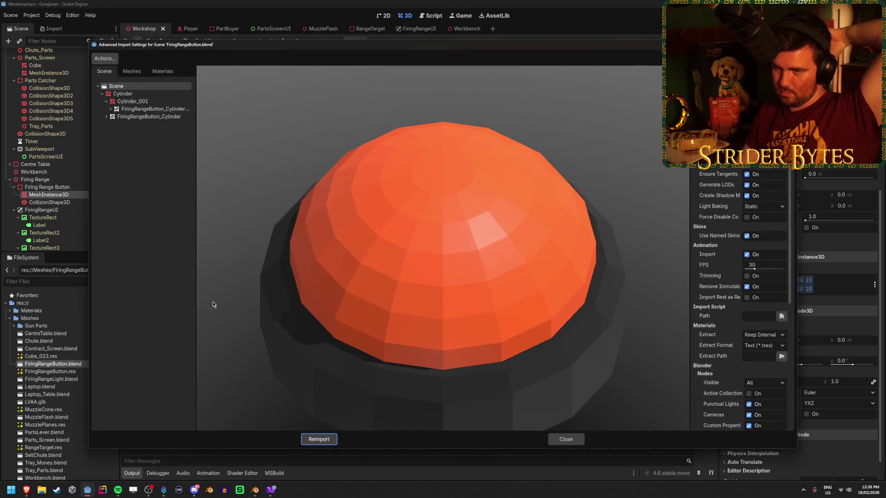
Step: Preview the dark base and orange dome meshes in the advanced import settings
{"action": "scroll", "coordinate": [329, 271], "scroll_direction": "down", "scroll_amount": 3}
{"action": "left_click", "coordinate": [131, 71]}
{"action": "left_click", "coordinate": [104, 71]}
{"action": "left_click", "coordinate": [160, 117]}
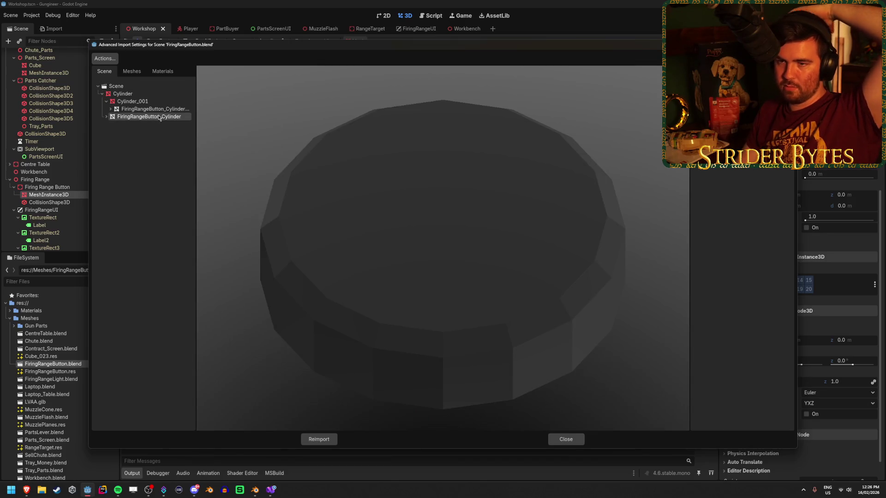
{"action": "left_click", "coordinate": [160, 110]}
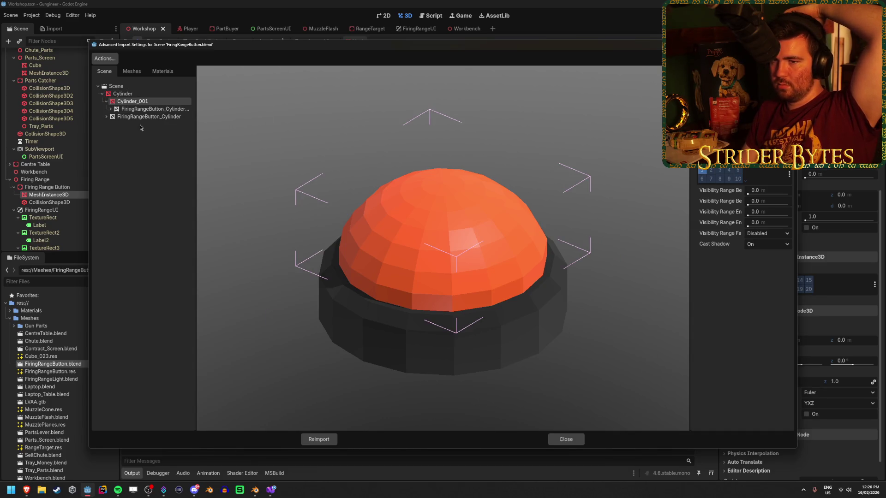
{"action": "left_click", "coordinate": [131, 71]}
{"action": "left_click", "coordinate": [140, 101]}
{"action": "key", "text": "Up"}
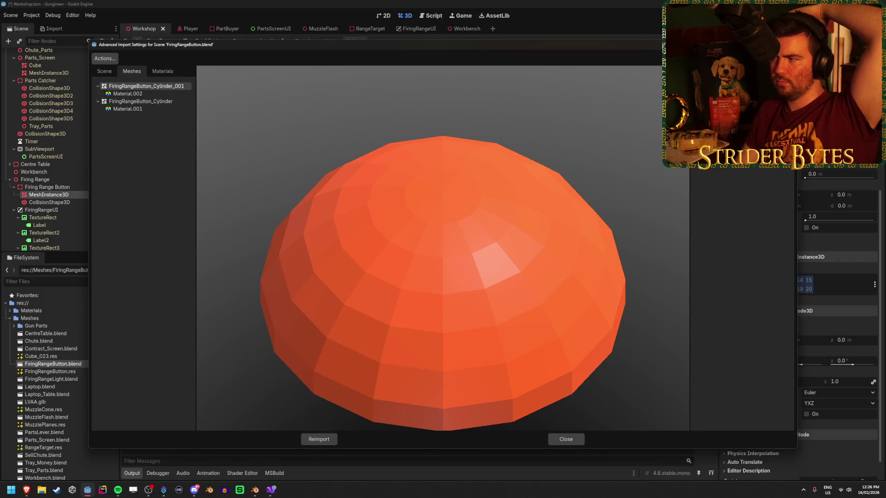
Step: Attempt saving the dome mesh to the Meshes folder, declining to overwrite FiringRangeButton.res
{"action": "left_click", "coordinate": [738, 92]}
{"action": "double_click", "coordinate": [371, 171]}
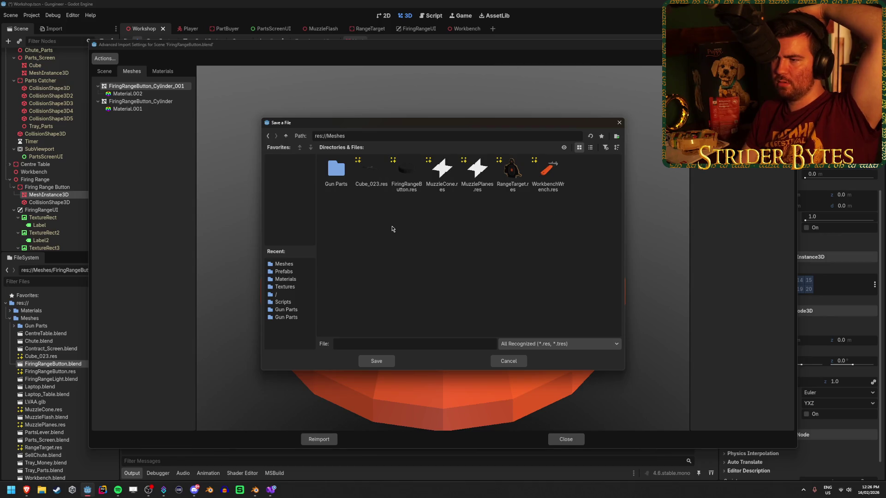
{"action": "left_click", "coordinate": [406, 173]}
{"action": "left_click", "coordinate": [376, 361]}
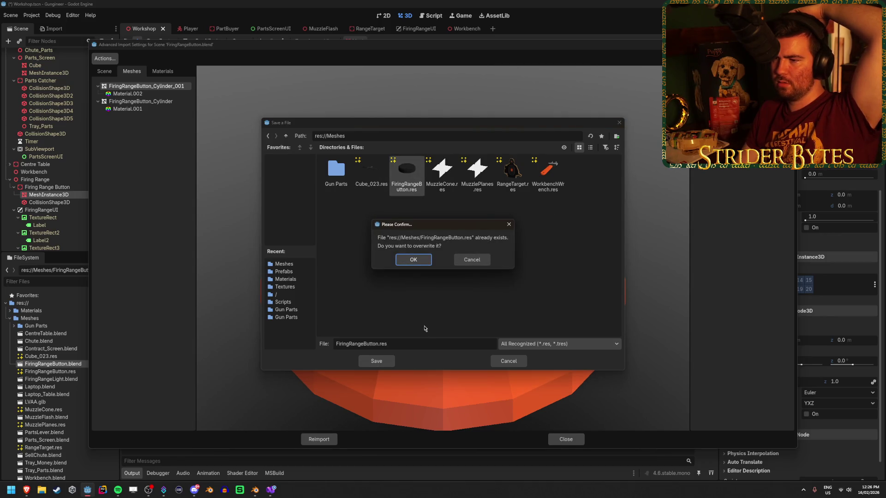
{"action": "left_click", "coordinate": [468, 261]}
{"action": "left_click", "coordinate": [509, 363]}
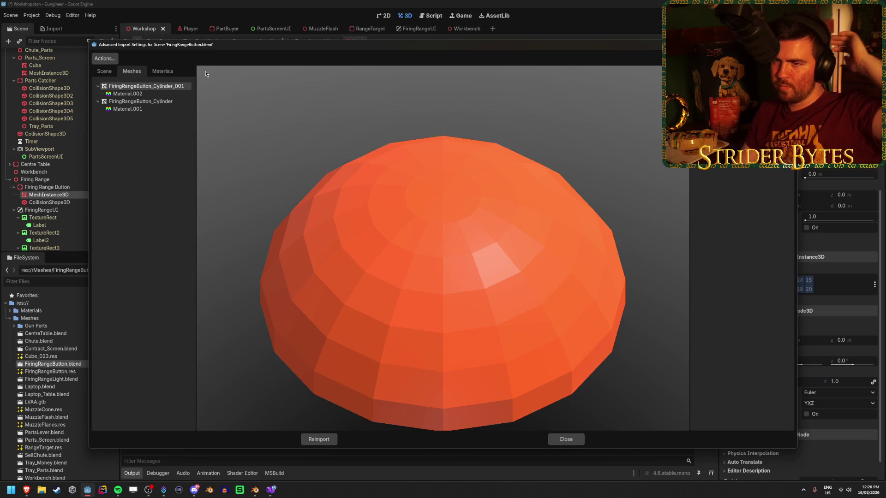
Step: Save the base cylinder mesh to its own file, FiringRangeButton_Base.res
{"action": "left_click", "coordinate": [141, 101]}
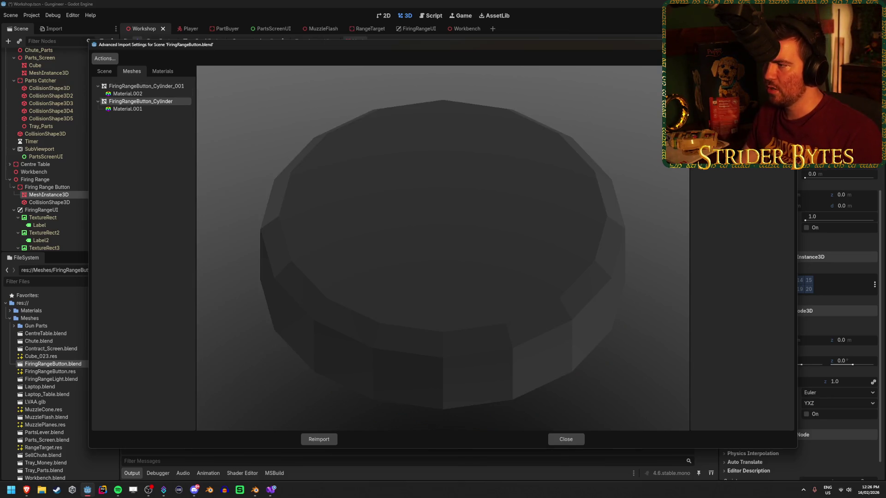
{"action": "left_click", "coordinate": [742, 110]}
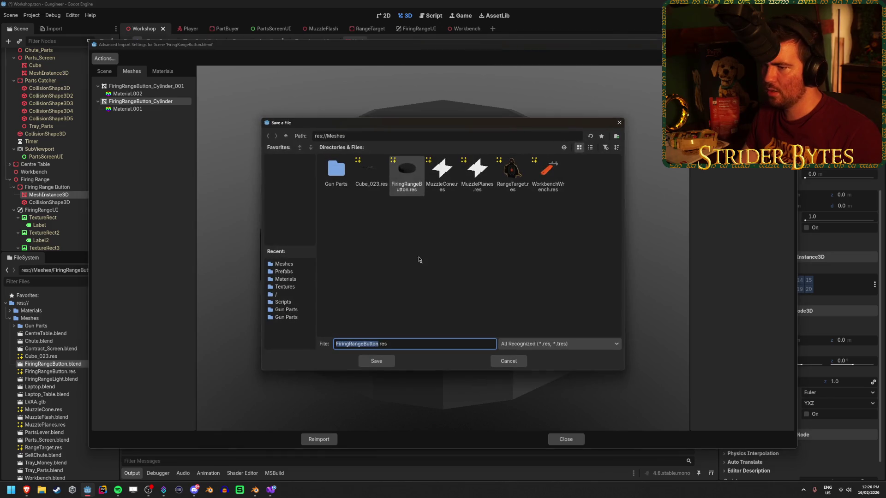
{"action": "left_click", "coordinate": [373, 344]}
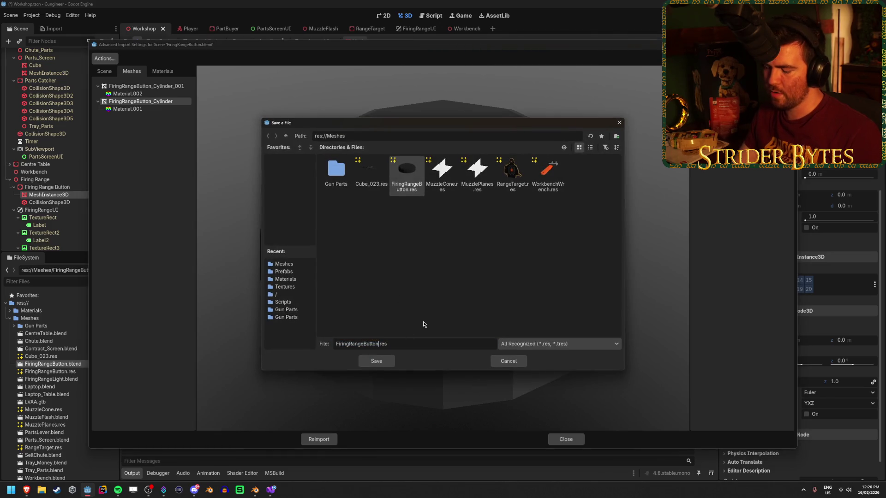
{"action": "type", "text": "_Base"}
{"action": "key", "text": "Return"}
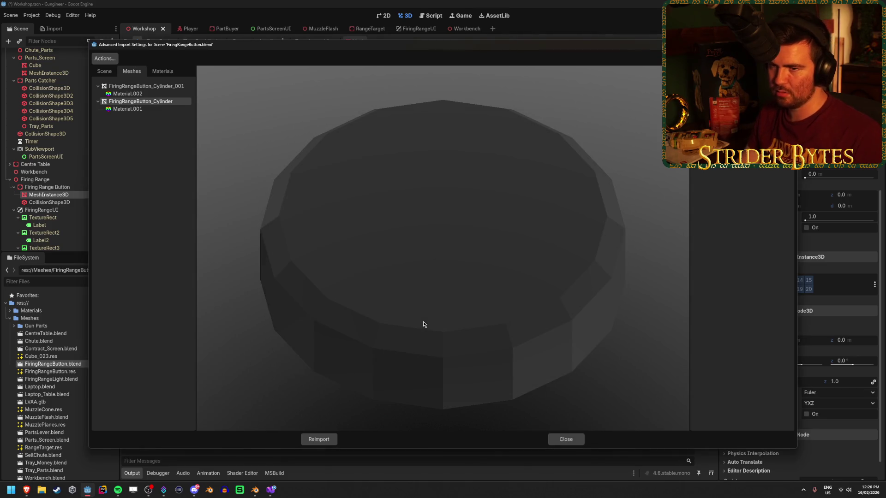
Step: Save the dome mesh as FiringRangeButton_Button.res and reimport the model
{"action": "left_click", "coordinate": [129, 86]}
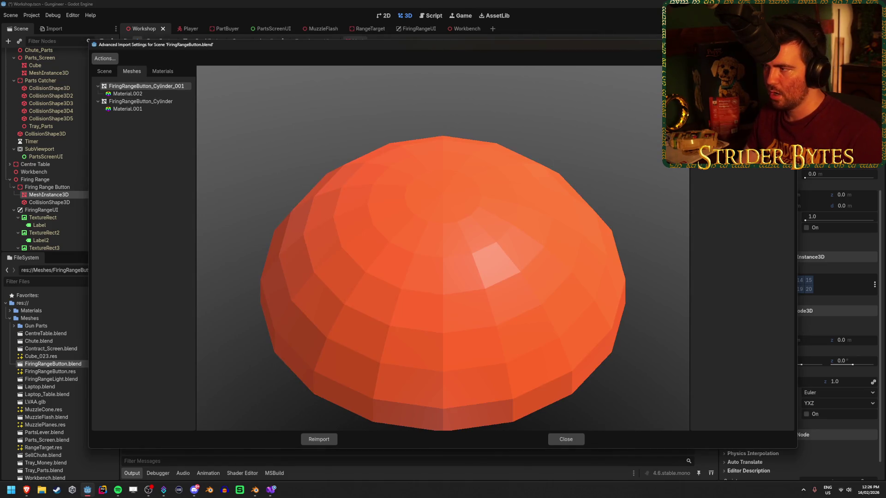
{"action": "double_click", "coordinate": [371, 173]}
{"action": "left_click", "coordinate": [406, 174]}
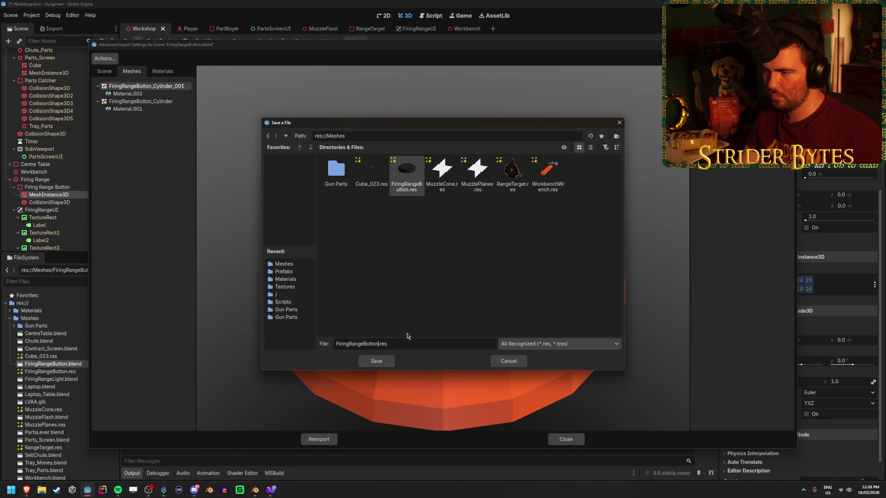
{"action": "type", "text": "_Button"}
{"action": "left_click", "coordinate": [386, 360]}
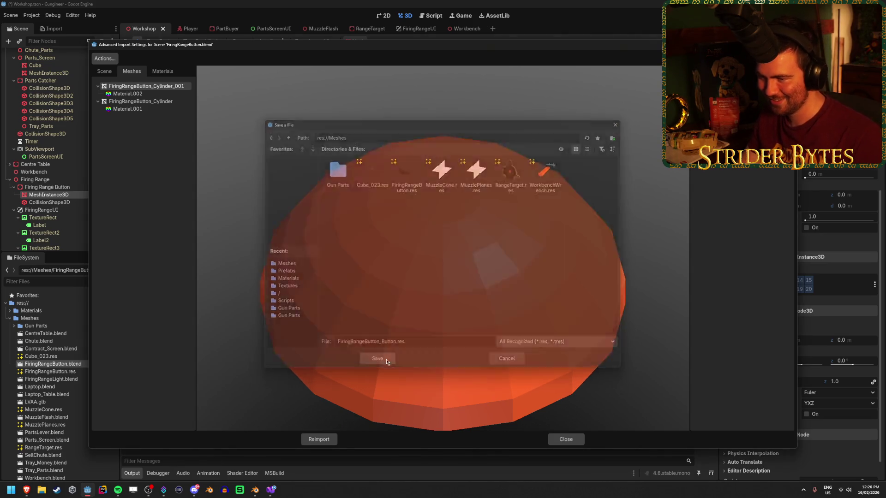
{"action": "left_click", "coordinate": [323, 439]}
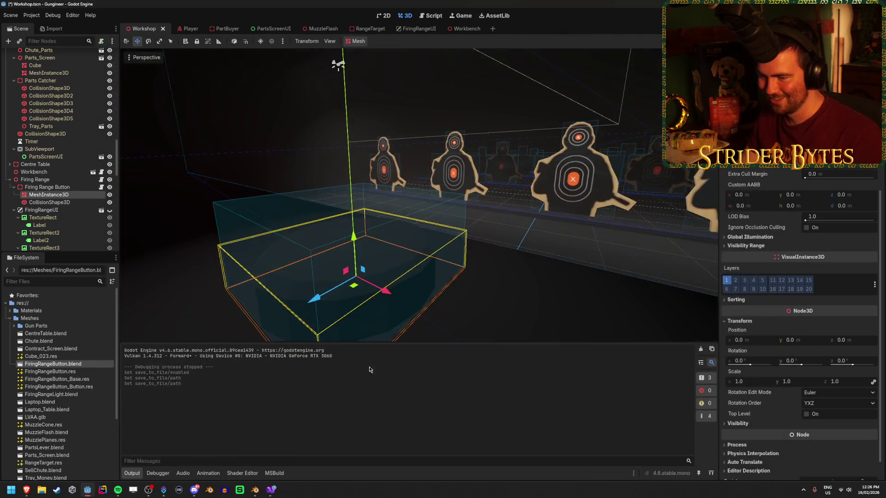
Step: Duplicate the button's MeshInstance3D and nest the copy under the original
{"action": "left_click", "coordinate": [46, 187]}
{"action": "left_click", "coordinate": [72, 196]}
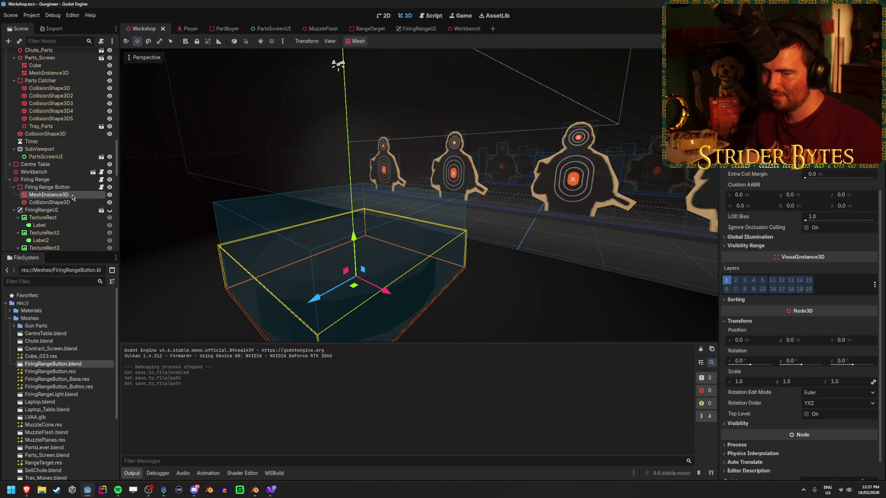
{"action": "key", "text": "ctrl+d"}
{"action": "left_click_drag", "start_coordinate": [73, 202], "coordinate": [76, 197]}
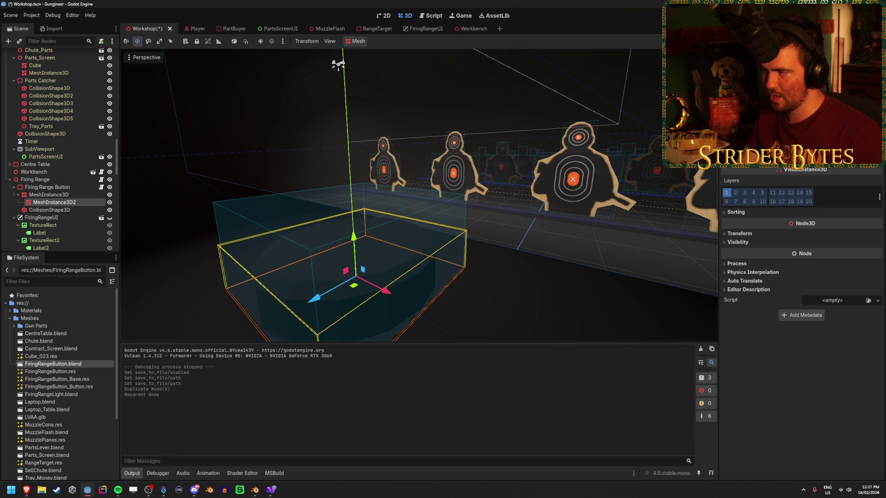
Step: Load FiringRangeButton_Button.res as the copied node's mesh
{"action": "scroll", "coordinate": [800, 323], "scroll_direction": "up", "scroll_amount": 4}
{"action": "left_click", "coordinate": [869, 157]}
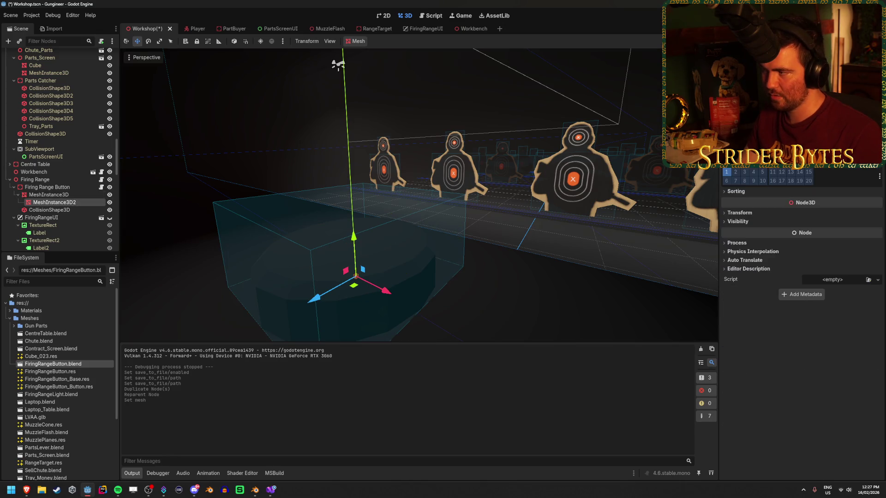
{"action": "left_click", "coordinate": [876, 159]}
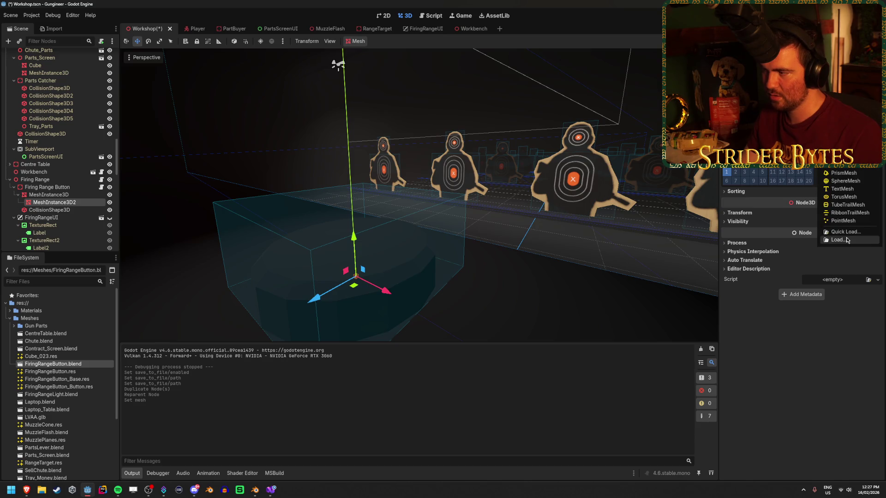
{"action": "left_click", "coordinate": [836, 240]}
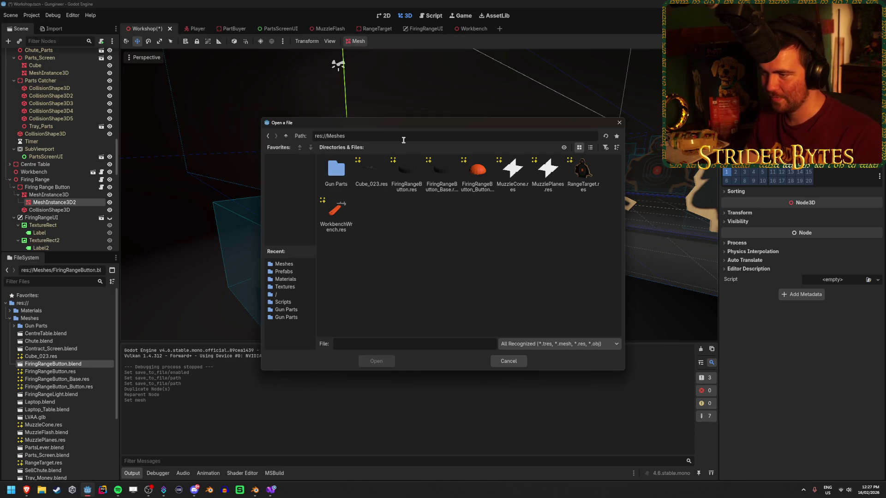
{"action": "left_click", "coordinate": [477, 171]}
{"action": "left_click", "coordinate": [373, 364]}
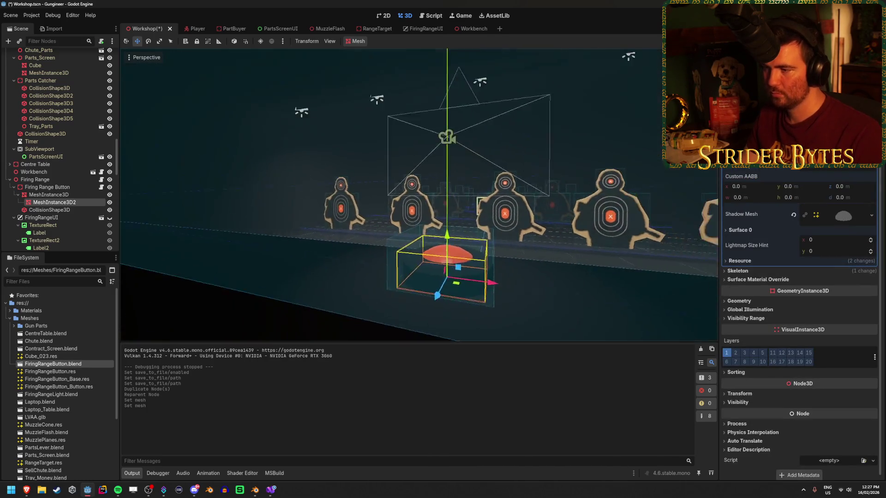
Step: Raise the dome mesh to a Y position of 0.125 and save the scene
{"action": "scroll", "coordinate": [419, 195], "scroll_direction": "up", "scroll_amount": 3}
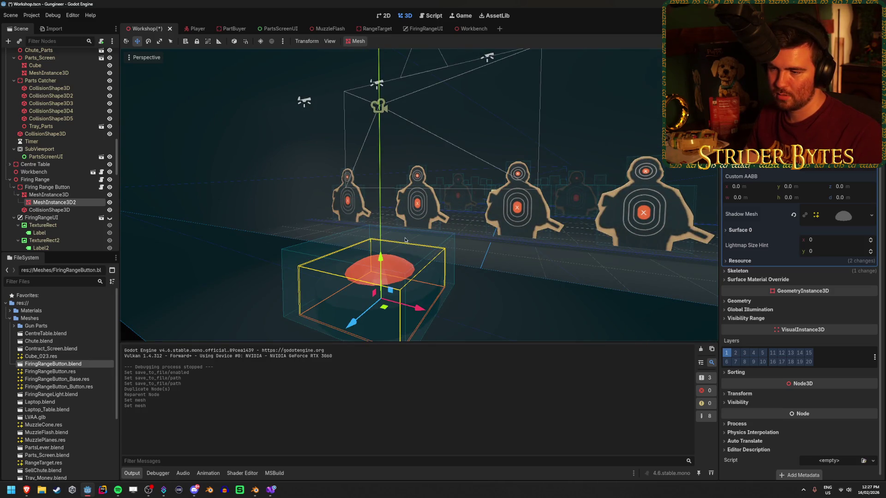
{"action": "key", "text": "g"}
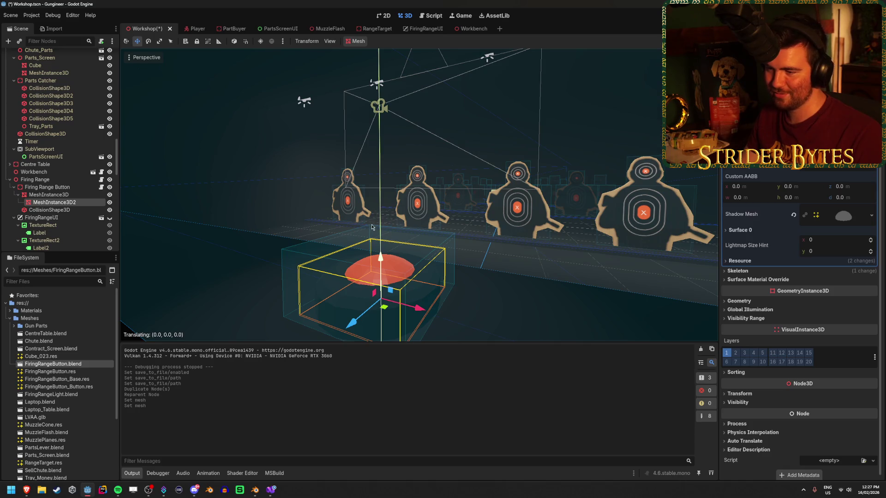
{"action": "left_click", "coordinate": [383, 233]}
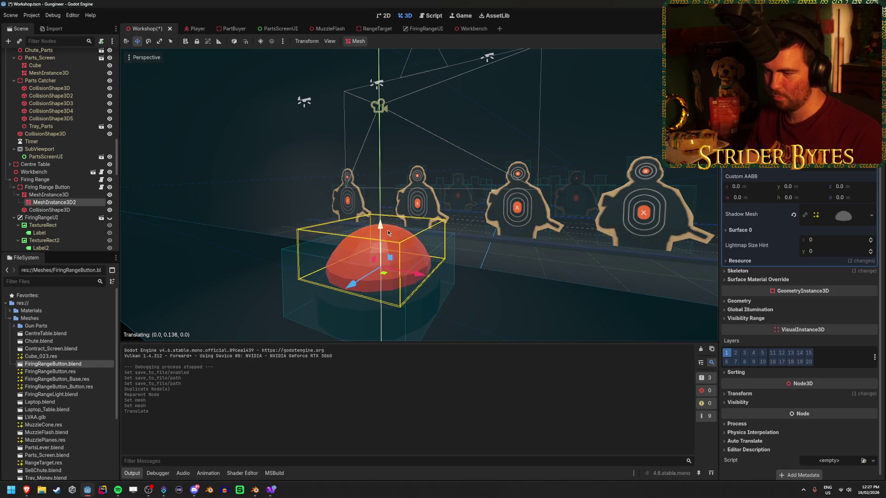
{"action": "left_click", "coordinate": [386, 234]}
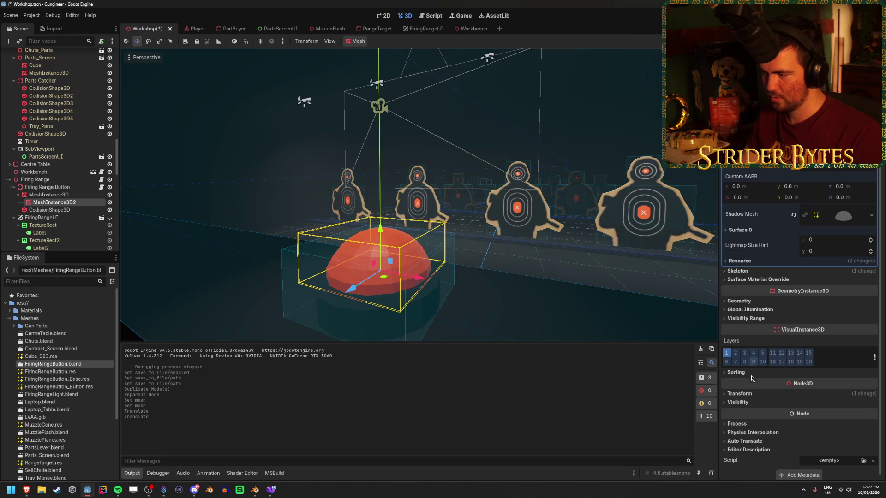
{"action": "left_click", "coordinate": [740, 393]}
{"action": "left_click", "coordinate": [805, 413]}
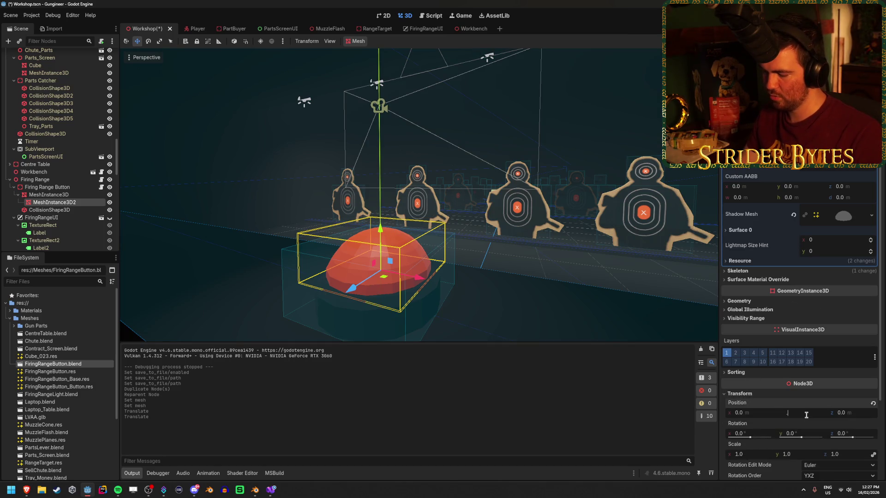
{"action": "type", "text": ".125"}
{"action": "key", "text": "Return"}
{"action": "left_click", "coordinate": [546, 306]}
{"action": "key", "text": "ctrl+s"}
Step: Frame the base mesh in the viewport, save again, and select the dome node
{"action": "left_click", "coordinate": [48, 194]}
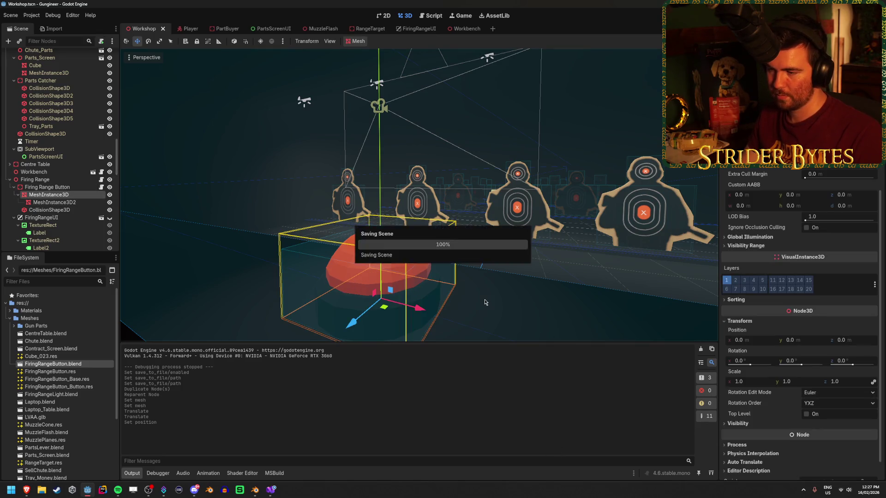
{"action": "key", "text": "f"}
{"action": "key", "text": "ctrl+s"}
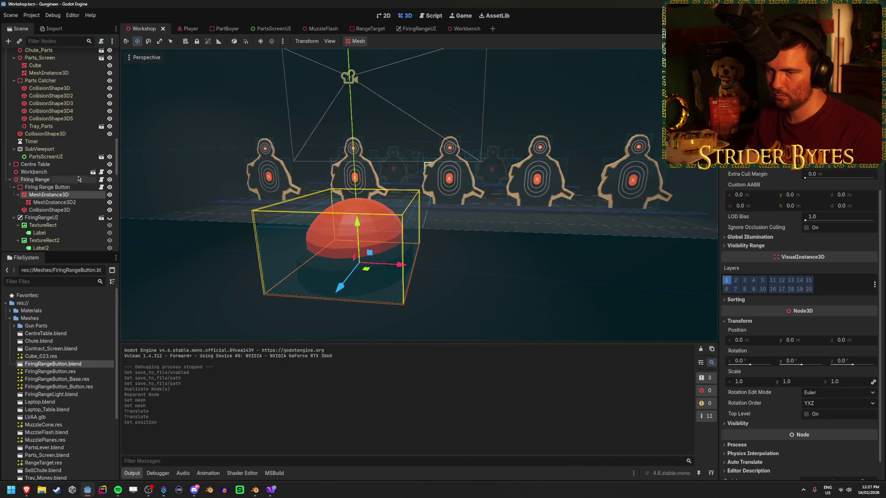
{"action": "left_click", "coordinate": [54, 202]}
Step: Rename the base mesh node to Base and the dome mesh node to Button
{"action": "left_click", "coordinate": [62, 194]}
{"action": "double_click", "coordinate": [63, 194]}
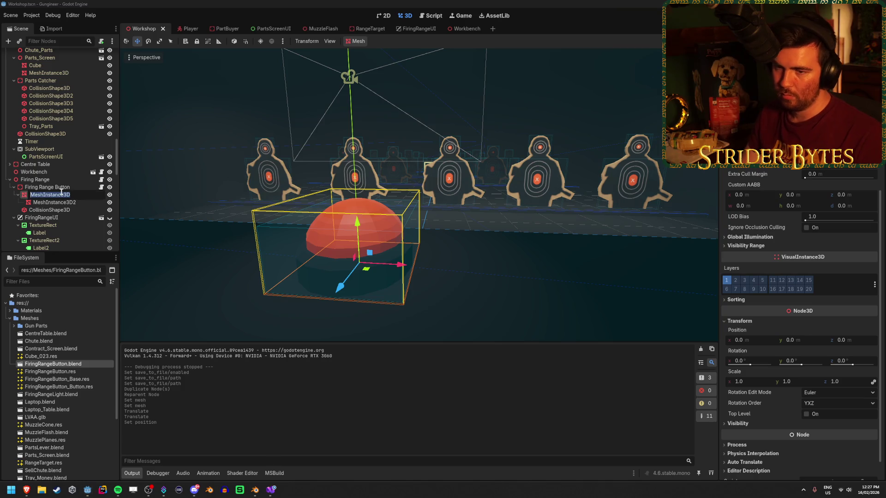
{"action": "type", "text": "Base"}
{"action": "key", "text": "Return"}
{"action": "key", "text": "Down"}
{"action": "key", "text": "F2"}
{"action": "type", "text": "Button"}
{"action": "key", "text": "Return"}
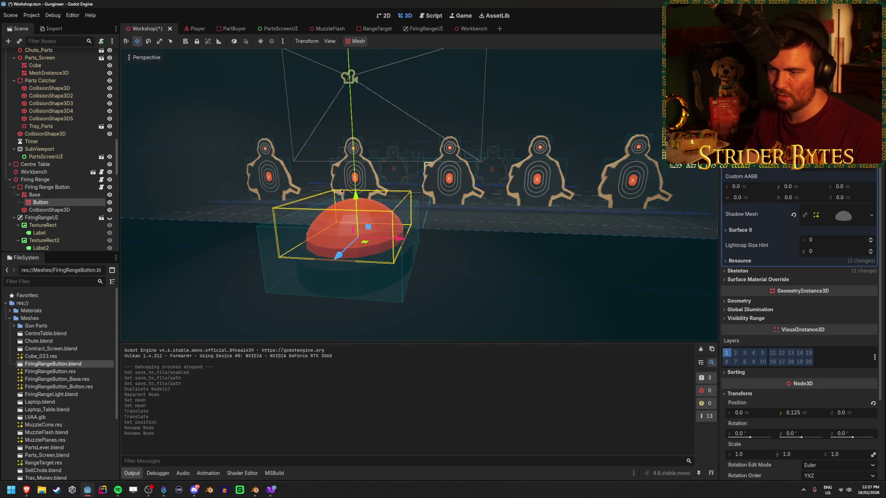
Step: Test-move the Button mesh vertically, undo it, and save the Workshop scene
{"action": "left_click_drag", "start_coordinate": [355, 196], "coordinate": [355, 206]}
{"action": "key", "text": "ctrl+z"}
{"action": "left_click", "coordinate": [506, 282]}
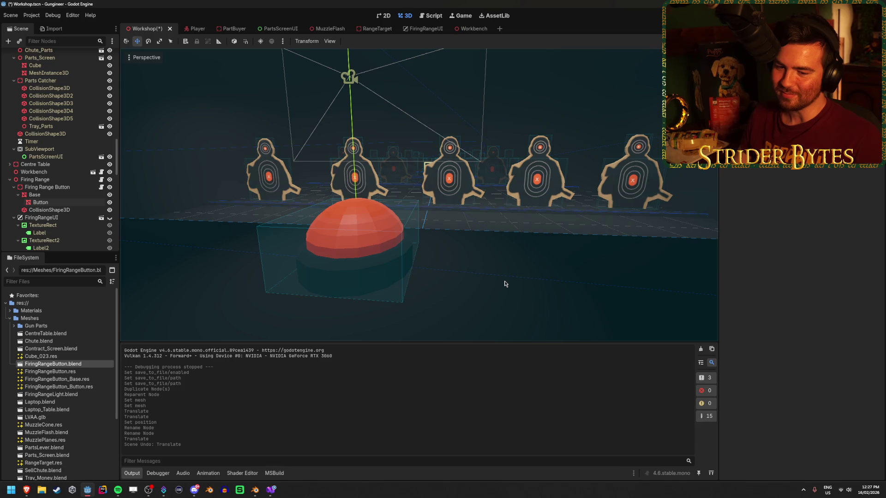
{"action": "key", "text": "ctrl+s"}
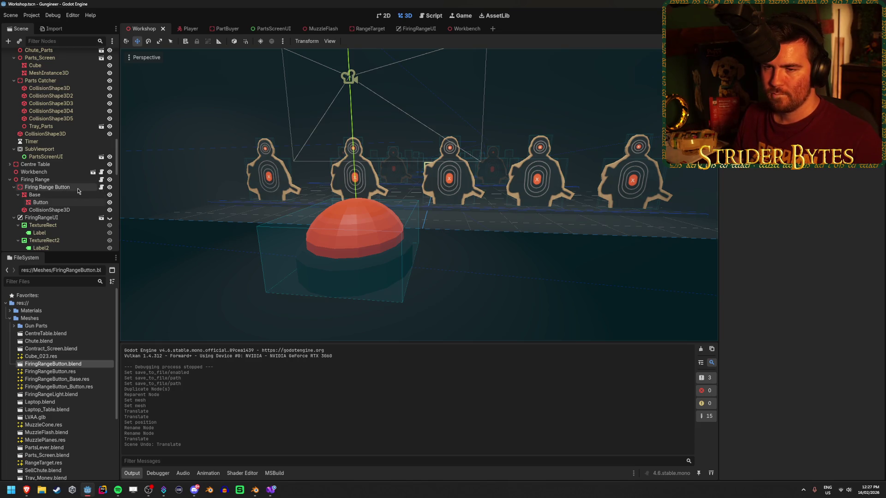
{"action": "left_click", "coordinate": [78, 188]}
{"action": "left_click", "coordinate": [101, 187]}
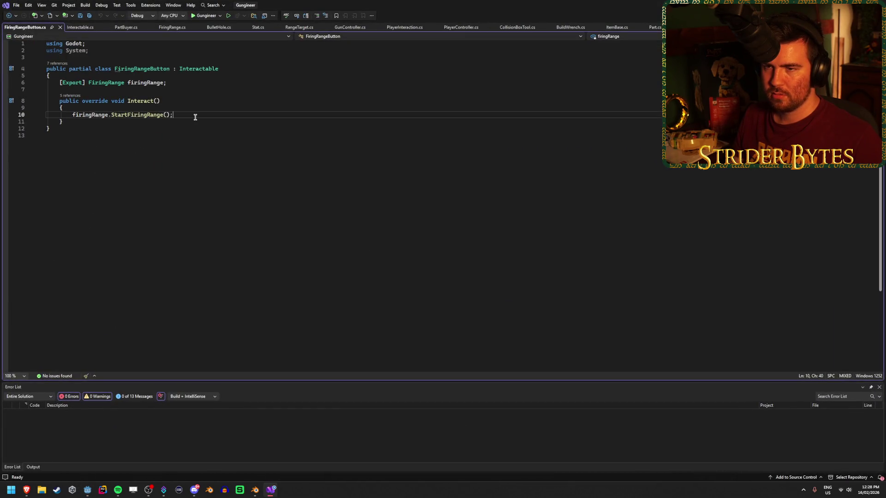
Step: Add '[Export] Node3D button;' below the firingRange field in FiringRangeButton.cs and save
{"action": "left_click", "coordinate": [170, 83]}
{"action": "key", "text": "Return"}
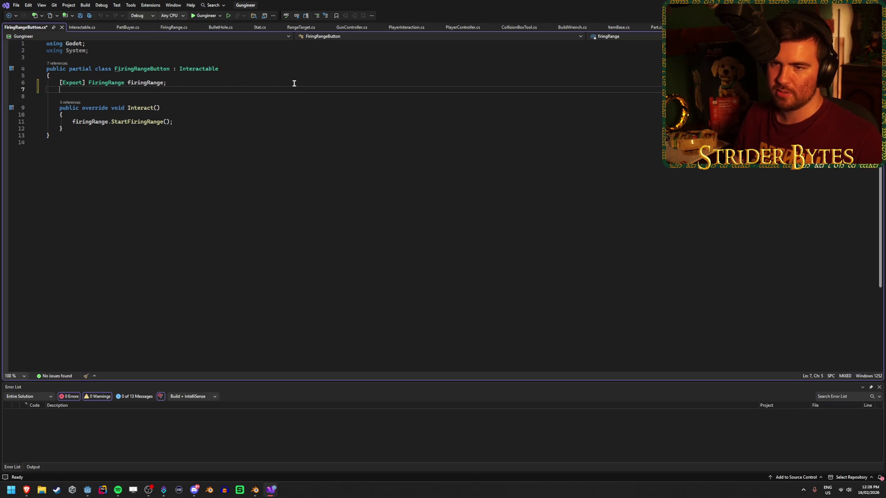
{"action": "type", "text": "[Export"}
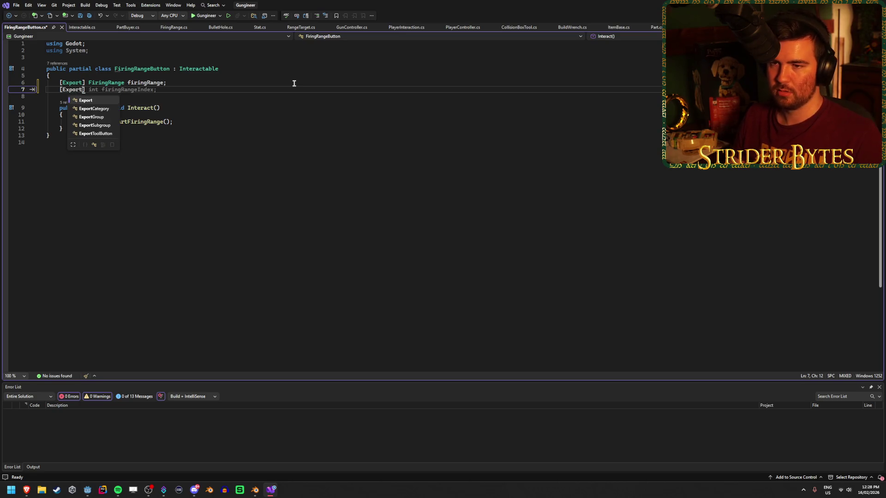
{"action": "type", "text": "] N"}
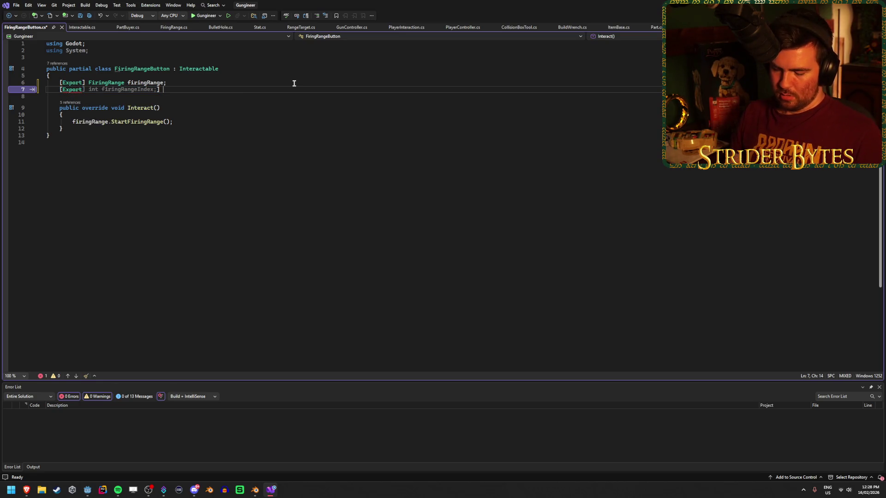
{"action": "key", "text": "ctrl+z"}
{"action": "key", "text": "ctrl+z"}
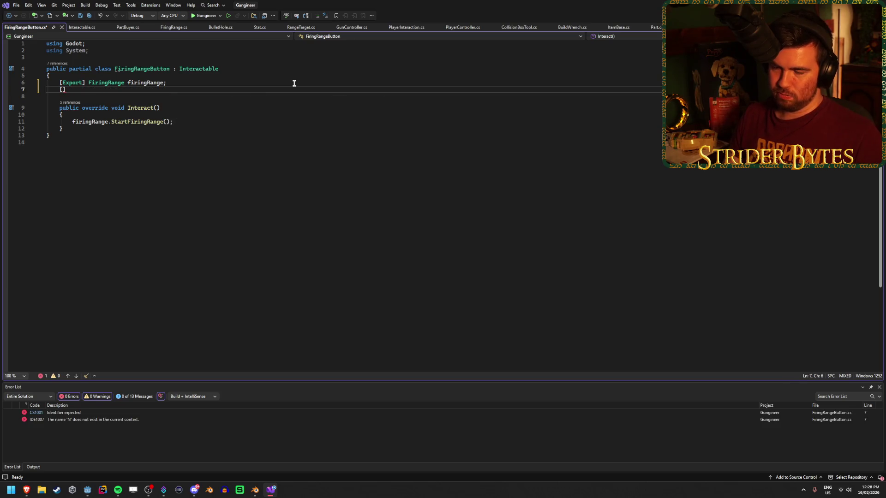
{"action": "key", "text": "ctrl+y"}
{"action": "type", "text": "Node3D bu"}
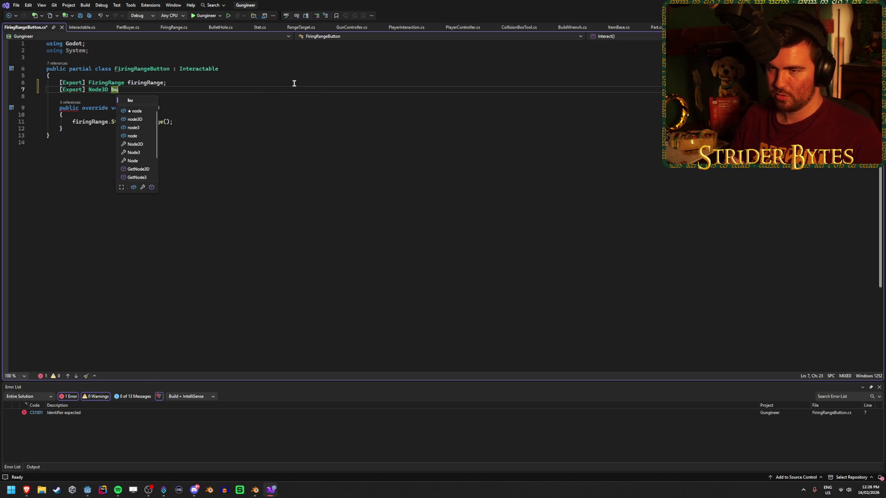
{"action": "type", "text": "tton;"}
{"action": "key", "text": "ctrl+s"}
{"action": "left_click", "coordinate": [215, 119]}
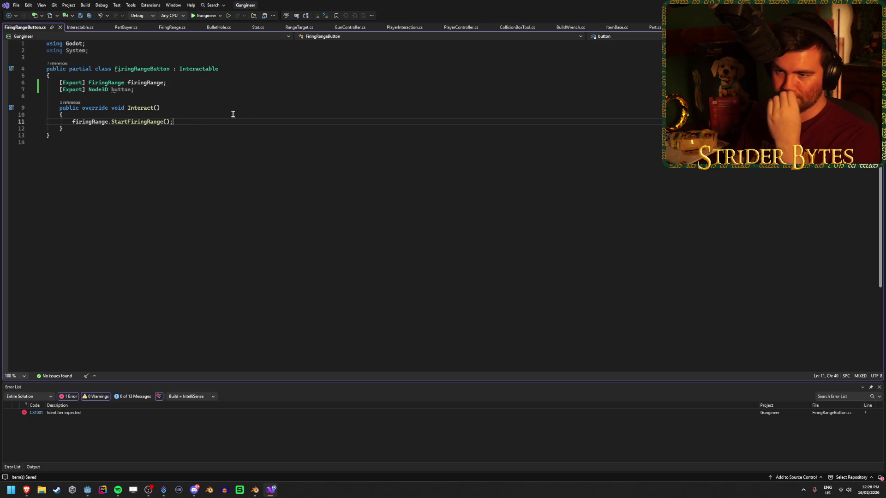
{"action": "key", "text": "Return"}
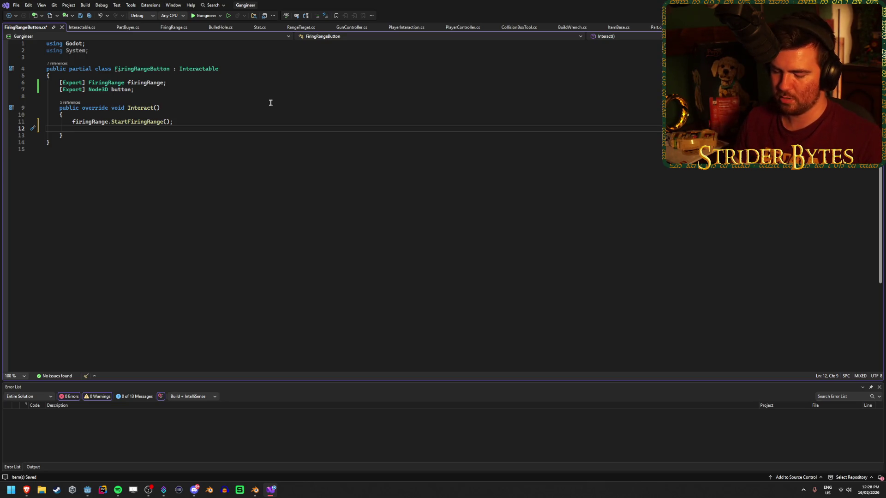
Step: After StartFiringRange, write CreateTween().TweenProperty(button, "transform:y", …) using IntelliSense completion
{"action": "type", "text": "Create"}
{"action": "key", "text": "Down"}
{"action": "key", "text": "Tab"}
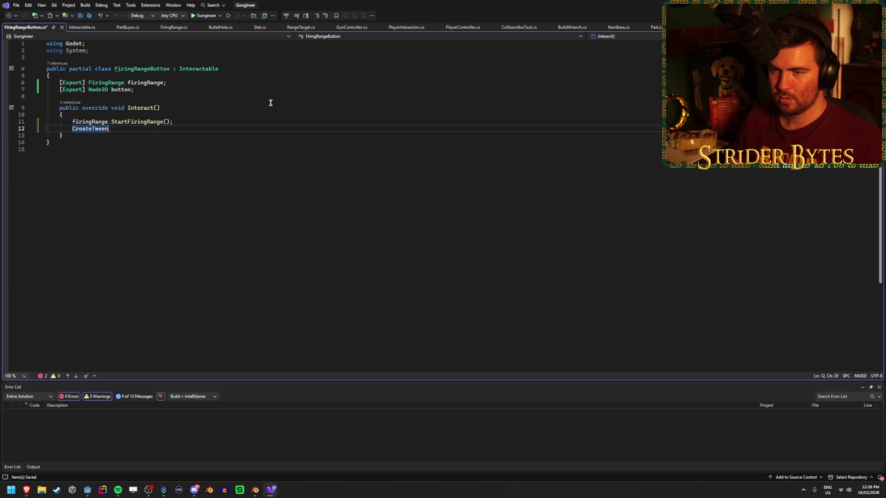
{"action": "type", "text": ".Twee"}
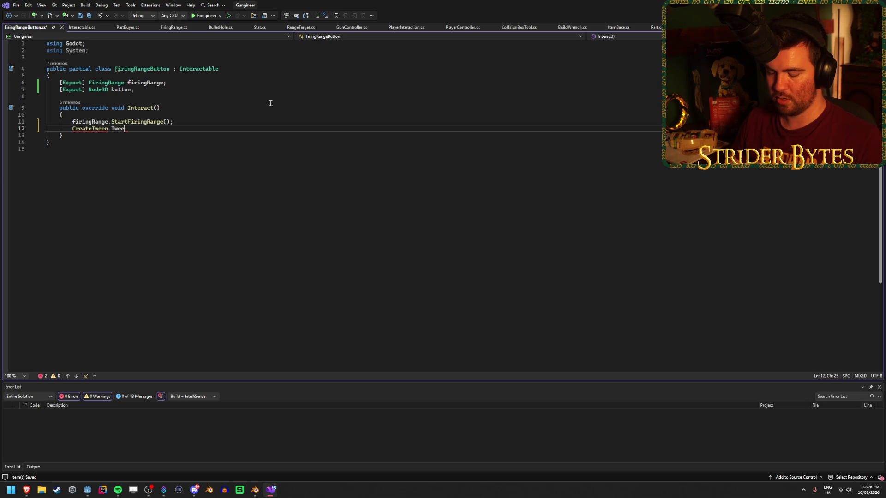
{"action": "type", "text": "()"}
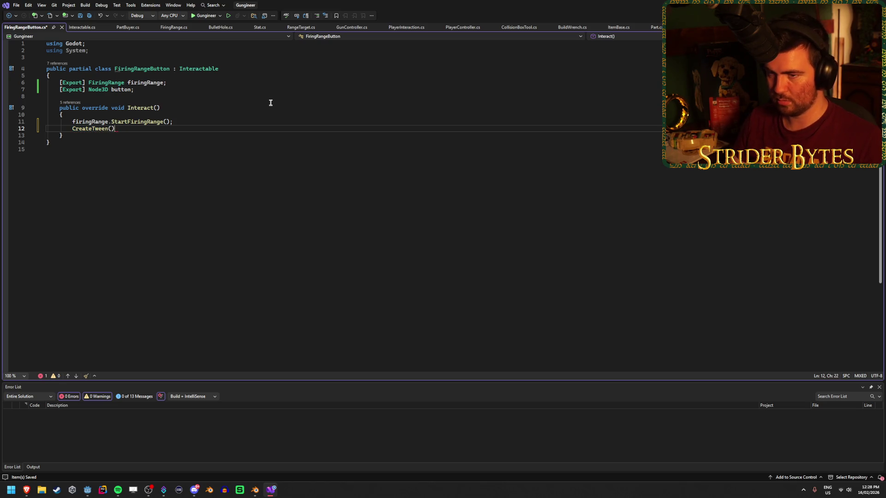
{"action": "type", "text": "/.Tween"}
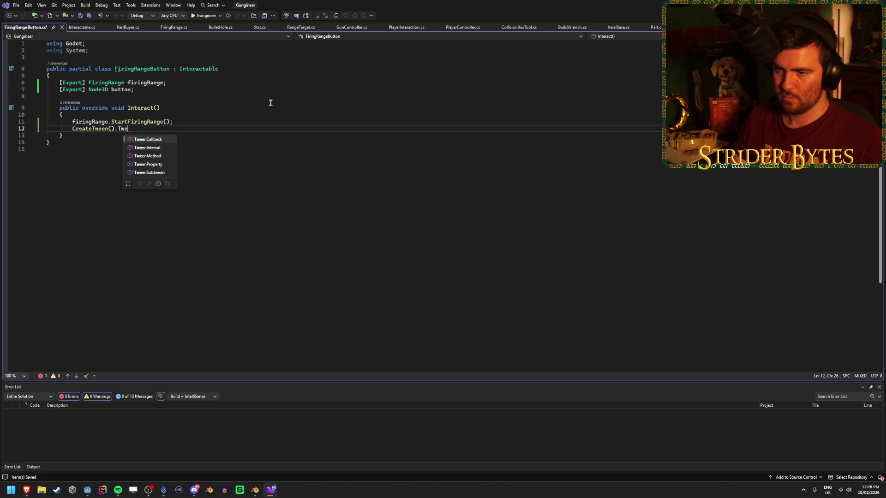
{"action": "key", "text": "Tab"}
{"action": "type", "text": "("}
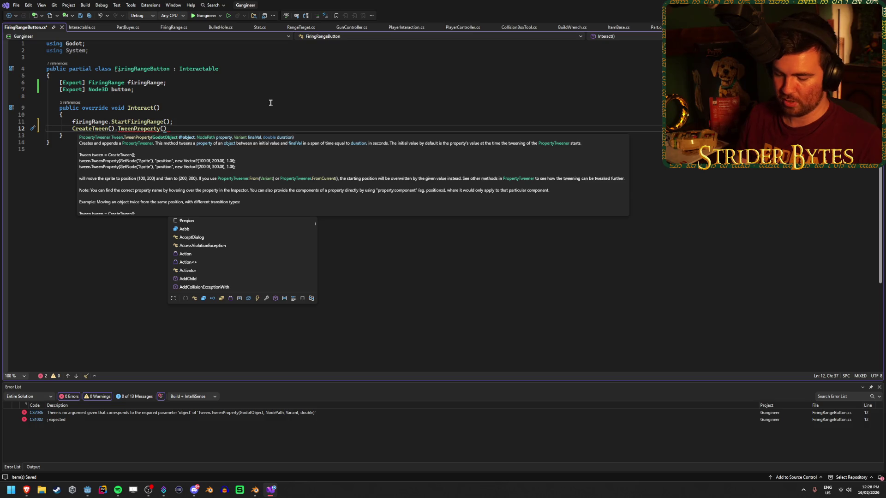
{"action": "type", "text": "button, "}
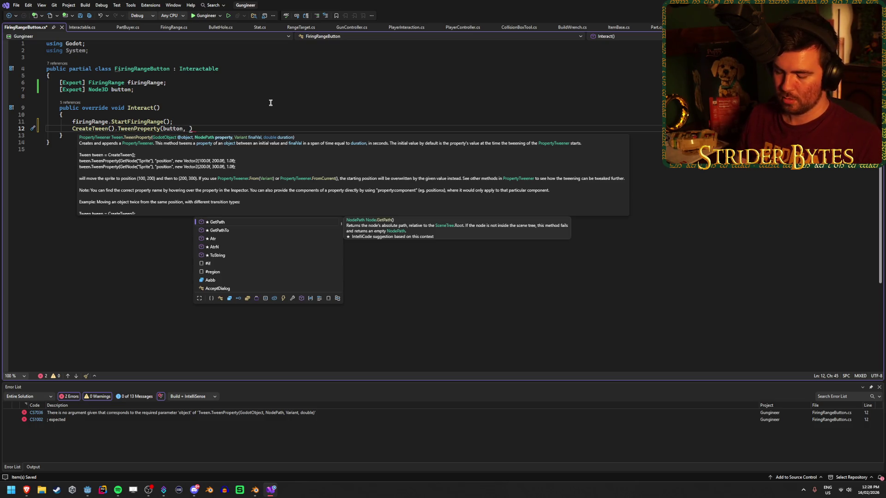
{"action": "type", "text": "\""}
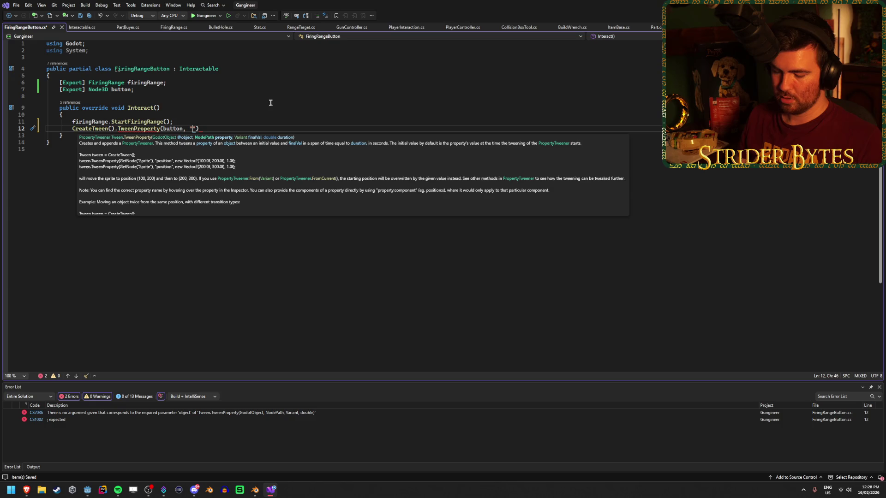
{"action": "type", "text": "tt"}
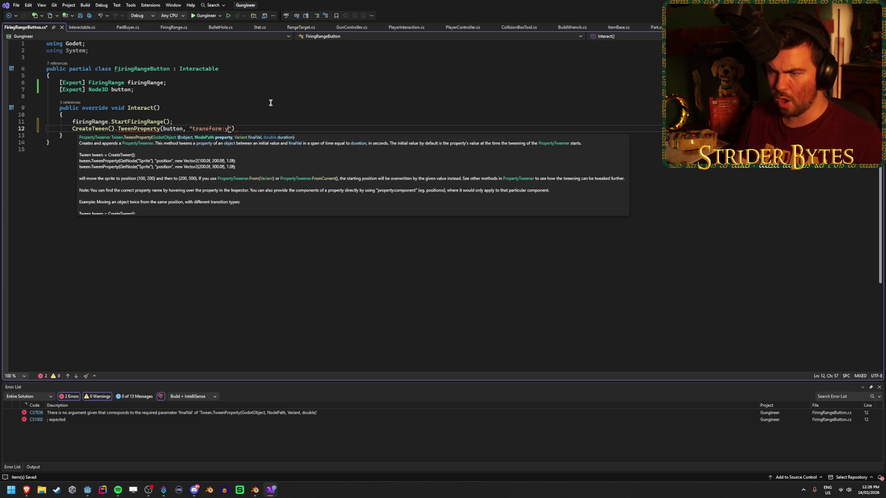
{"action": "left_click", "coordinate": [87, 490]}
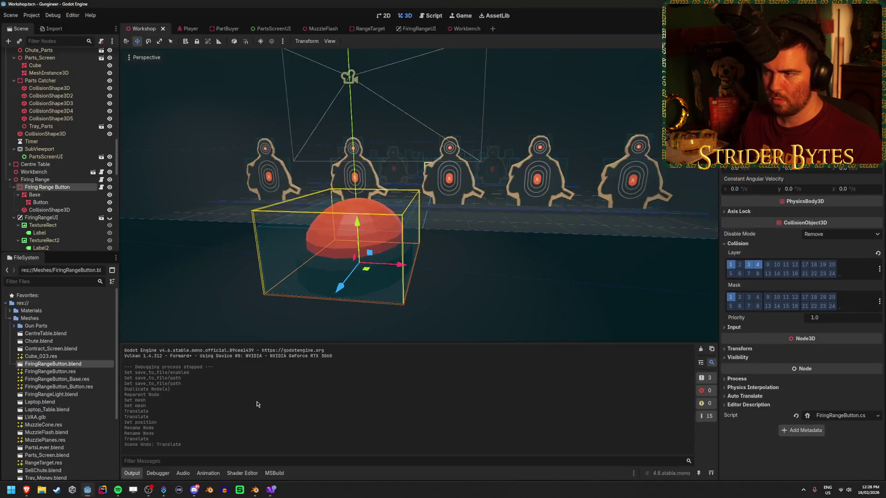
{"action": "left_click", "coordinate": [271, 491]}
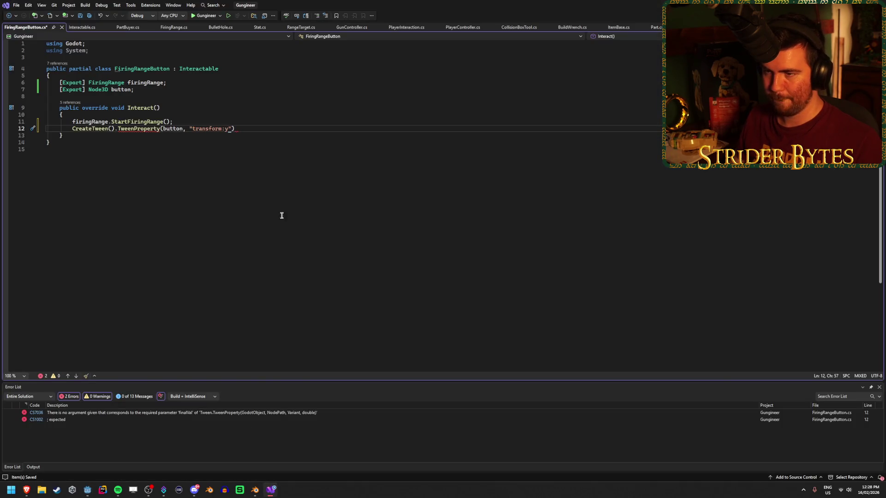
{"action": "type", "text": "\","}
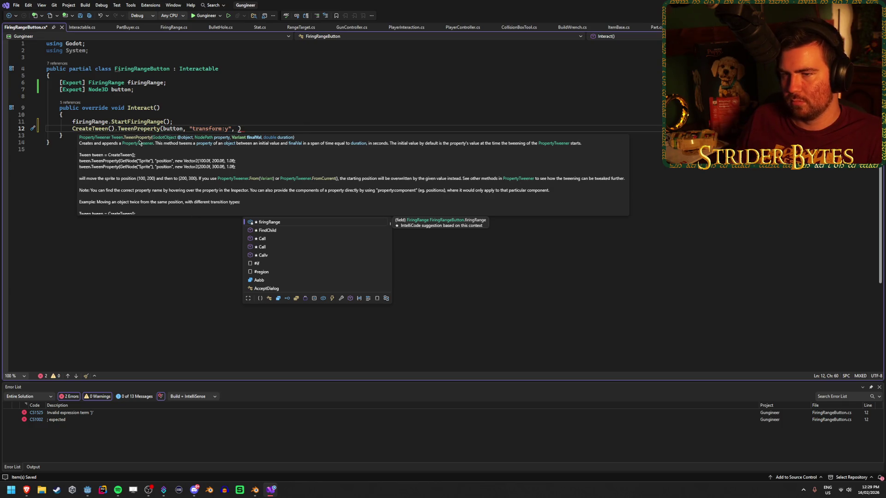
{"action": "left_click", "coordinate": [137, 129]}
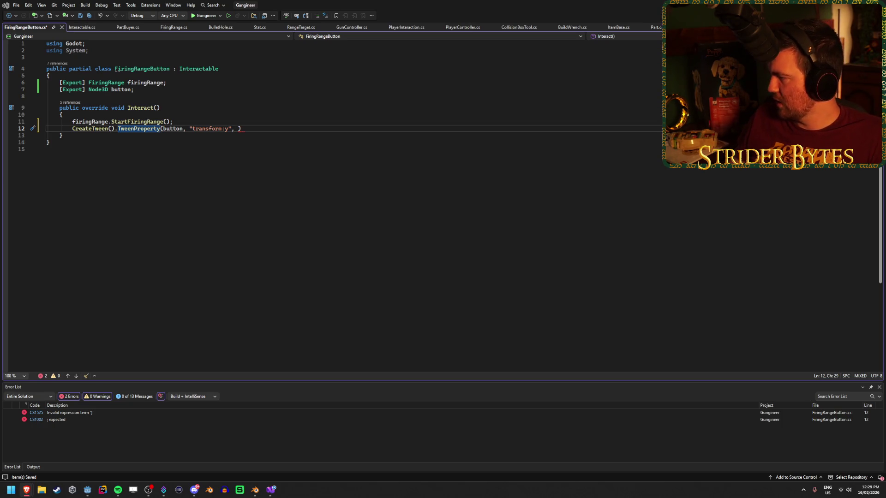
Step: Switch the Tween reference page's code examples to C# and read through them
{"action": "key", "text": "alt+Tab"}
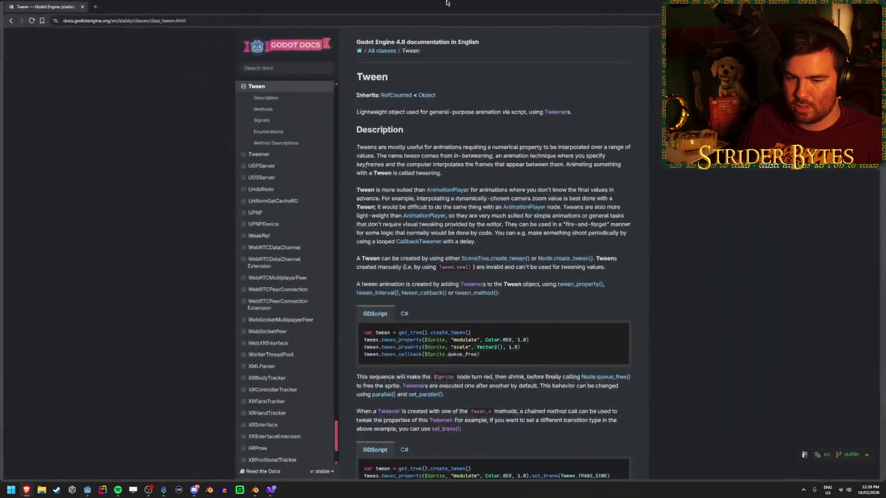
{"action": "scroll", "coordinate": [652, 245], "scroll_direction": "down", "scroll_amount": 3}
{"action": "left_click", "coordinate": [402, 211]}
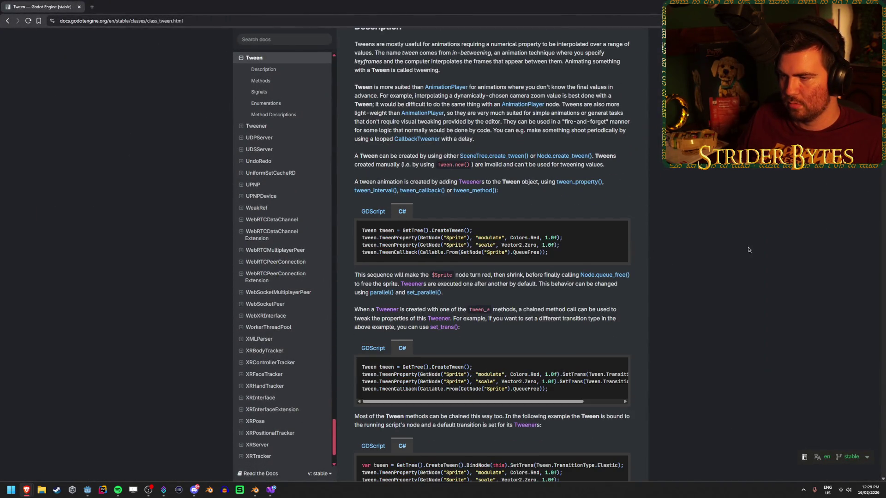
{"action": "left_click_drag", "start_coordinate": [557, 245], "coordinate": [461, 246]}
{"action": "left_click", "coordinate": [589, 254]}
{"action": "scroll", "coordinate": [444, 249], "scroll_direction": "down", "scroll_amount": 3}
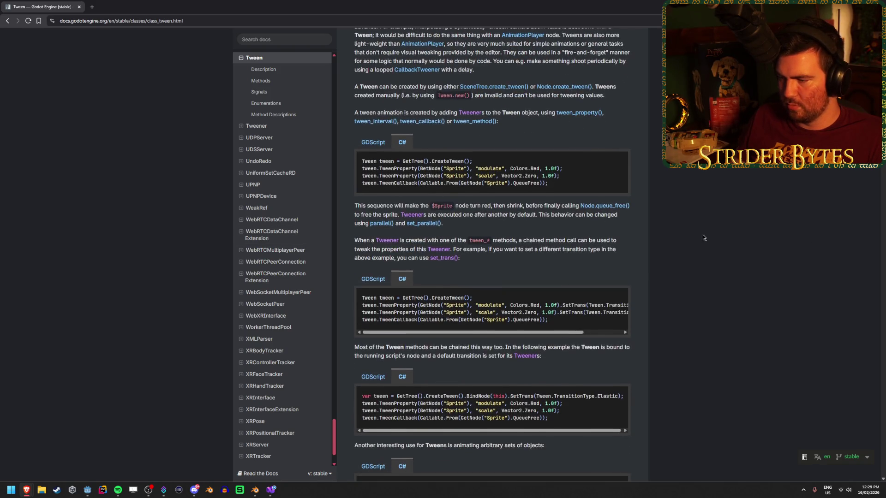
{"action": "mouse_move", "coordinate": [434, 250]}
{"action": "left_mouse_down"}
{"action": "mouse_move", "coordinate": [548, 250]}
{"action": "mouse_move", "coordinate": [361, 250]}
{"action": "left_mouse_up"}
{"action": "left_click", "coordinate": [548, 250]}
{"action": "left_click", "coordinate": [411, 257]}
{"action": "mouse_move", "coordinate": [466, 251]}
{"action": "left_mouse_down"}
{"action": "mouse_move", "coordinate": [548, 250]}
{"action": "mouse_move", "coordinate": [652, 286]}
{"action": "left_mouse_up"}
{"action": "left_click", "coordinate": [548, 250]}
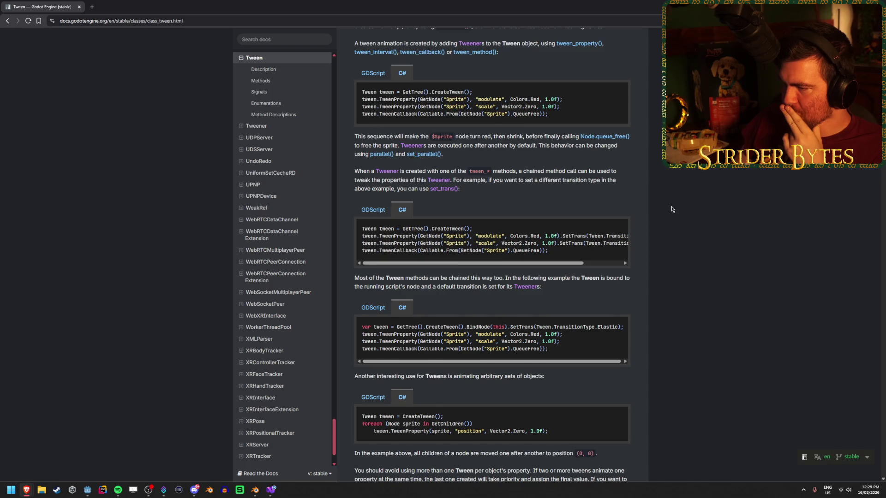
Step: Scroll further down the Tween page to reach the Methods table
{"action": "scroll", "coordinate": [673, 194], "scroll_direction": "down", "scroll_amount": 2}
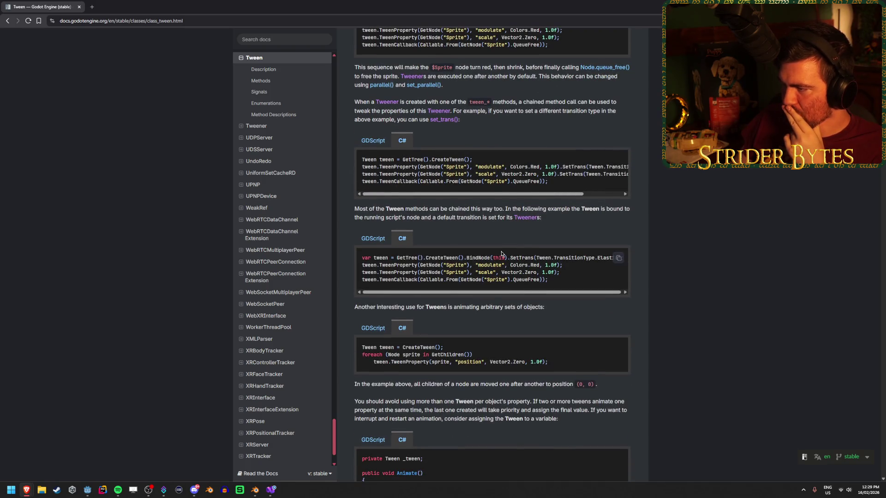
{"action": "left_click_drag", "start_coordinate": [581, 209], "coordinate": [601, 208]}
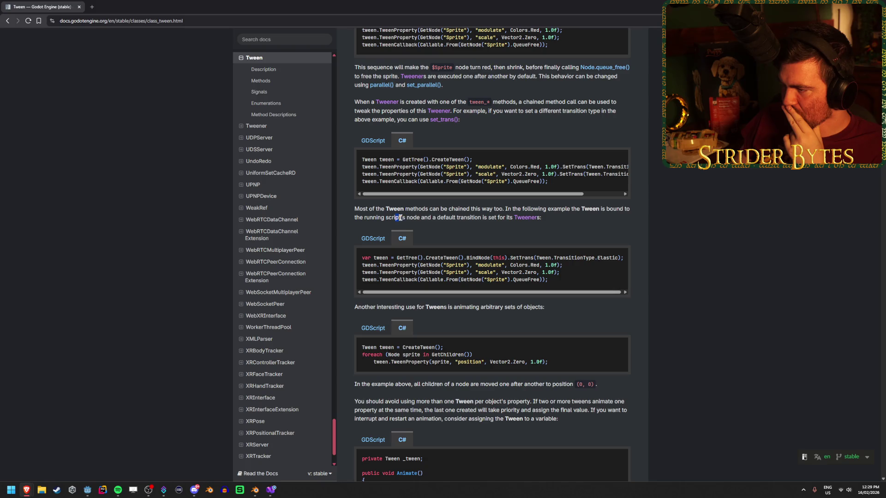
{"action": "left_click_drag", "start_coordinate": [522, 292], "coordinate": [542, 296]}
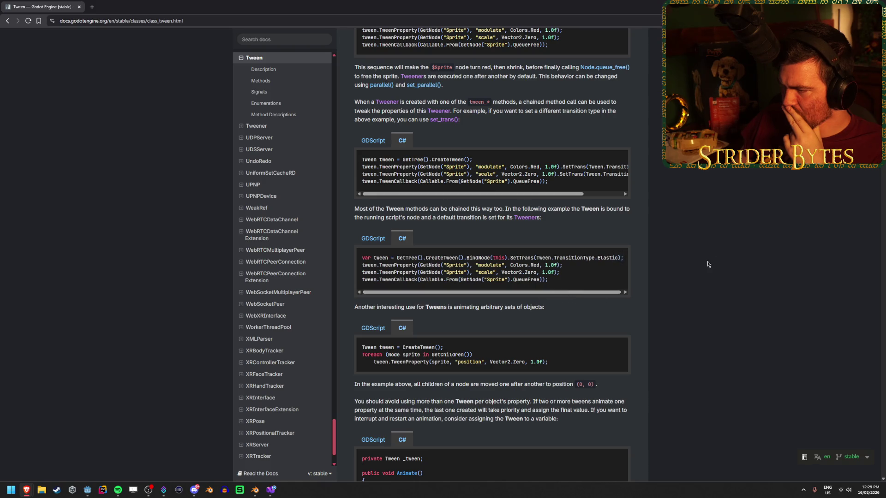
{"action": "scroll", "coordinate": [681, 256], "scroll_direction": "down", "scroll_amount": 2}
{"action": "scroll", "coordinate": [681, 258], "scroll_direction": "down", "scroll_amount": 1}
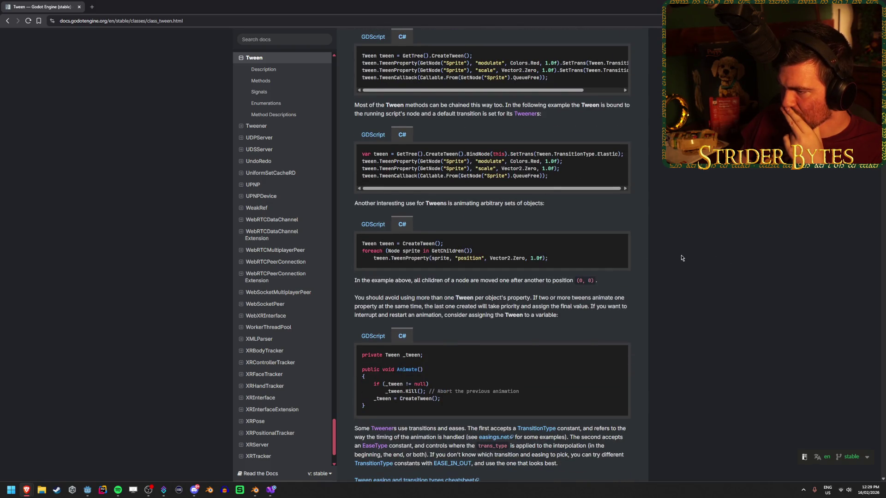
{"action": "scroll", "coordinate": [682, 258], "scroll_direction": "down", "scroll_amount": 10}
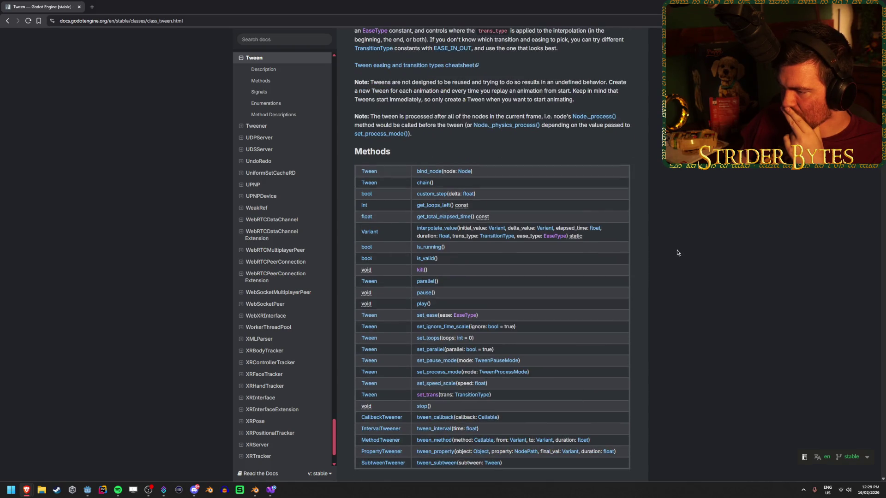
{"action": "scroll", "coordinate": [678, 253], "scroll_direction": "down", "scroll_amount": 1}
{"action": "scroll", "coordinate": [665, 254], "scroll_direction": "up", "scroll_amount": 1}
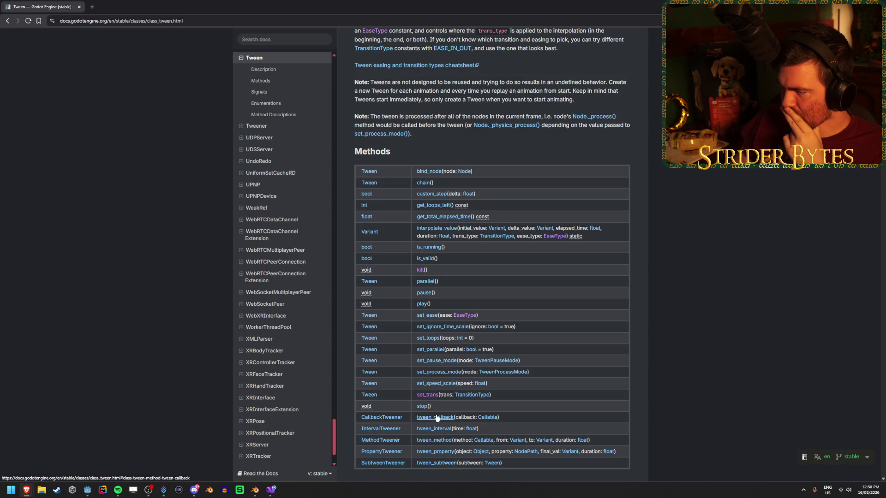
Step: Return to the earlier results and search for 'godot tween steps'
{"action": "left_click", "coordinate": [7, 23]}
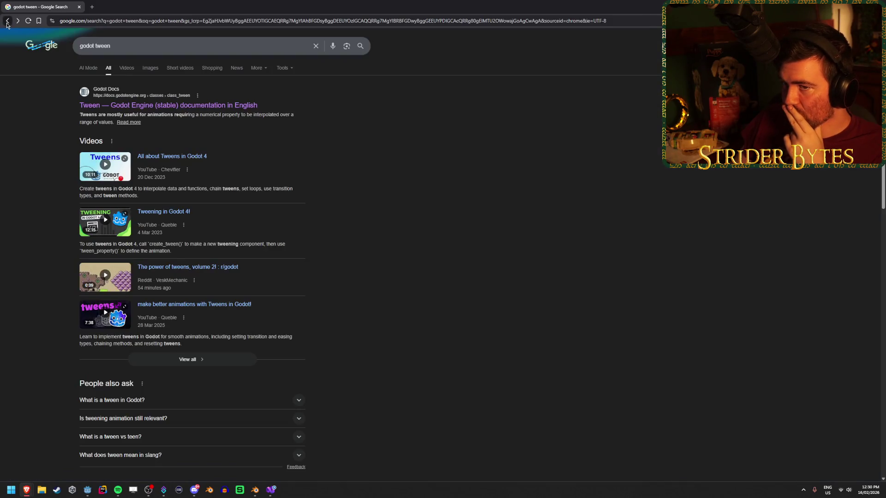
{"action": "left_click", "coordinate": [156, 48]}
{"action": "type", "text": "steps"}
{"action": "key", "text": "Return"}
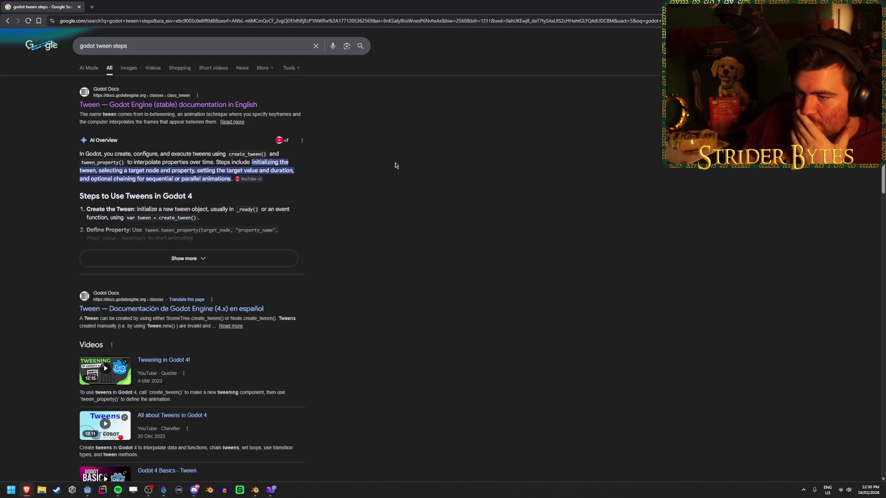
{"action": "scroll", "coordinate": [395, 165], "scroll_direction": "down", "scroll_amount": 7}
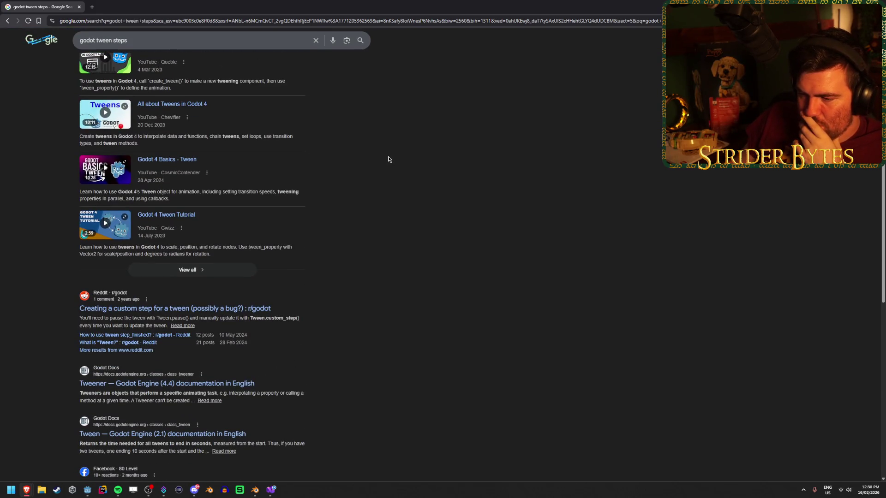
{"action": "scroll", "coordinate": [388, 160], "scroll_direction": "down", "scroll_amount": 3}
{"action": "scroll", "coordinate": [388, 159], "scroll_direction": "down", "scroll_amount": 4}
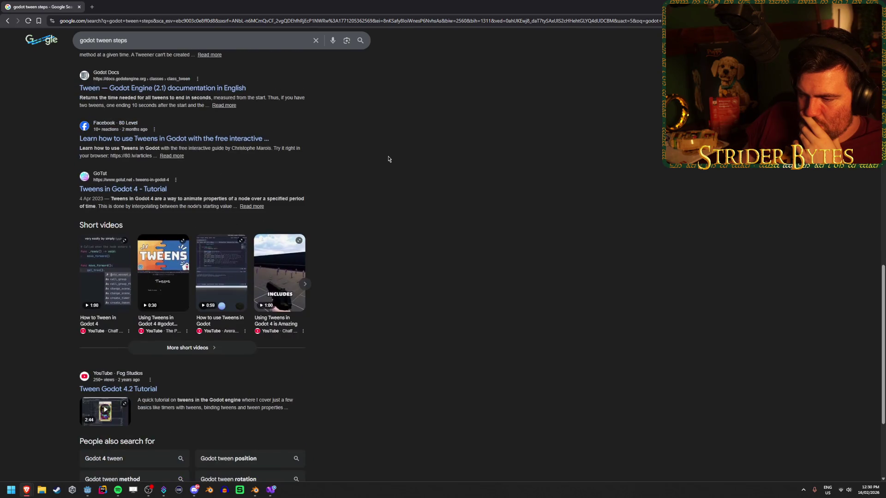
{"action": "scroll", "coordinate": [388, 159], "scroll_direction": "up", "scroll_amount": 1}
{"action": "scroll", "coordinate": [388, 159], "scroll_direction": "down", "scroll_amount": 4}
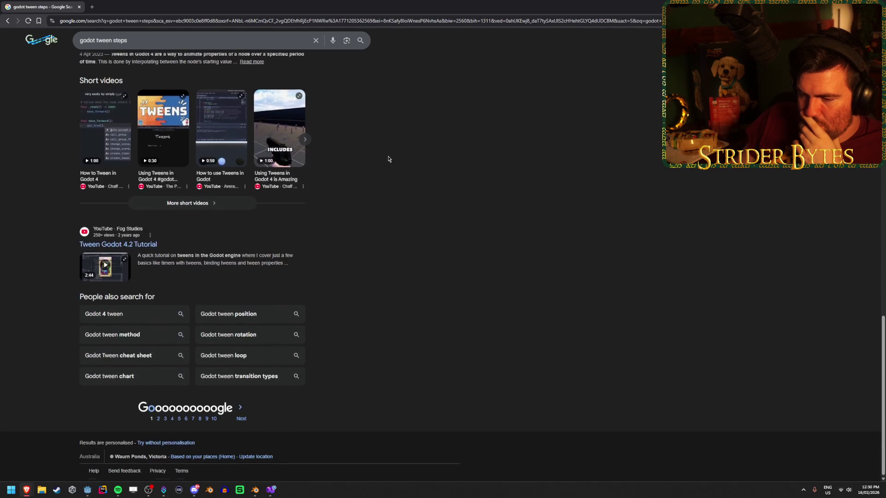
{"action": "scroll", "coordinate": [387, 152], "scroll_direction": "up", "scroll_amount": 20}
Step: Search 'godot tween run multiple tweens in sequence' and open the Reddit result in a background tab
{"action": "double_click", "coordinate": [139, 41]}
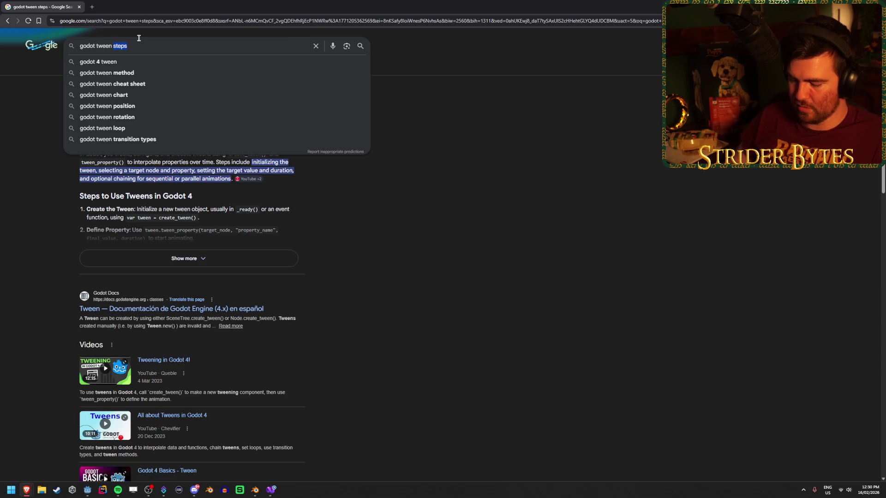
{"action": "type", "text": "run multiple "}
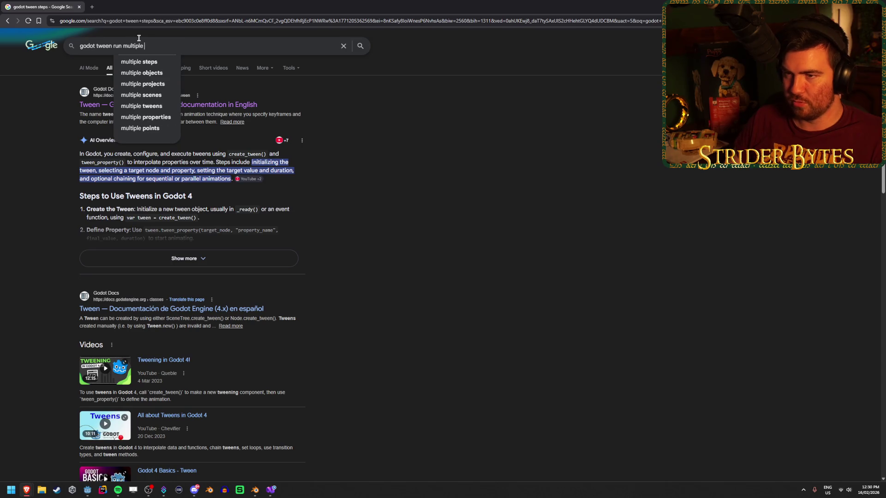
{"action": "type", "text": "tweens in sequence"}
{"action": "key", "text": "Return"}
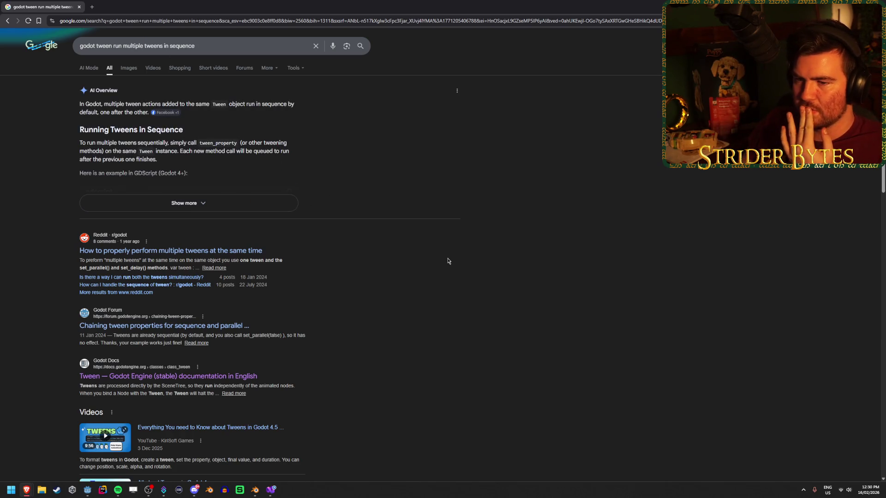
{"action": "middle_click", "coordinate": [253, 250]}
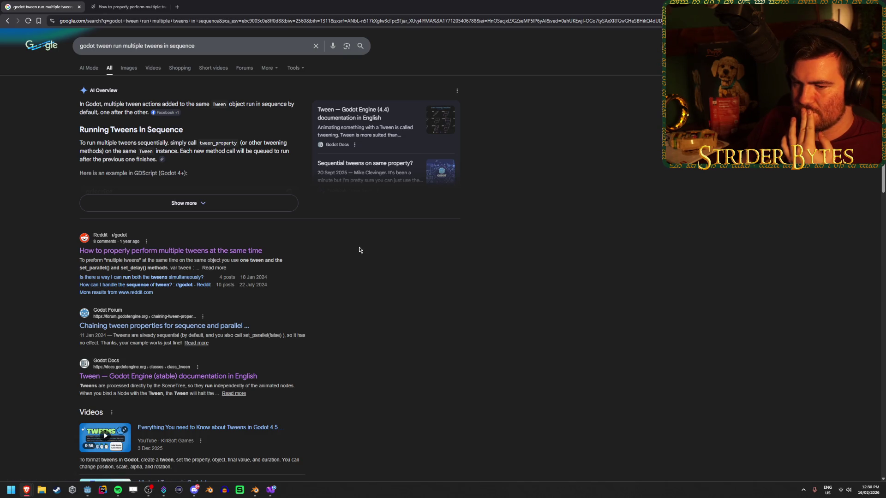
Step: Open the 'Chaining tween properties for sequence and parallel' thread and read its solved parallel() answer
{"action": "left_click", "coordinate": [240, 325], "text": "ctrl+shift"}
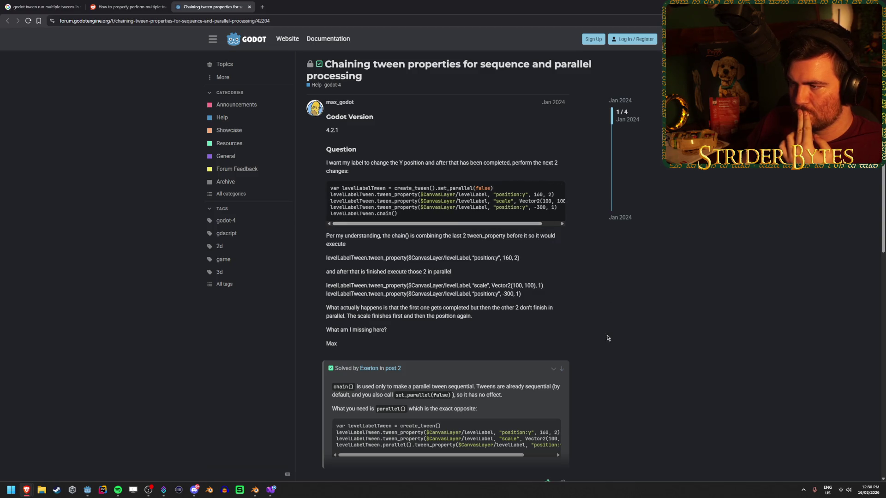
{"action": "scroll", "coordinate": [607, 337], "scroll_direction": "down", "scroll_amount": 2}
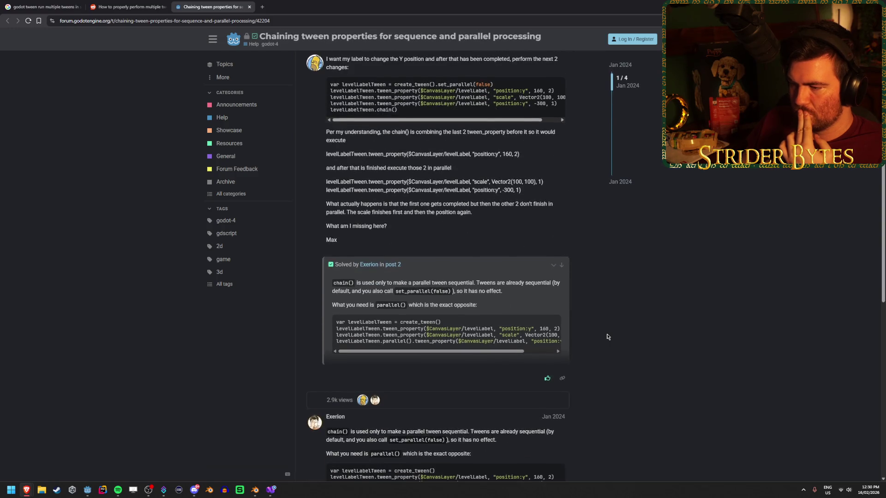
{"action": "left_click_drag", "start_coordinate": [393, 283], "coordinate": [466, 282]}
{"action": "left_click", "coordinate": [467, 281]}
{"action": "left_click_drag", "start_coordinate": [365, 282], "coordinate": [467, 282]}
{"action": "left_click", "coordinate": [467, 281]}
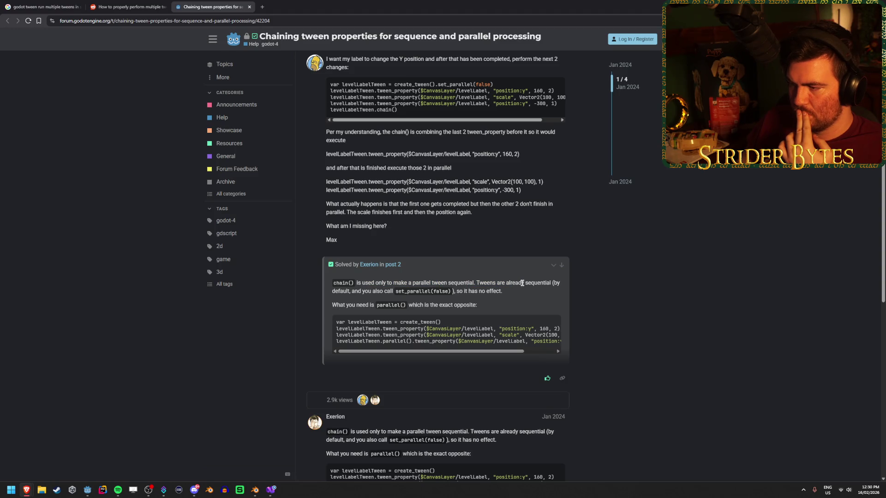
{"action": "left_click", "coordinate": [493, 282]}
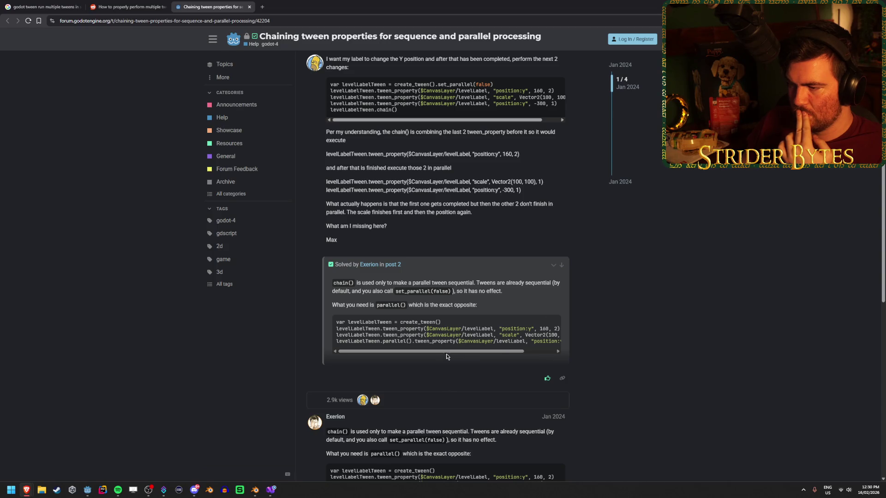
{"action": "left_click_drag", "start_coordinate": [452, 341], "coordinate": [456, 341]}
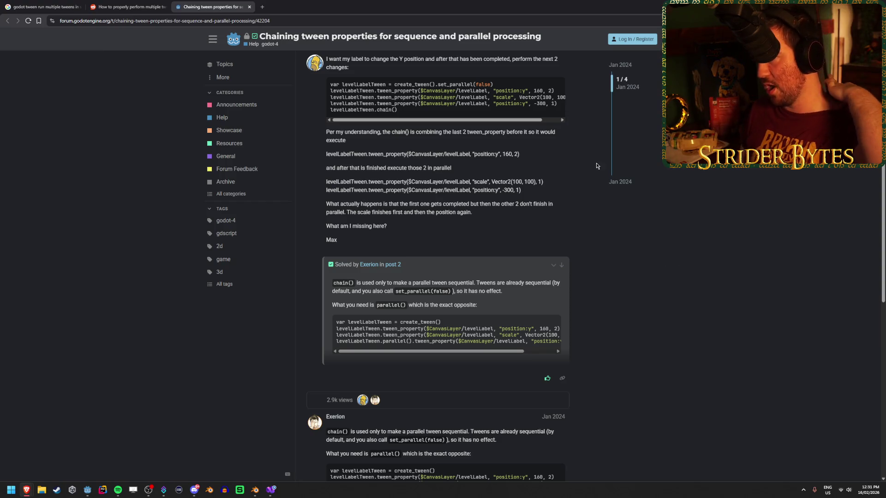
{"action": "key", "text": "alt+Tab"}
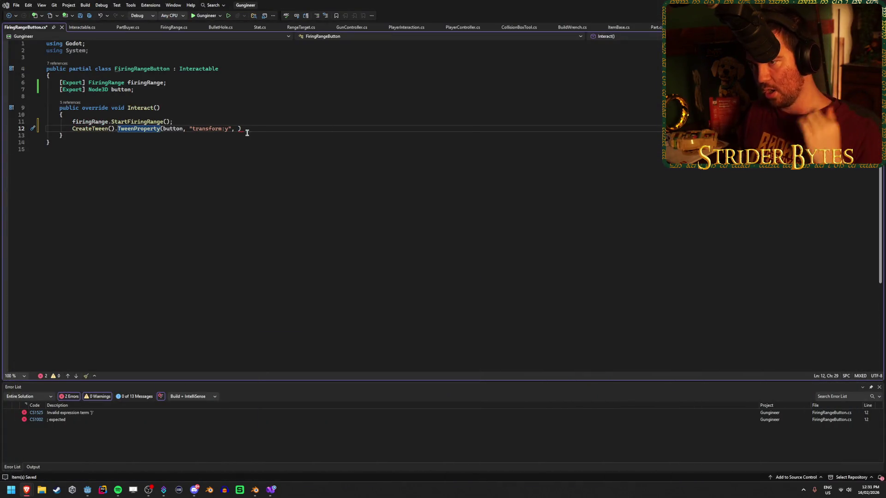
Step: Store the tween in 'var tween' and have it tween the button's transform:y to 0.1f
{"action": "left_click", "coordinate": [72, 128]}
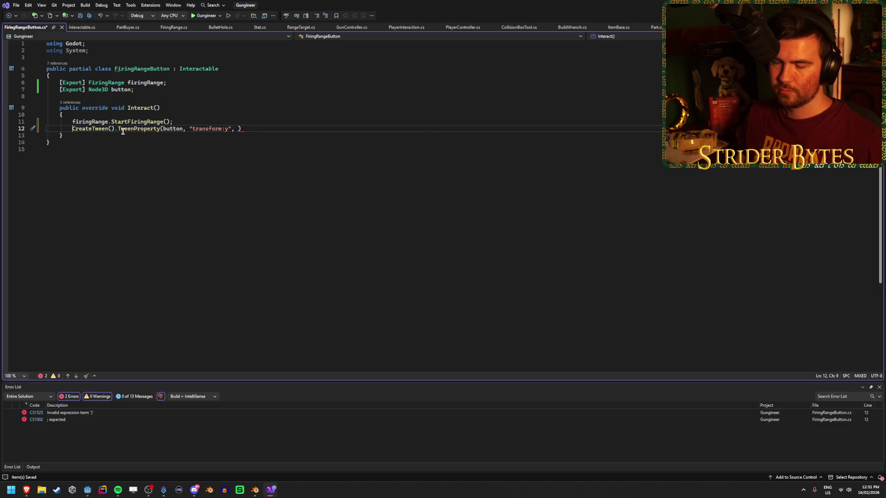
{"action": "type", "text": "var tween ="}
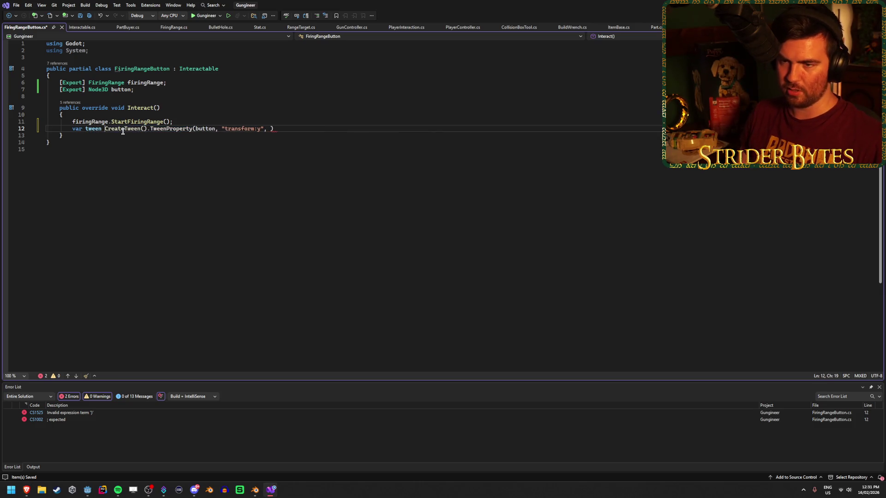
{"action": "left_click_drag", "start_coordinate": [280, 128], "coordinate": [152, 130]}
{"action": "key", "text": "ctrl+c"}
{"action": "key", "text": "BackSpace"}
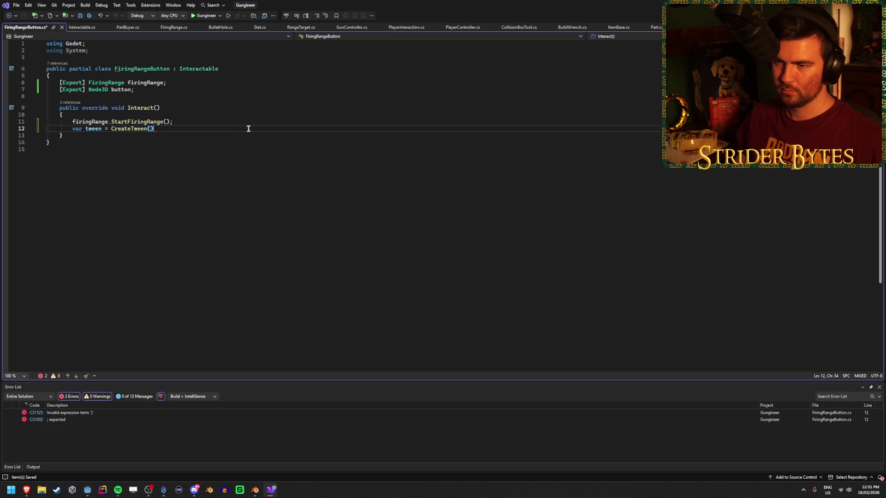
{"action": "type", "text": ";"}
{"action": "key", "text": "Return"}
{"action": "type", "text": "tween"}
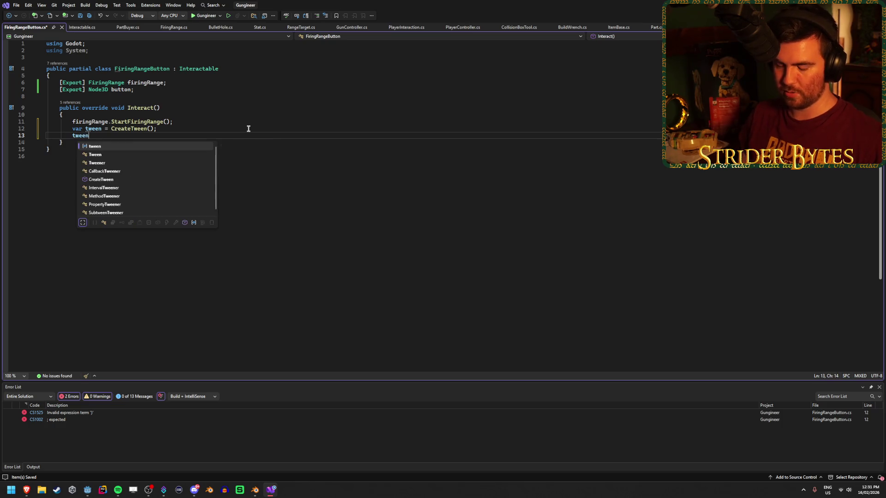
{"action": "key", "text": "ctrl+v"}
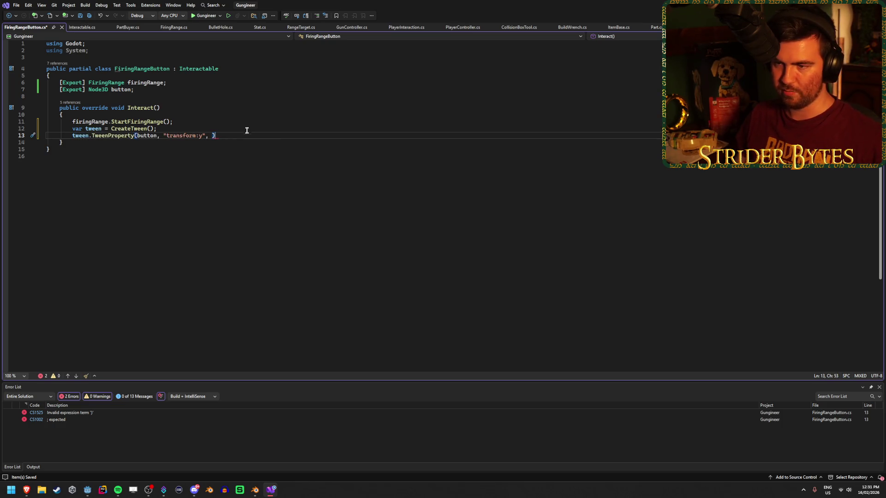
{"action": "key", "text": "Left"}
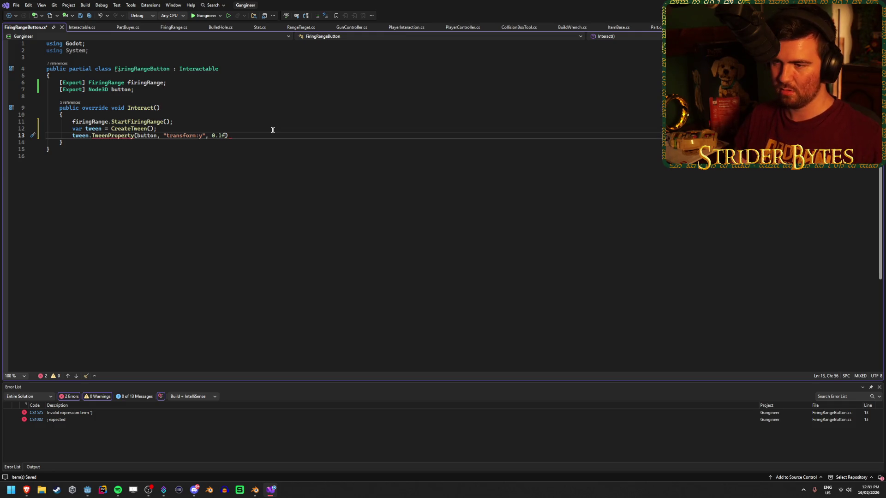
{"action": "type", "text": ", "}
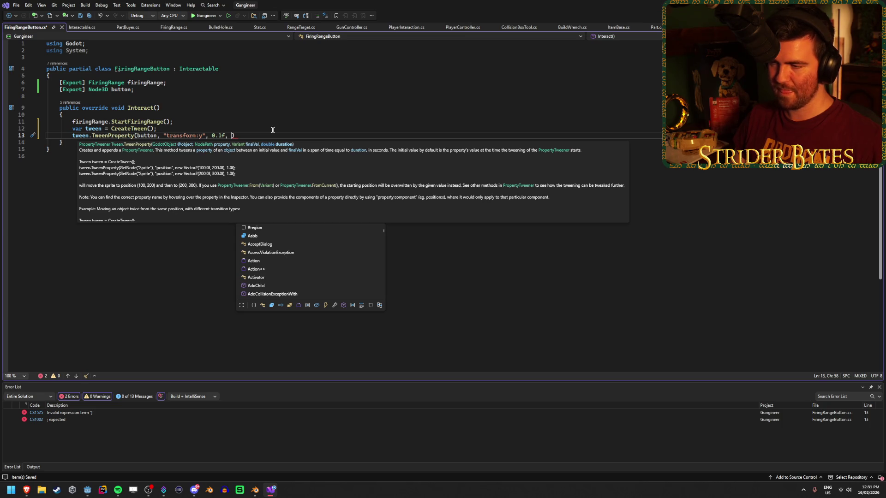
{"action": "type", "text": "0.1f"}
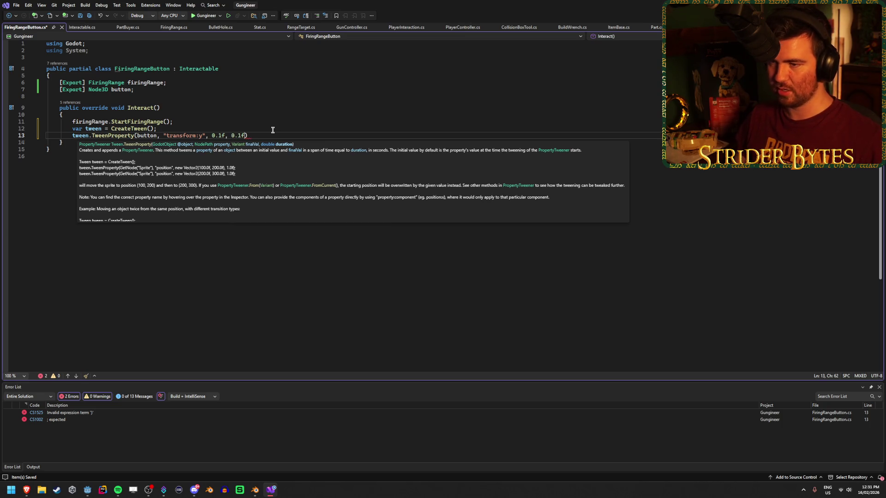
{"action": "type", "text": ")"}
{"action": "key", "text": "Return"}
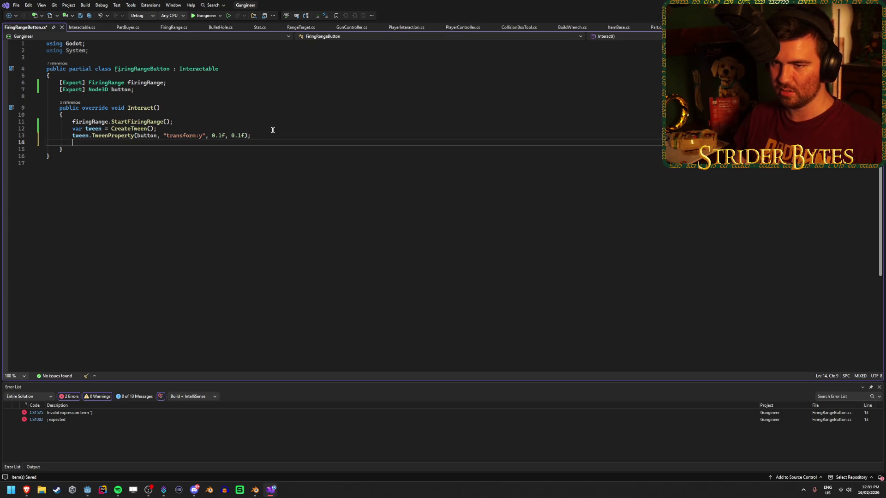
Step: Add a second tween.TweenProperty returning transform:y to 0.125f over 0.1f, and save the script
{"action": "type", "text": "tween.Tween"}
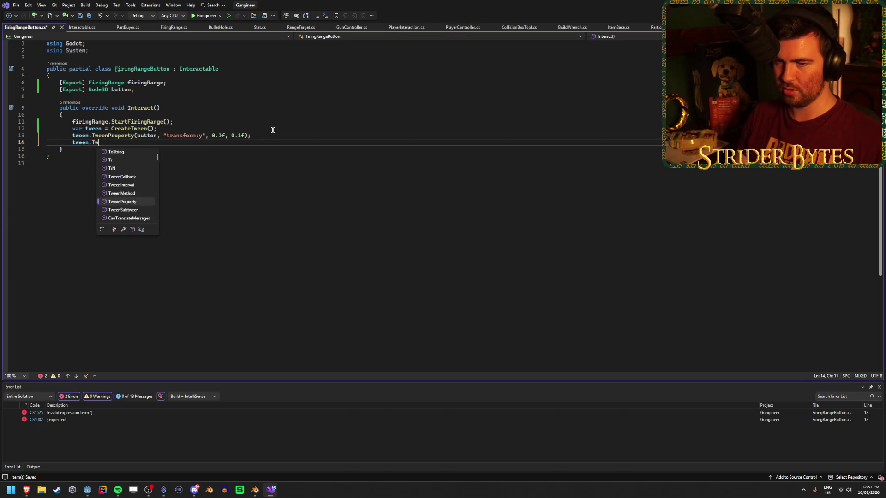
{"action": "key", "text": "Tab"}
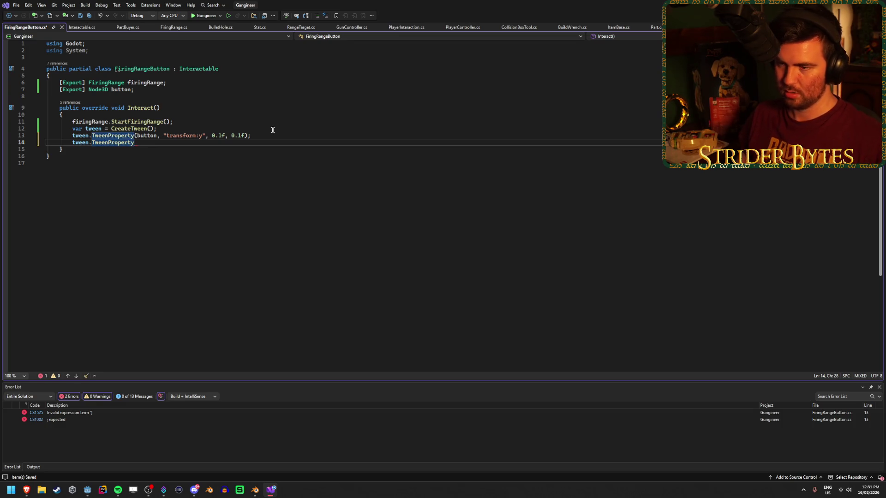
{"action": "left_click_drag", "start_coordinate": [251, 136], "coordinate": [138, 136]}
{"action": "key", "text": "ctrl+c"}
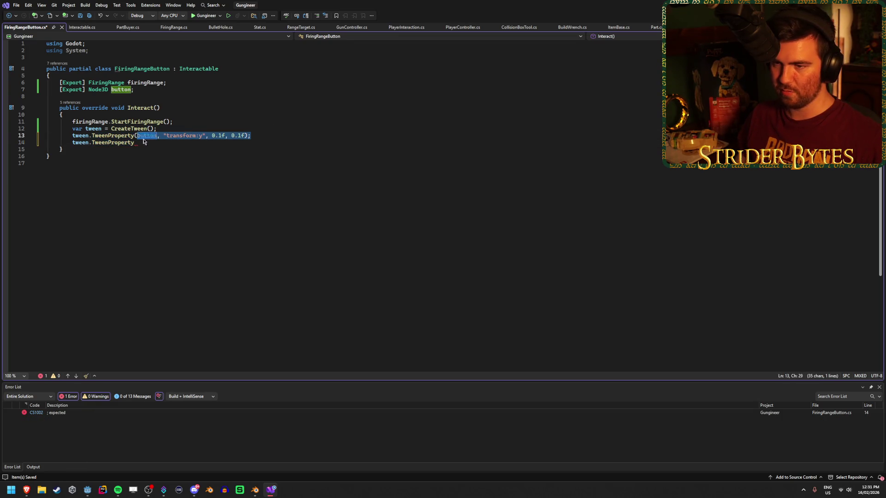
{"action": "left_click", "coordinate": [144, 144]}
{"action": "key", "text": "ctrl+v"}
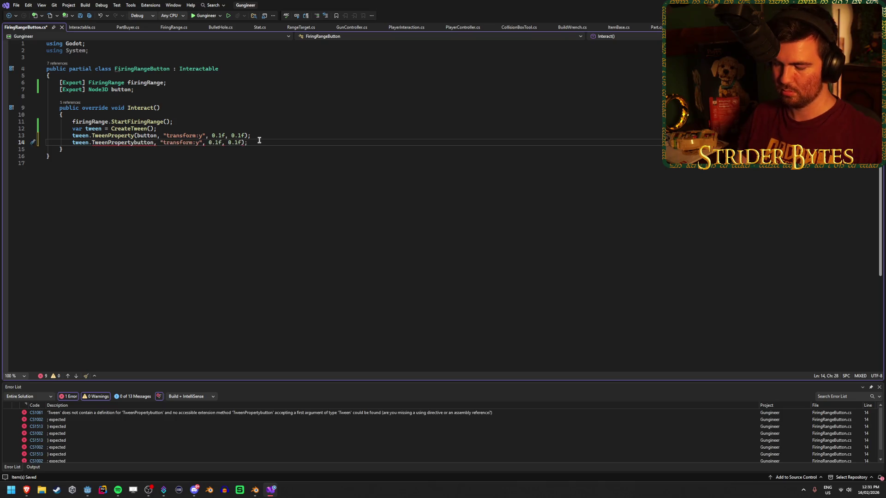
{"action": "type", "text": "("}
{"action": "left_click", "coordinate": [221, 142]}
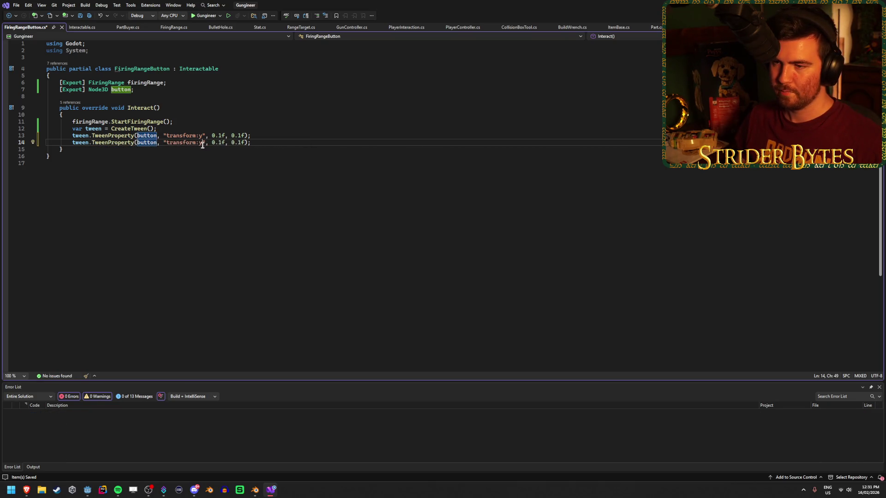
{"action": "type", "text": "25"}
{"action": "key", "text": "ctrl+s"}
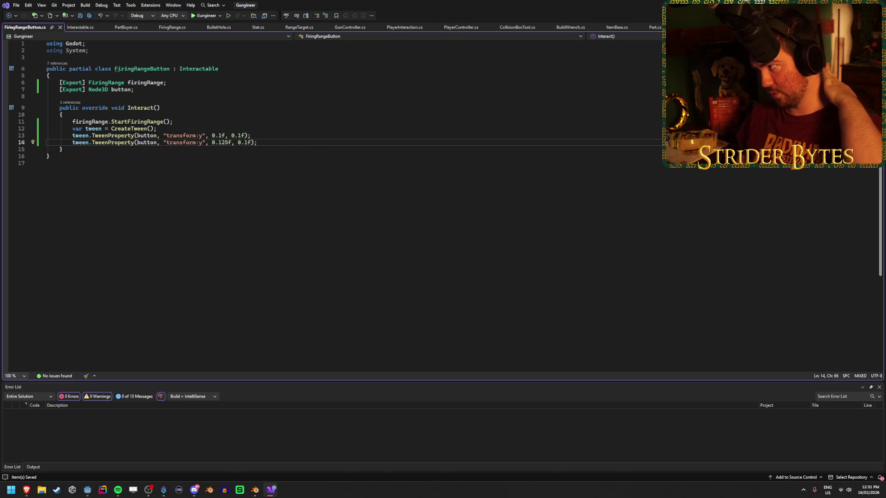
{"action": "key", "text": "alt+Tab"}
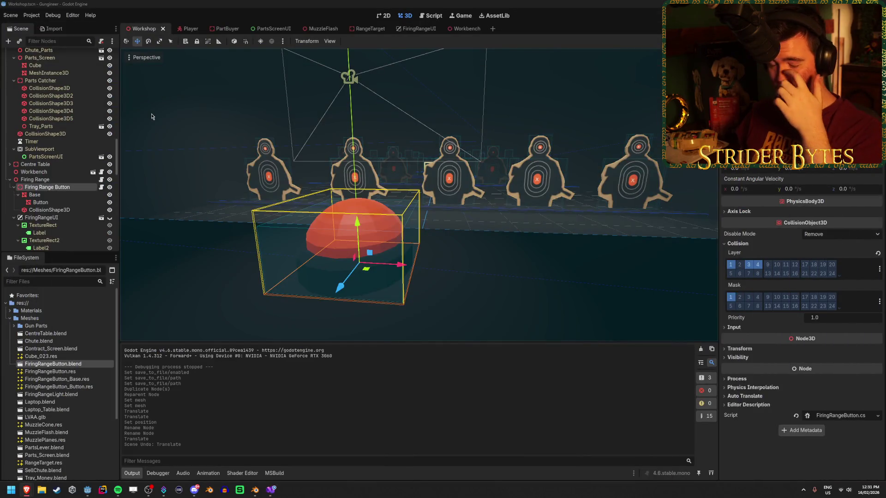
Step: Assign the Button mesh to the script, playtest the button press, then view the transform:y errors
{"action": "key", "text": "F5"}
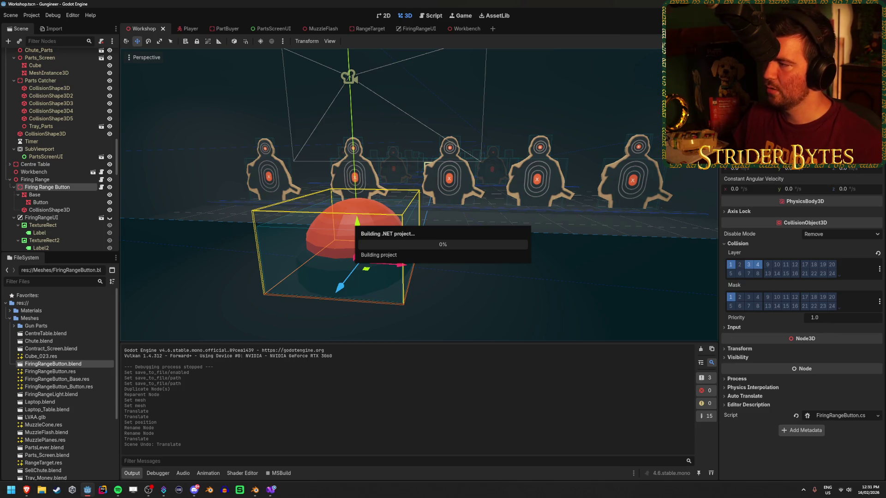
{"action": "mouse_move", "coordinate": [41, 202]}
{"action": "left_mouse_down"}
{"action": "mouse_move", "coordinate": [142, 202]}
{"action": "mouse_move", "coordinate": [600, 139]}
{"action": "mouse_move", "coordinate": [830, 69]}
{"action": "left_mouse_up"}
{"action": "key", "text": "F5"}
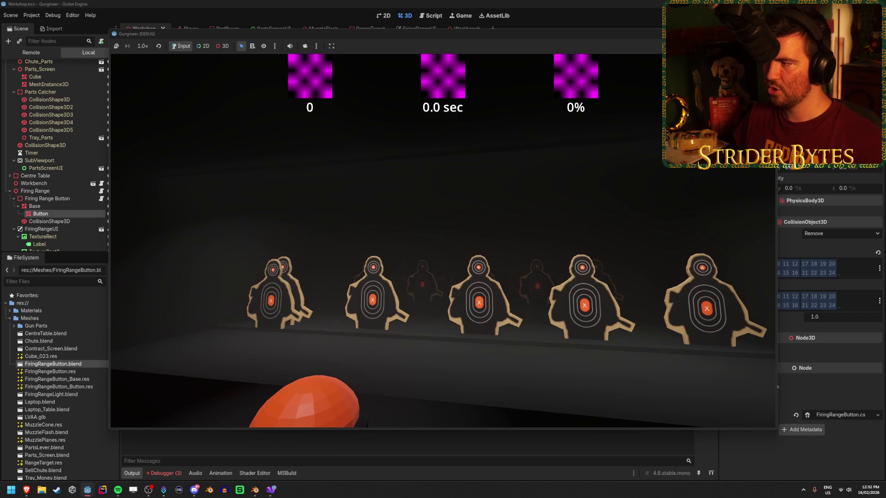
{"action": "key", "text": "F8"}
{"action": "left_click", "coordinate": [165, 473]}
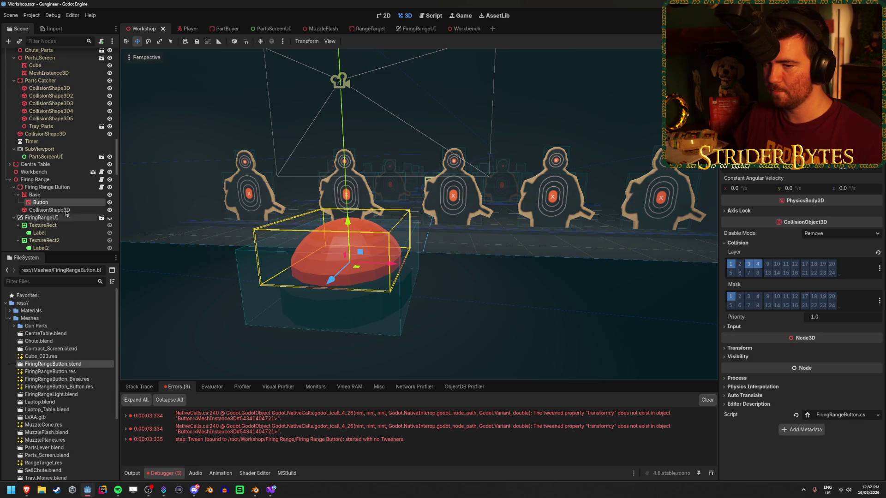
Step: Replace 'transform' with 'position' in both TweenProperty calls on lines 13 and 14, then save
{"action": "left_click", "coordinate": [271, 489]}
{"action": "double_click", "coordinate": [184, 135]}
{"action": "type", "text": "position"}
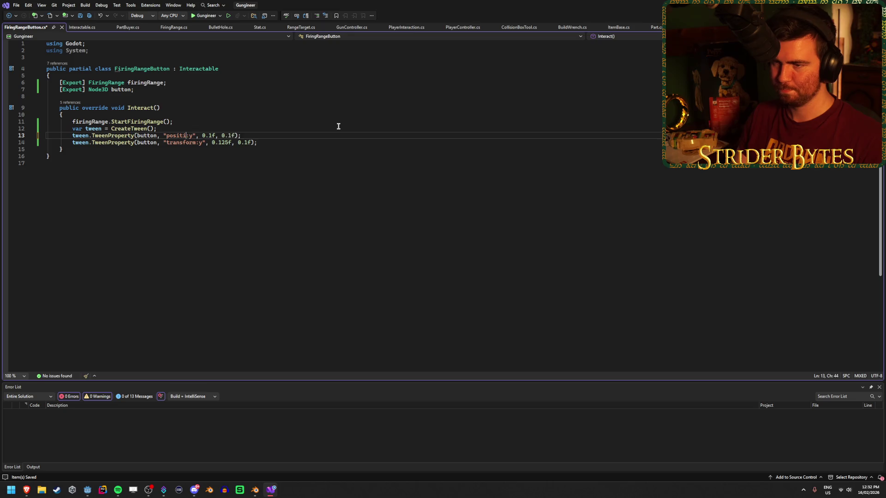
{"action": "left_click", "coordinate": [291, 144]}
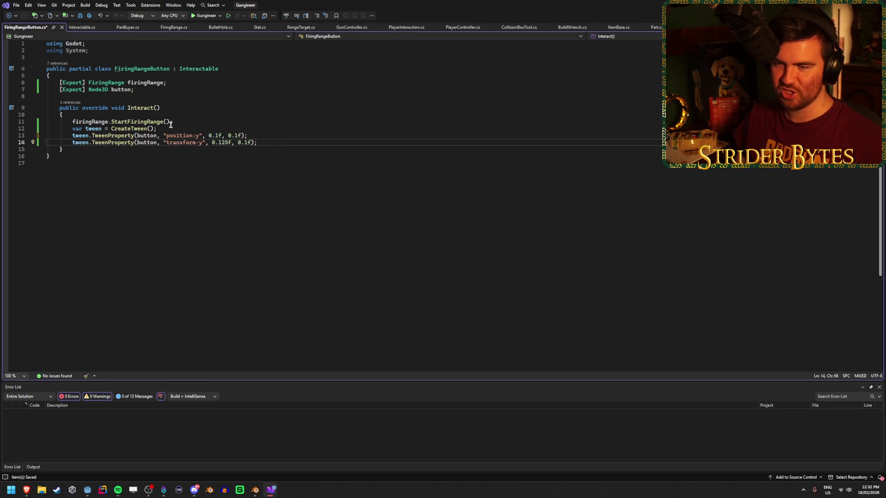
{"action": "double_click", "coordinate": [179, 136]}
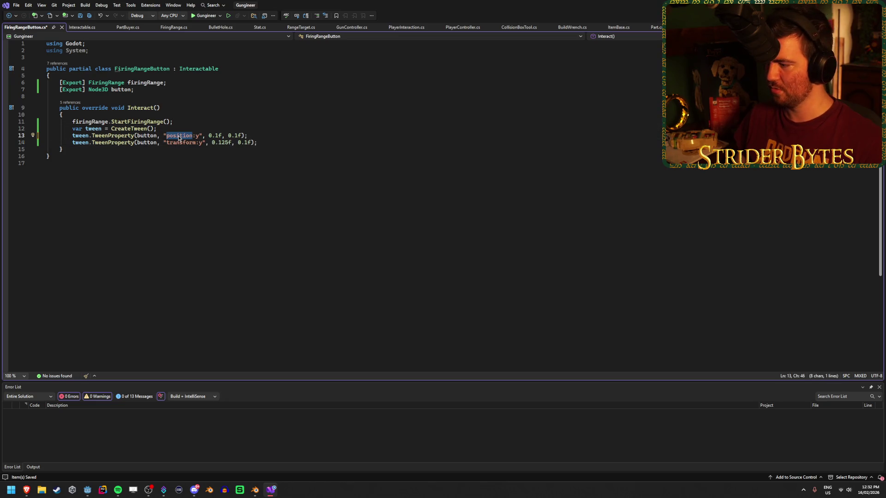
{"action": "key", "text": "ctrl+c"}
{"action": "double_click", "coordinate": [183, 143]}
{"action": "key", "text": "ctrl+v"}
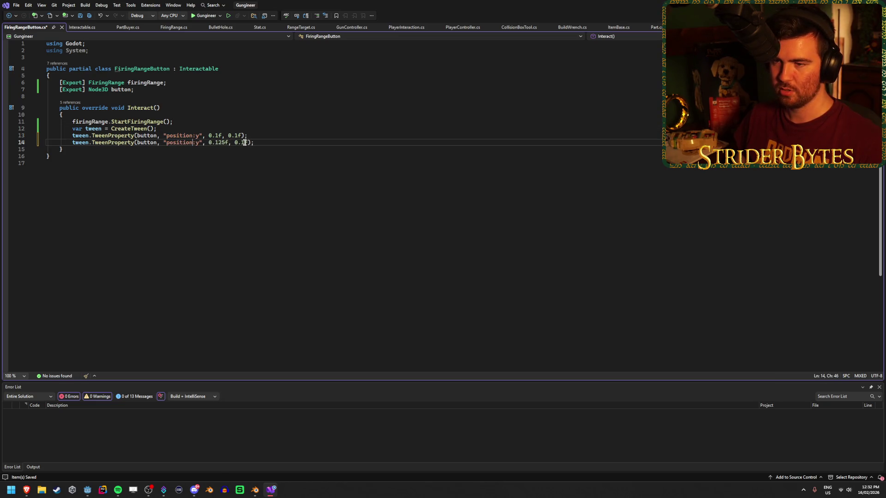
{"action": "key", "text": "ctrl+s"}
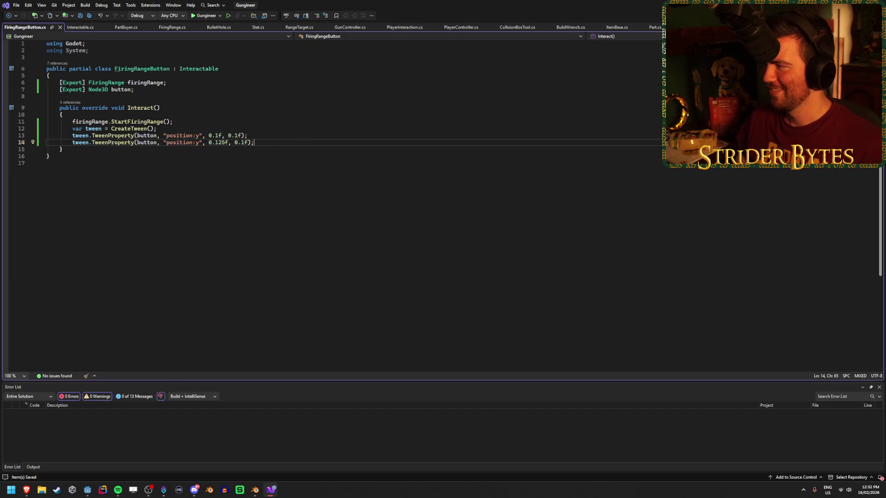
{"action": "key", "text": "alt+Tab"}
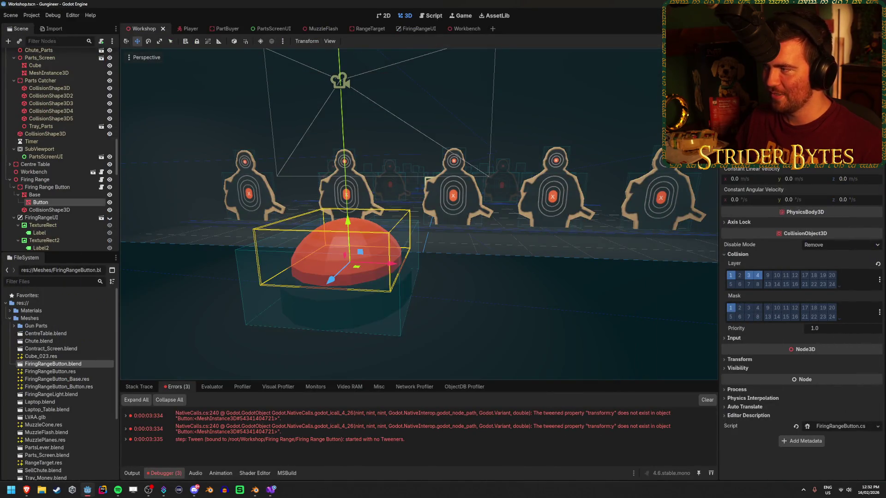
Step: Build, save the Workshop scene with Ctrl+S, and run the game to try the dome button
{"action": "key", "text": "F5"}
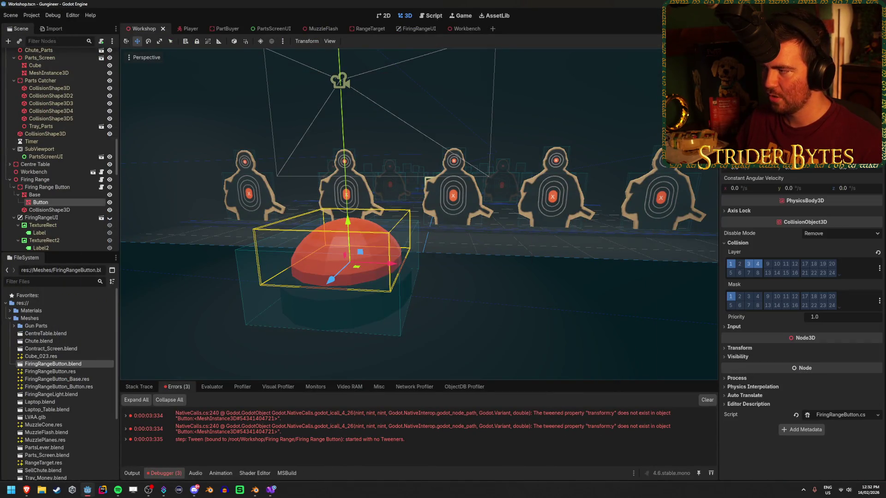
{"action": "left_click", "coordinate": [53, 202]}
{"action": "key", "text": "Return"}
{"action": "key", "text": "ctrl+s"}
{"action": "key", "text": "F5"}
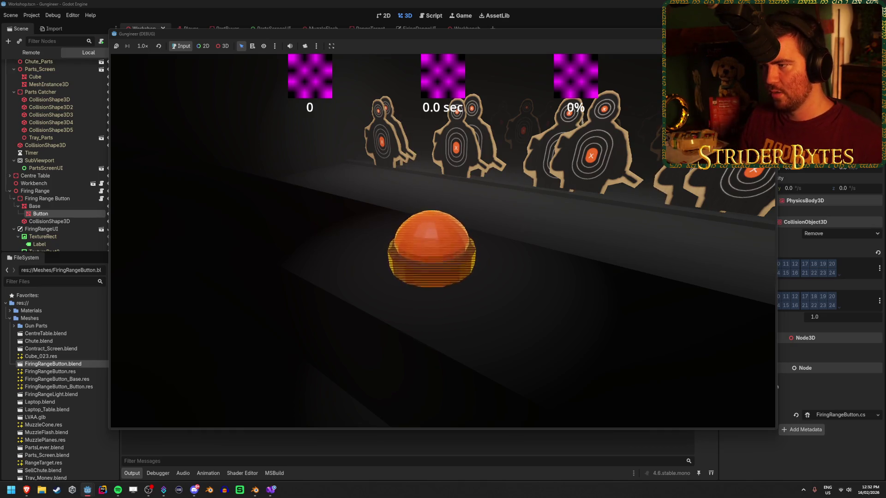
{"action": "key", "text": "Escape"}
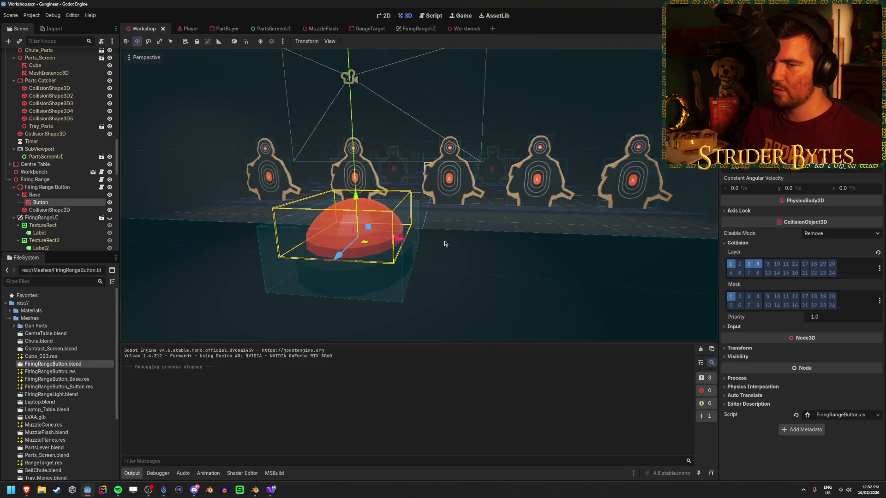
{"action": "left_click", "coordinate": [535, 284]}
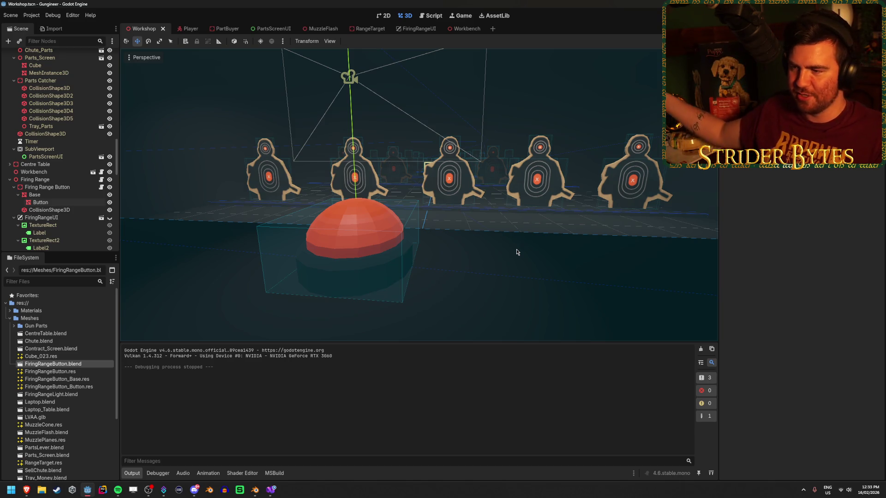
{"action": "right_click", "coordinate": [517, 252]}
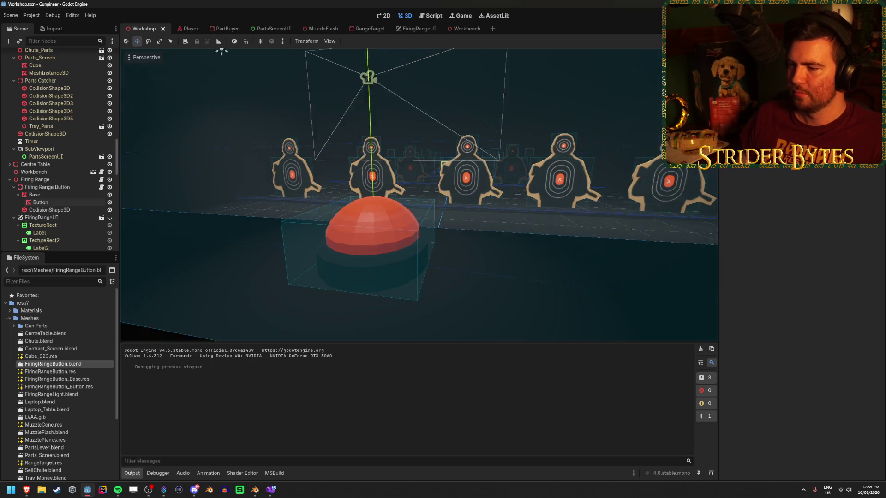
{"action": "scroll", "coordinate": [517, 252], "scroll_direction": "down", "scroll_amount": 5}
{"action": "key", "text": "w"}
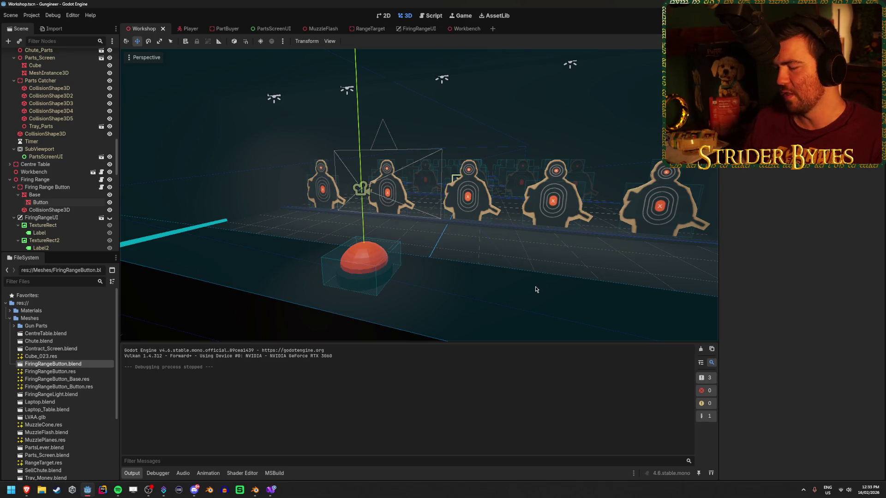
{"action": "mouse_move", "coordinate": [536, 289]}
{"action": "left_mouse_down"}
{"action": "mouse_move", "coordinate": [462, 298]}
{"action": "mouse_move", "coordinate": [507, 295]}
{"action": "mouse_move", "coordinate": [485, 297]}
{"action": "mouse_move", "coordinate": [461, 272]}
{"action": "mouse_move", "coordinate": [443, 274]}
{"action": "mouse_move", "coordinate": [475, 269]}
{"action": "mouse_move", "coordinate": [465, 270]}
{"action": "mouse_move", "coordinate": [504, 250]}
{"action": "left_mouse_up"}
{"action": "key", "text": "F5"}
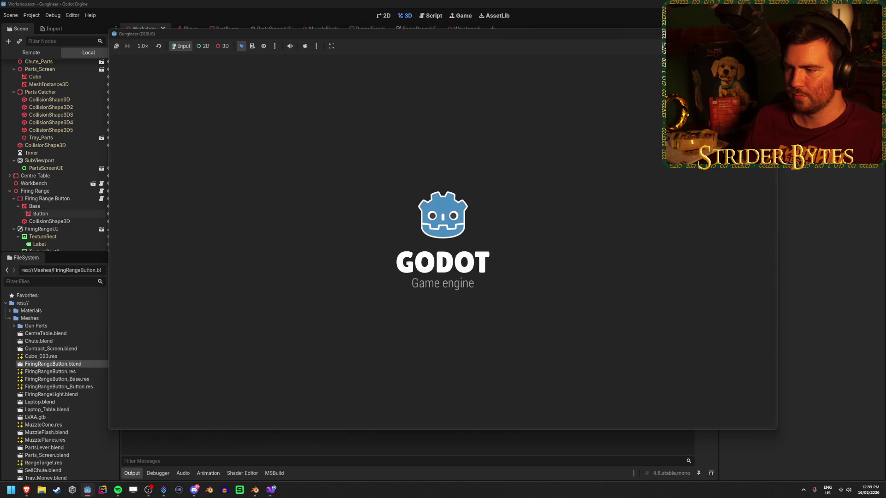
{"action": "key", "text": "F8"}
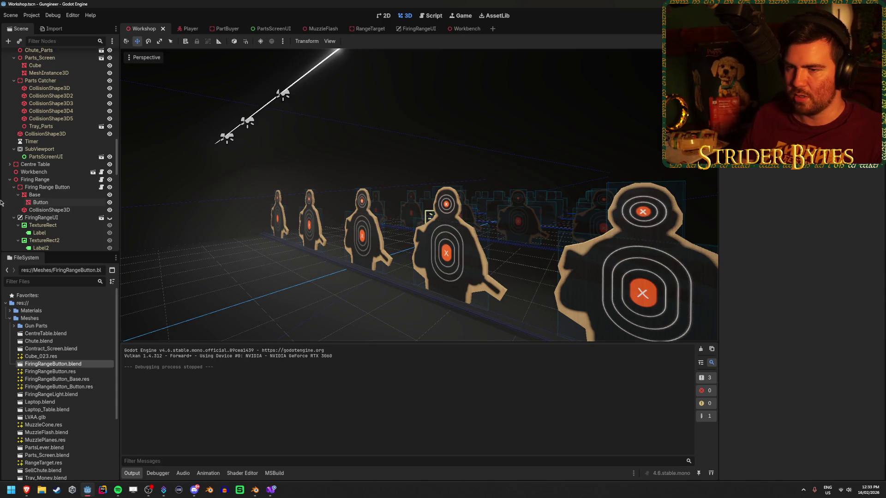
Step: Hide RangeTarget through RangeTarget7 with the eye icon and run the game to check
{"action": "scroll", "coordinate": [60, 185], "scroll_direction": "down", "scroll_amount": 10}
{"action": "left_click", "coordinate": [64, 238]}
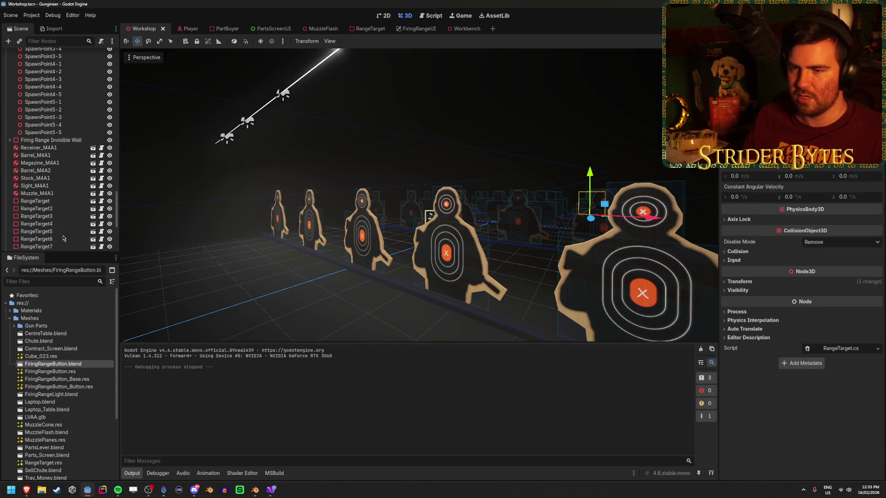
{"action": "left_click", "coordinate": [55, 204], "text": "shift"}
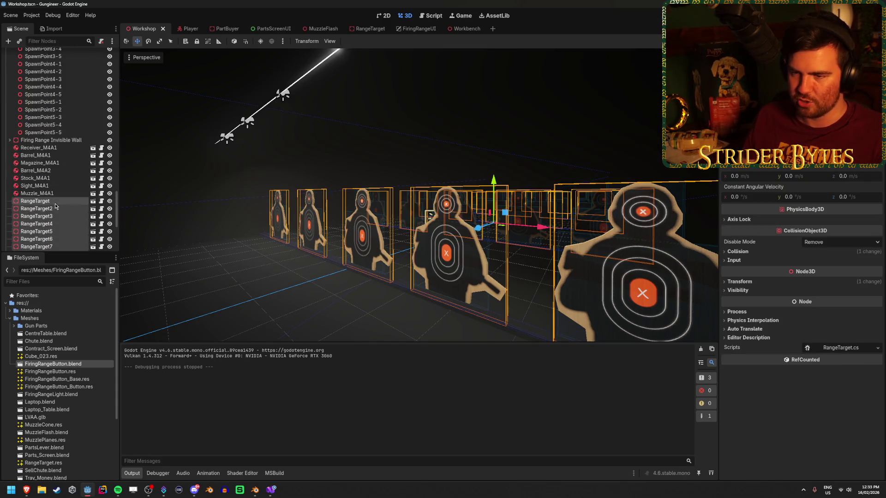
{"action": "left_click", "coordinate": [110, 201]}
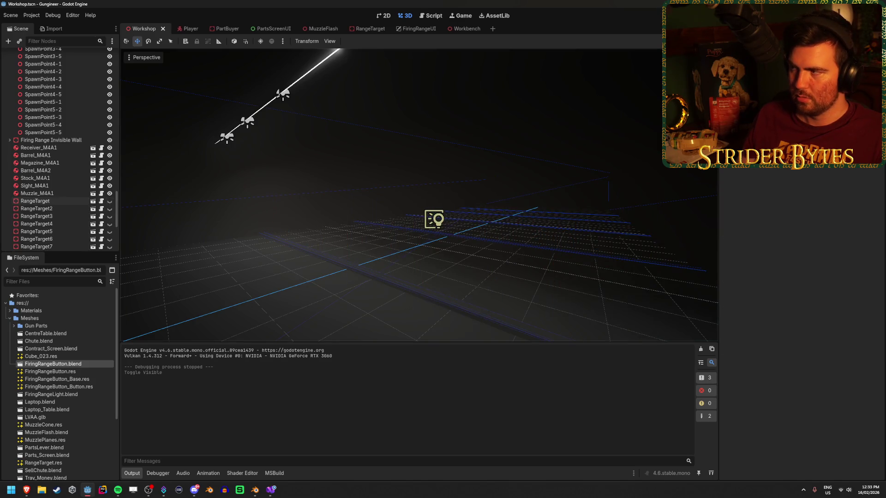
{"action": "key", "text": "F5"}
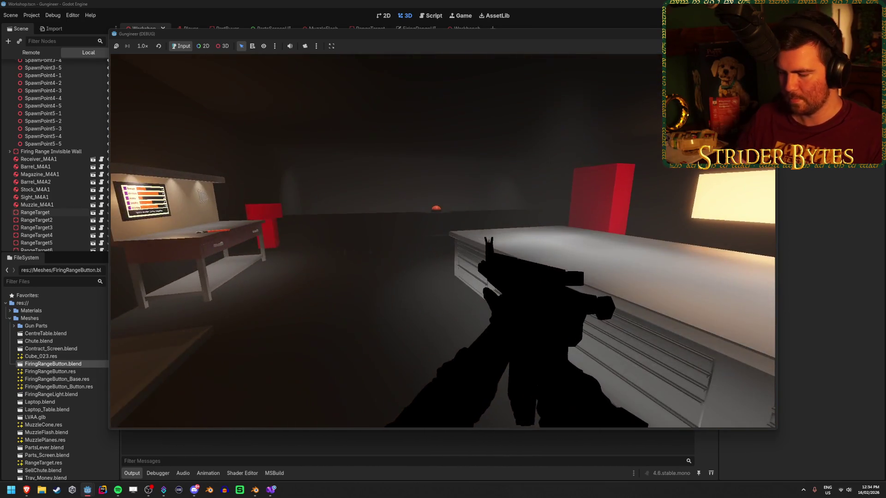
{"action": "key", "text": "F8"}
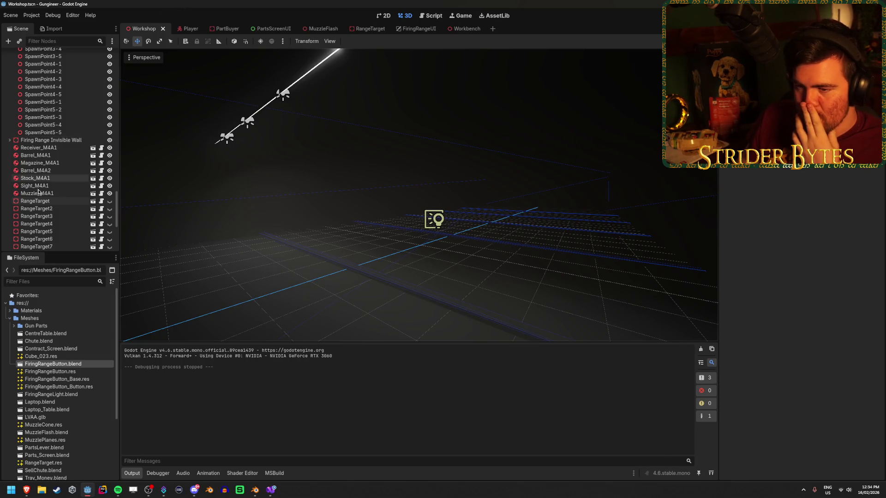
Step: Collapse the Firing Range Button and FiringRangeUI children and inspect the FiringRangeUI and SpawnPoint1-1 nodes
{"action": "scroll", "coordinate": [59, 203], "scroll_direction": "down", "scroll_amount": 5}
{"action": "scroll", "coordinate": [59, 203], "scroll_direction": "down", "scroll_amount": 10}
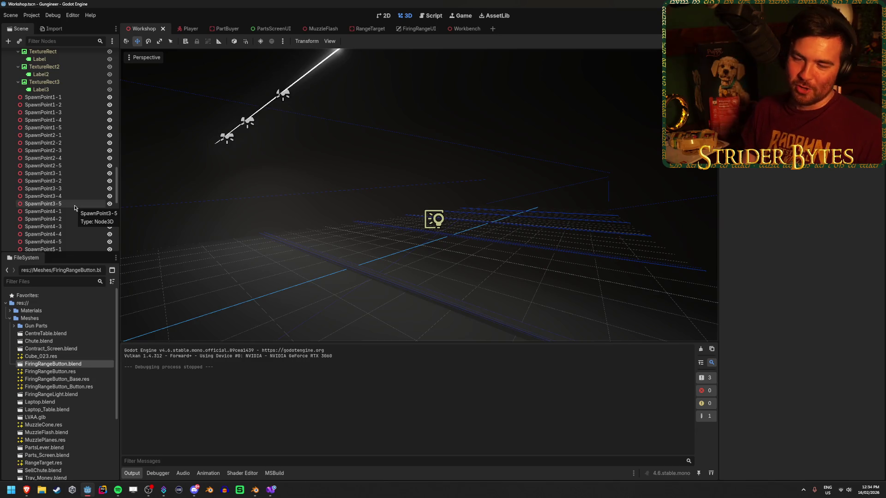
{"action": "scroll", "coordinate": [60, 198], "scroll_direction": "up", "scroll_amount": 5}
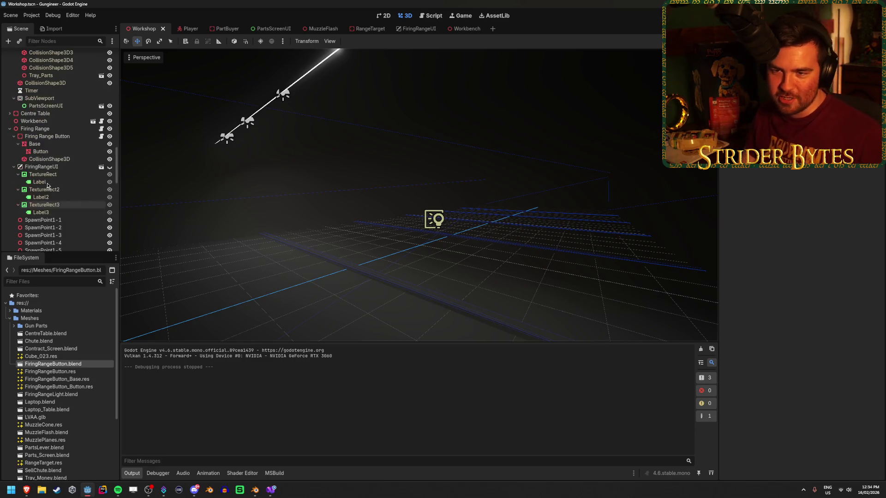
{"action": "left_click", "coordinate": [14, 136]}
{"action": "left_click", "coordinate": [14, 144]}
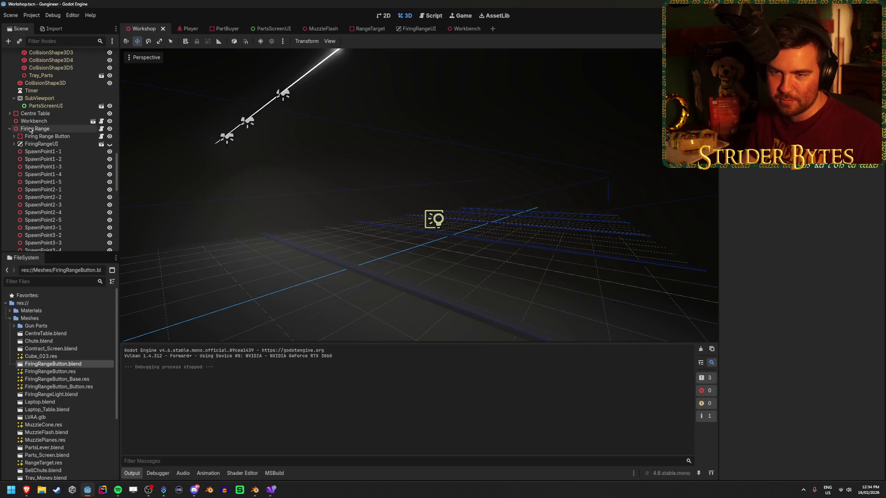
{"action": "left_click", "coordinate": [61, 145]}
{"action": "left_click", "coordinate": [64, 152]}
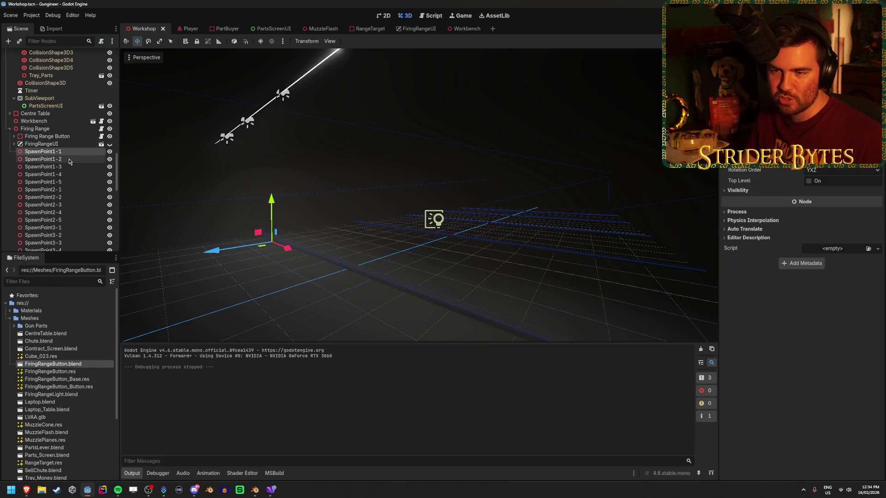
{"action": "left_click", "coordinate": [386, 311]}
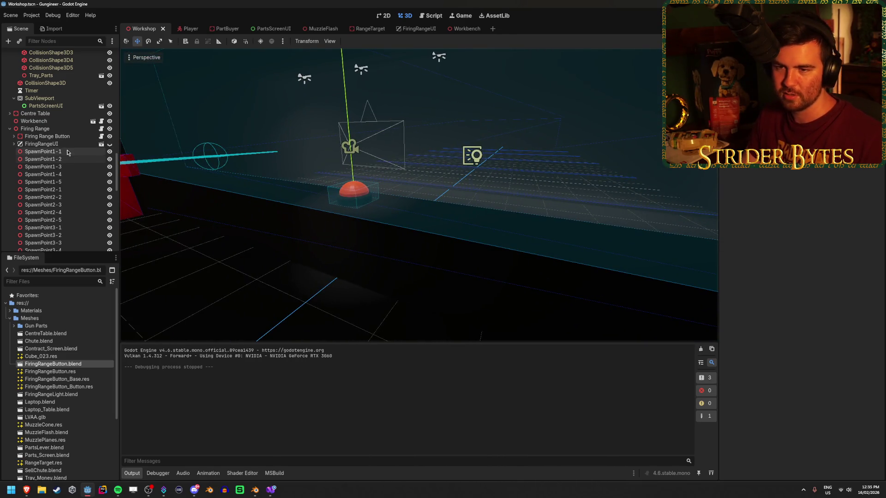
Step: Toggle FiringRangeUI's visibility off and on, clear the output log, and select Firing Range Button
{"action": "left_click", "coordinate": [109, 144]}
{"action": "left_click", "coordinate": [109, 144]}
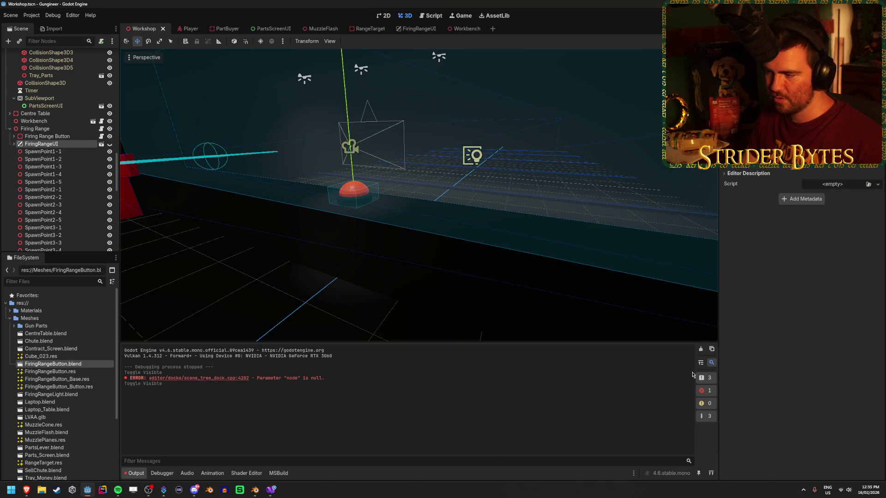
{"action": "left_click", "coordinate": [701, 349]}
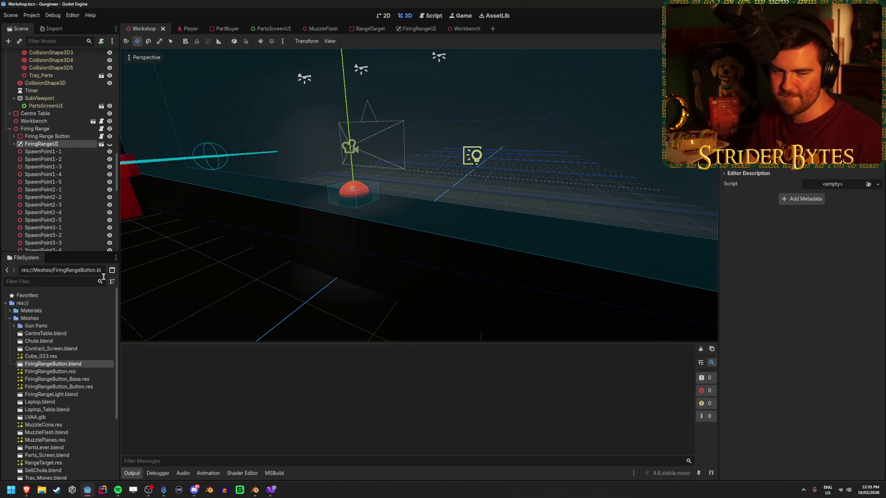
{"action": "scroll", "coordinate": [36, 193], "scroll_direction": "up", "scroll_amount": 2}
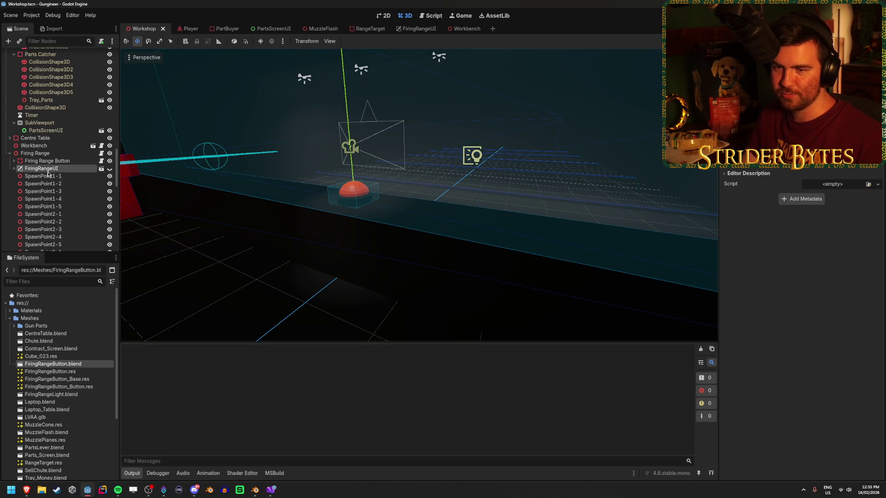
{"action": "left_click", "coordinate": [63, 163]}
{"action": "left_click", "coordinate": [60, 168]}
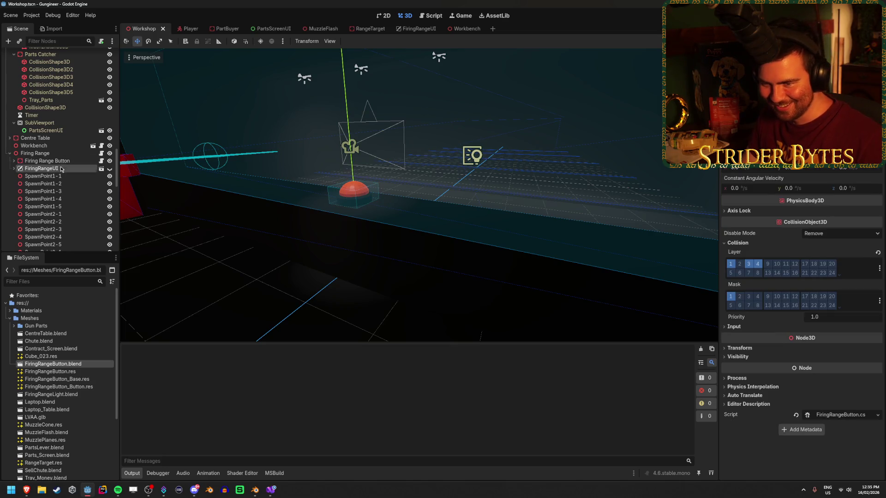
Step: Inspect SpawnPoint1-1, SpawnPoint1-2 and the CollisionShape3D under PartBuyer
{"action": "left_click", "coordinate": [74, 175]}
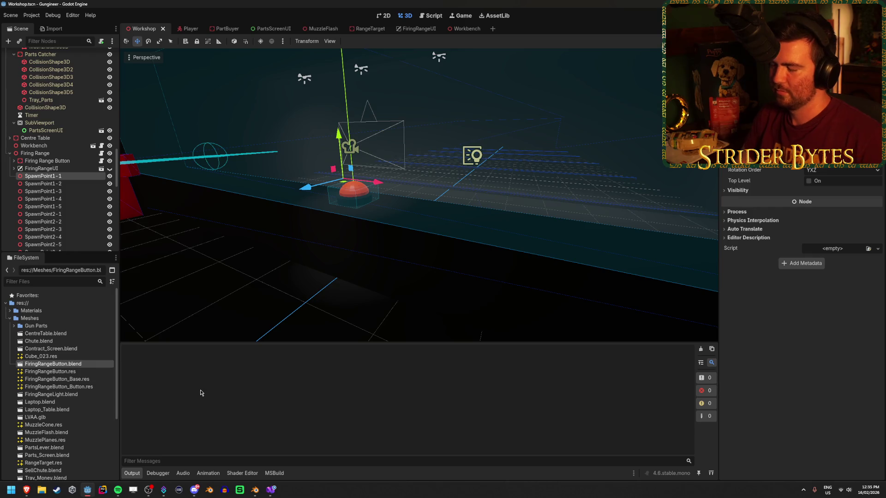
{"action": "left_click", "coordinate": [49, 185]}
{"action": "left_click", "coordinate": [62, 177]}
{"action": "left_click", "coordinate": [62, 184]}
{"action": "left_click", "coordinate": [65, 177]}
{"action": "scroll", "coordinate": [65, 182], "scroll_direction": "up", "scroll_amount": 5}
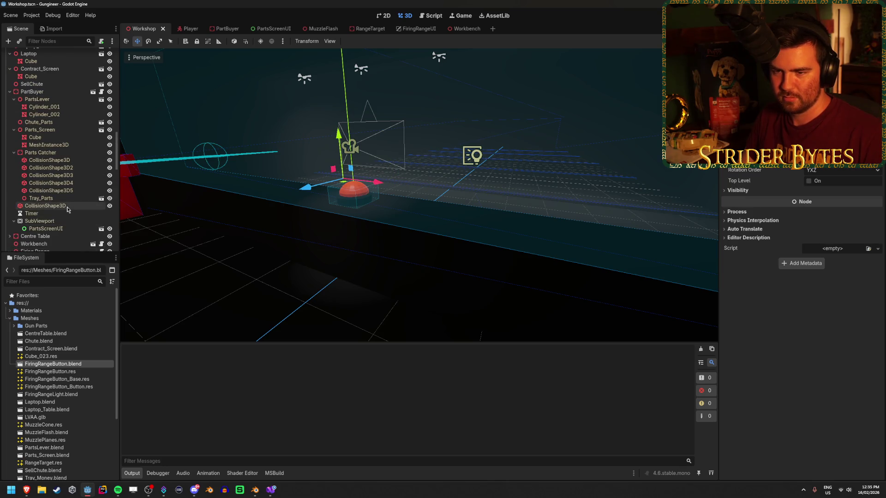
{"action": "left_click", "coordinate": [60, 205]}
Step: Collapse Parts Catcher, Parts_Screen and PartsLever, then frame the viewport on Chute_Parts
{"action": "left_click", "coordinate": [14, 152]}
{"action": "left_click", "coordinate": [14, 129]}
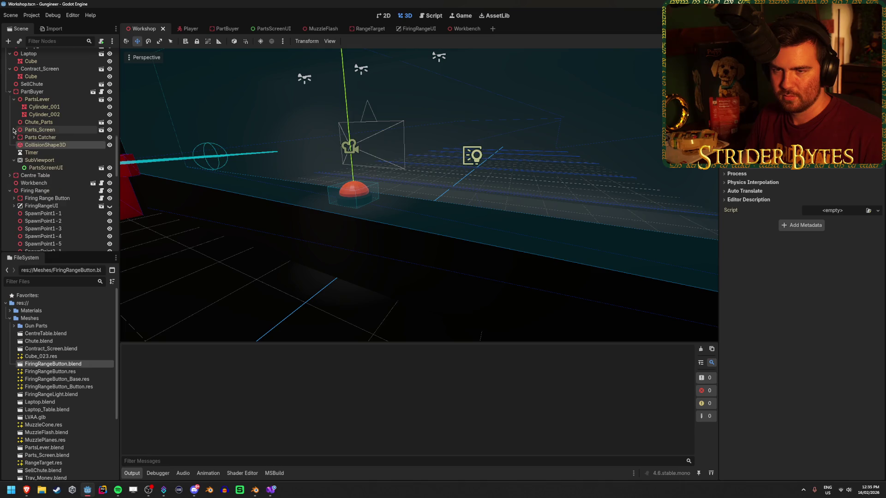
{"action": "left_click", "coordinate": [14, 99]}
{"action": "left_click", "coordinate": [65, 109]}
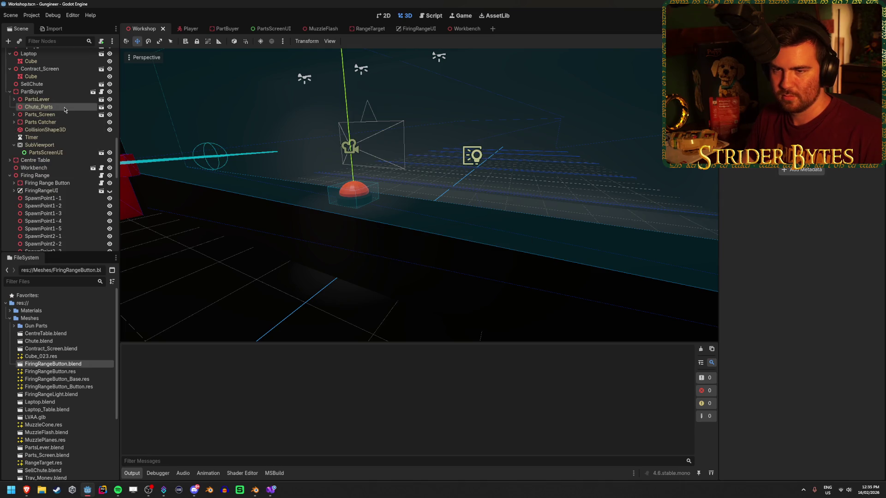
{"action": "scroll", "coordinate": [57, 165], "scroll_direction": "down", "scroll_amount": 15}
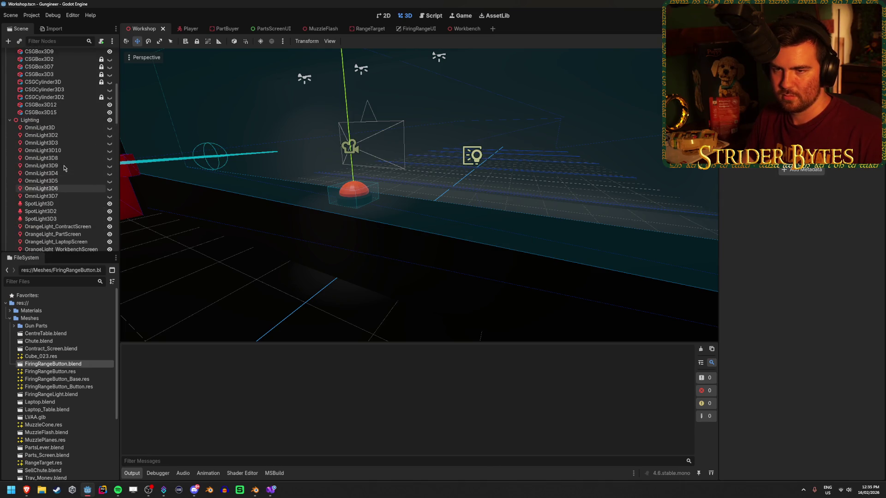
{"action": "scroll", "coordinate": [64, 169], "scroll_direction": "down", "scroll_amount": 8}
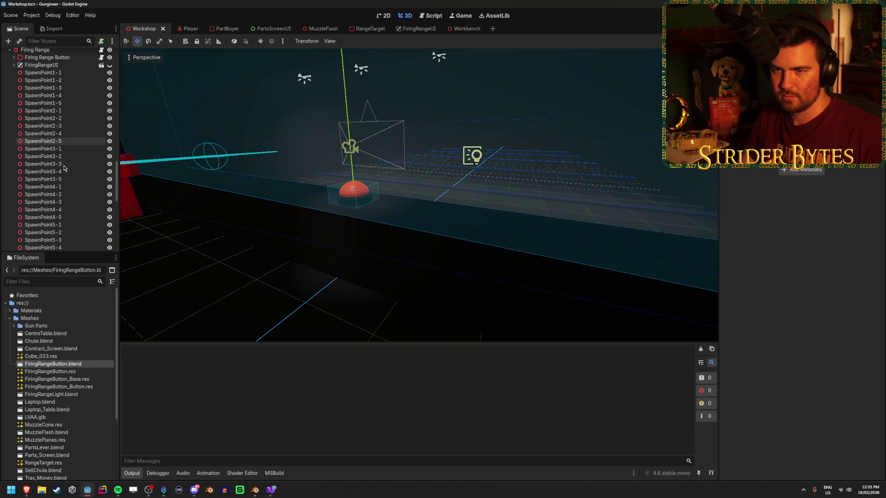
{"action": "scroll", "coordinate": [64, 168], "scroll_direction": "down", "scroll_amount": 6}
{"action": "scroll", "coordinate": [64, 169], "scroll_direction": "up", "scroll_amount": 10}
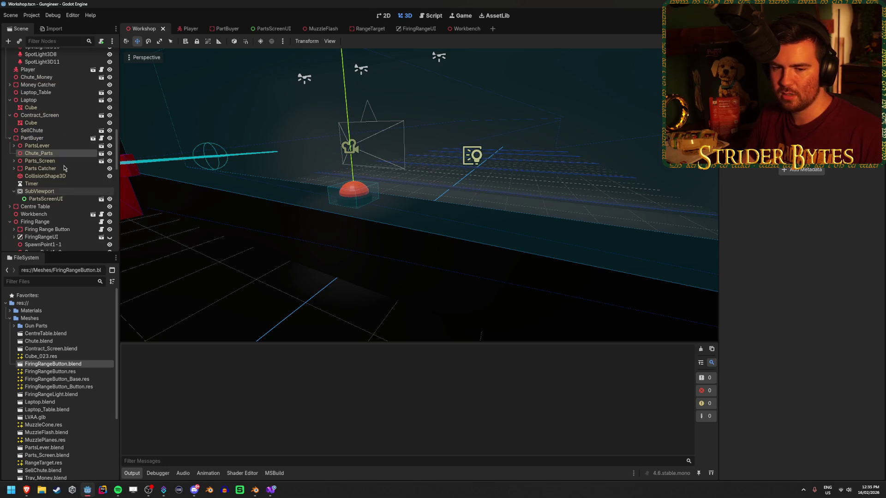
{"action": "double_click", "coordinate": [33, 152]}
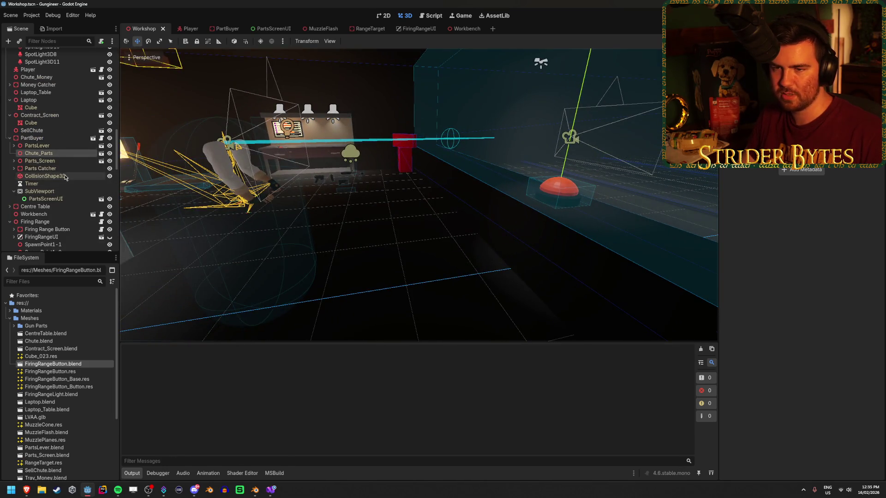
{"action": "scroll", "coordinate": [65, 176], "scroll_direction": "up", "scroll_amount": 10}
{"action": "scroll", "coordinate": [65, 177], "scroll_direction": "up", "scroll_amount": 5}
Step: Collapse Greyboxing and make OmniLight3D through OmniLight3D7 visible
{"action": "left_click", "coordinate": [10, 78]}
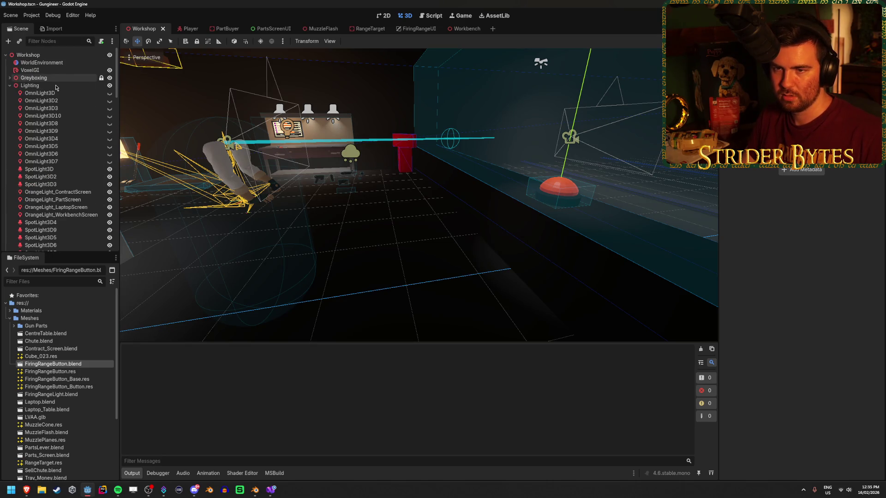
{"action": "left_click", "coordinate": [85, 94]}
{"action": "left_click", "coordinate": [41, 161], "text": "shift"}
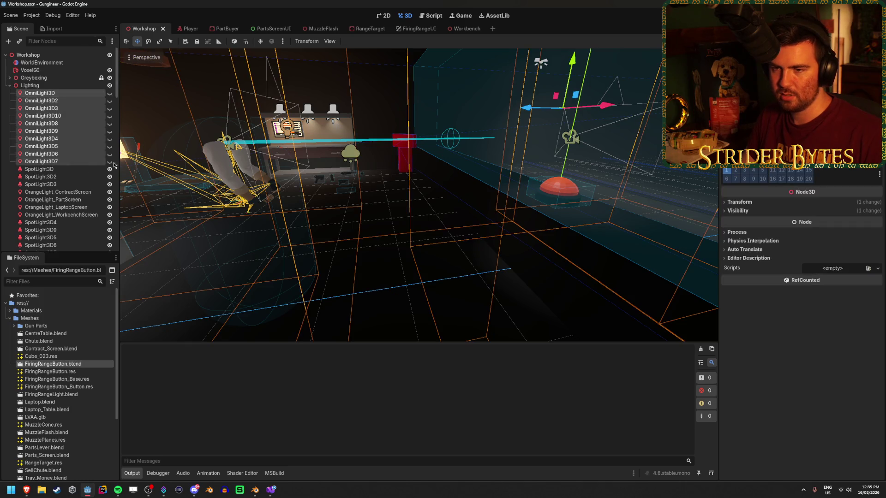
{"action": "left_click", "coordinate": [109, 161]}
{"action": "key", "text": "F5"}
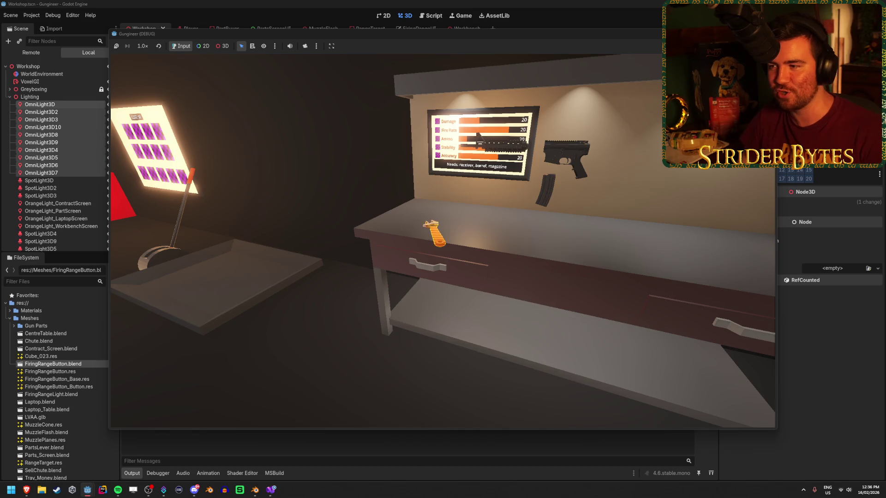
{"action": "key", "text": "e"}
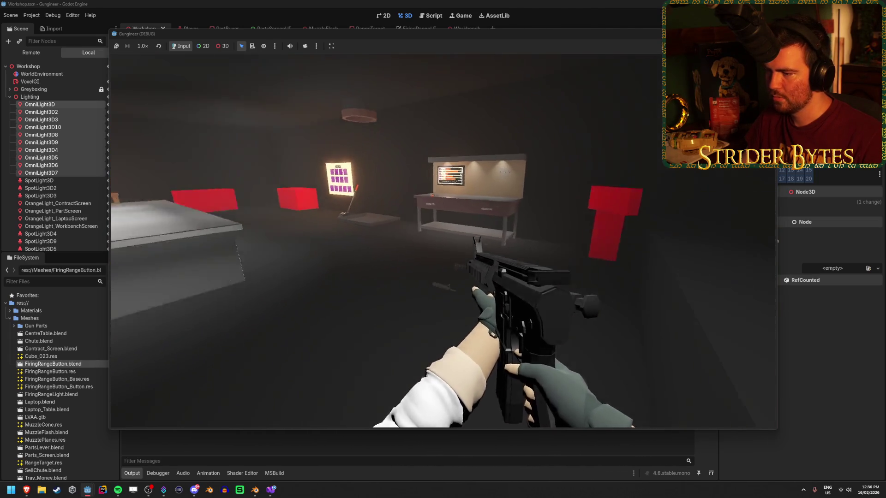
{"action": "key", "text": "Escape"}
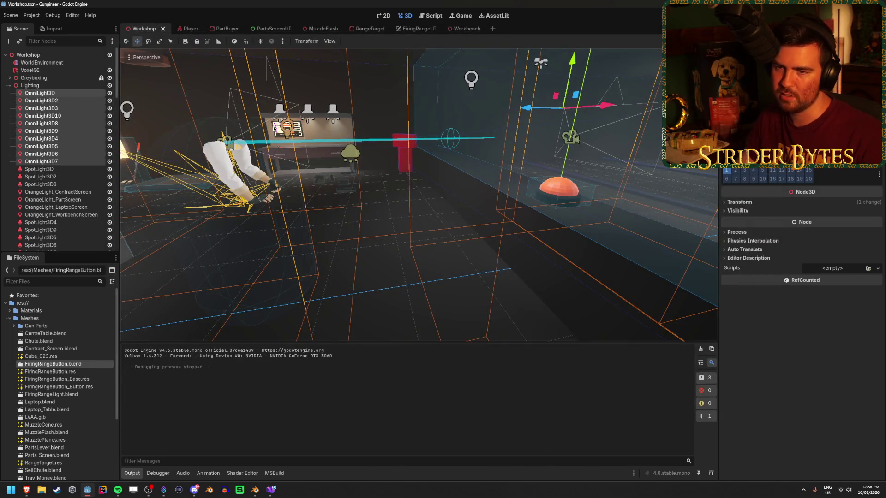
Step: Reselect all ten omni lights, hide them, and orbit the viewport to bring the table forward
{"action": "left_click", "coordinate": [52, 96]}
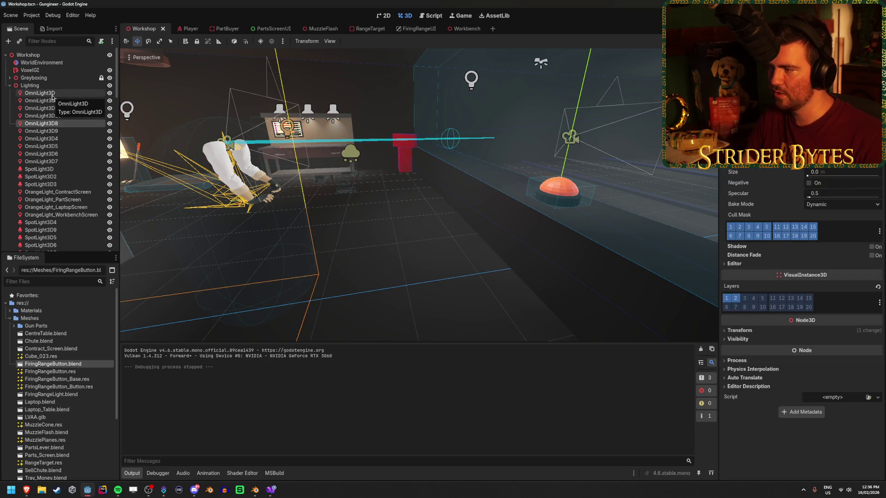
{"action": "key", "text": "Down"}
{"action": "key", "text": "Down"}
{"action": "key", "text": "Down"}
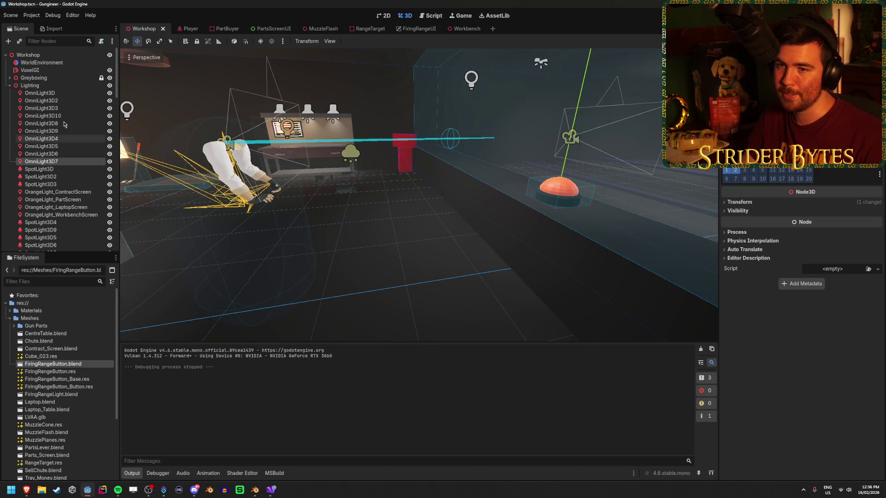
{"action": "left_click", "coordinate": [110, 93]}
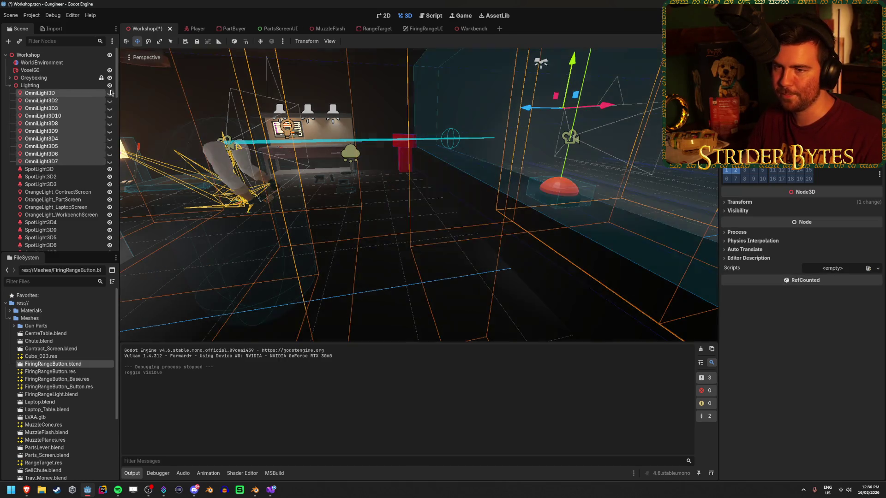
{"action": "left_click", "coordinate": [400, 247]}
{"action": "scroll", "coordinate": [400, 247], "scroll_direction": "down", "scroll_amount": 4}
{"action": "scroll", "coordinate": [462, 239], "scroll_direction": "up", "scroll_amount": 3}
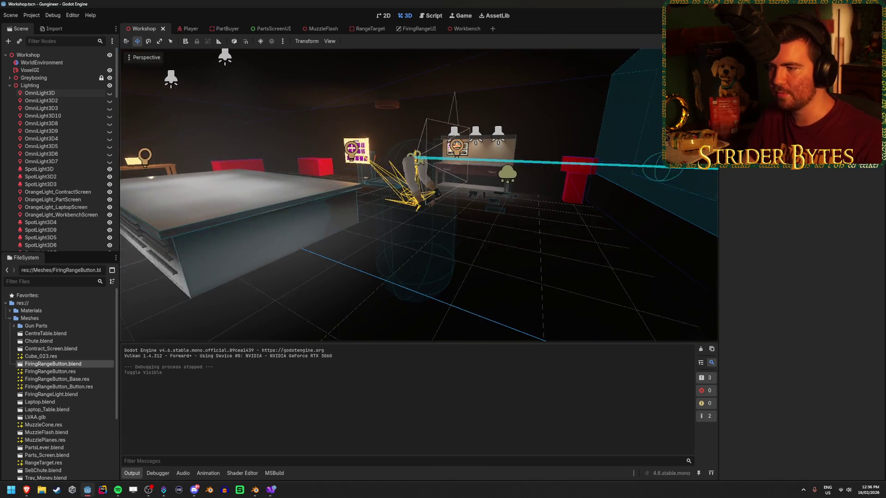
{"action": "mouse_move", "coordinate": [467, 262]}
{"action": "left_mouse_down"}
{"action": "mouse_move", "coordinate": [415, 260]}
{"action": "mouse_move", "coordinate": [471, 262]}
{"action": "mouse_move", "coordinate": [522, 241]}
{"action": "mouse_move", "coordinate": [528, 183]}
{"action": "left_mouse_up"}
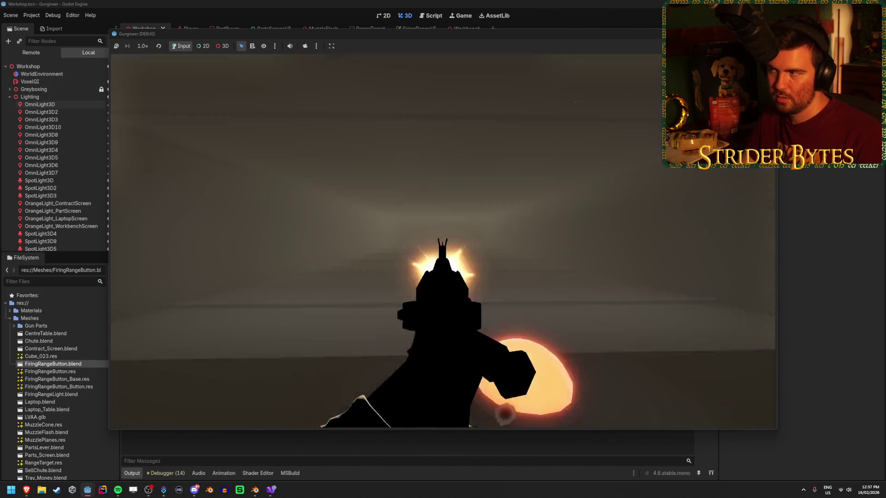
Step: Stop the game, make OmniLight3D9 visible again, and drag it near the firing-range button
{"action": "key", "text": "Escape"}
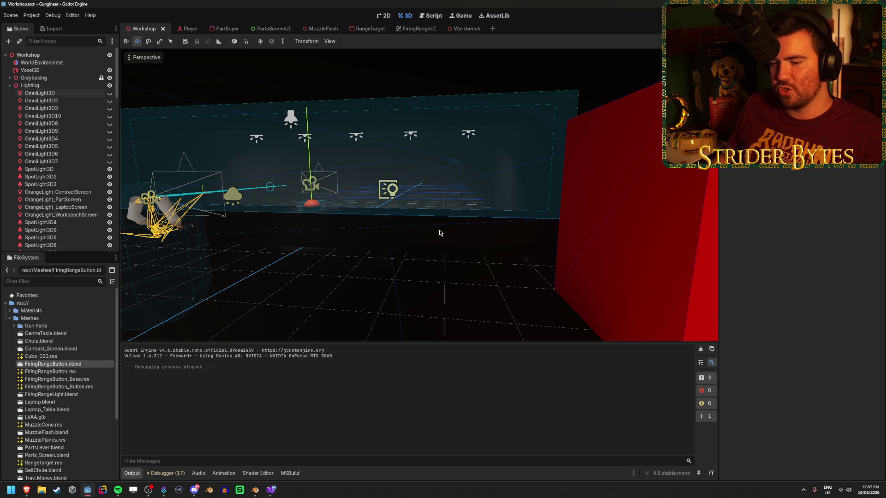
{"action": "mouse_move", "coordinate": [415, 266]}
{"action": "left_mouse_down"}
{"action": "mouse_move", "coordinate": [313, 265]}
{"action": "mouse_move", "coordinate": [458, 262]}
{"action": "left_mouse_up"}
{"action": "mouse_move", "coordinate": [419, 194]}
{"action": "left_mouse_down"}
{"action": "mouse_move", "coordinate": [341, 193]}
{"action": "mouse_move", "coordinate": [461, 190]}
{"action": "mouse_move", "coordinate": [405, 194]}
{"action": "mouse_move", "coordinate": [523, 256]}
{"action": "mouse_move", "coordinate": [124, 65]}
{"action": "mouse_move", "coordinate": [212, 101]}
{"action": "mouse_move", "coordinate": [194, 97]}
{"action": "left_mouse_up"}
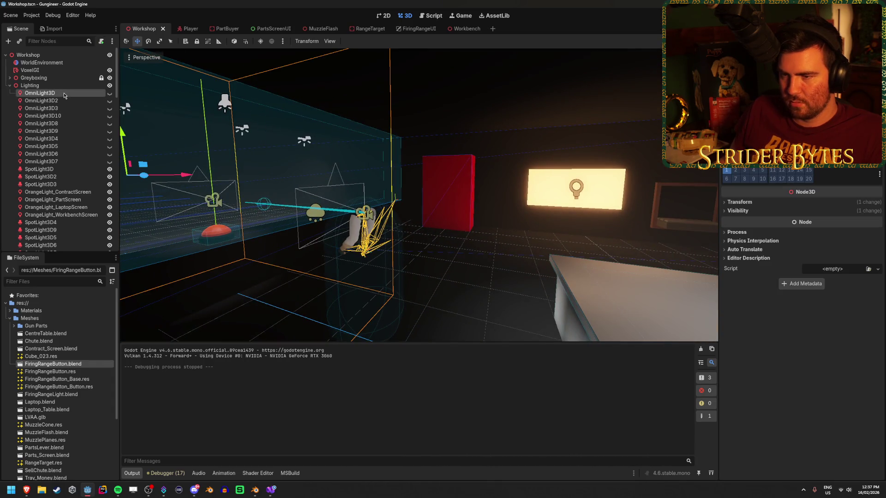
{"action": "key", "text": "Down"}
{"action": "key", "text": "Down"}
{"action": "key", "text": "Down"}
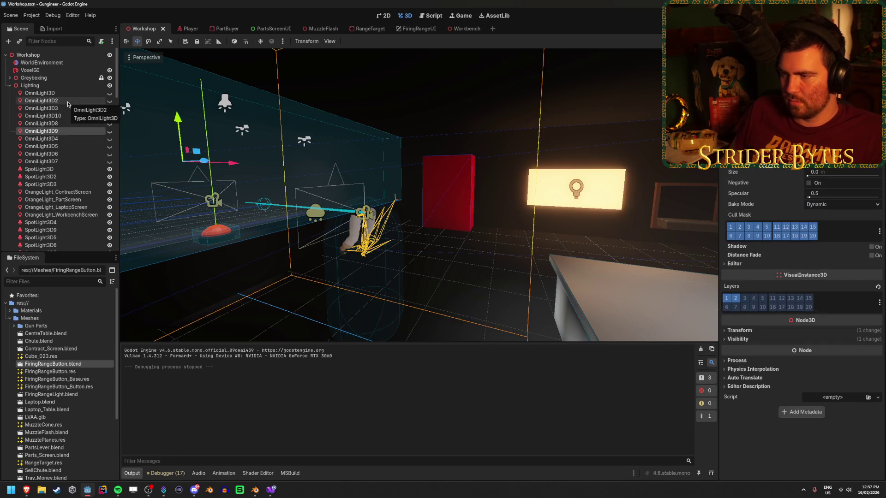
{"action": "left_click_drag", "start_coordinate": [276, 194], "coordinate": [306, 198]}
{"action": "left_click", "coordinate": [110, 132]}
{"action": "left_click_drag", "start_coordinate": [457, 215], "coordinate": [394, 199]}
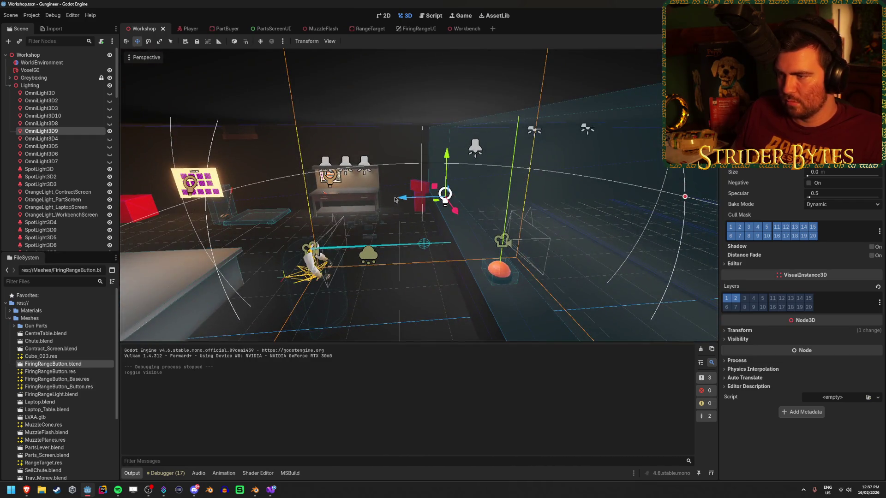
{"action": "left_click_drag", "start_coordinate": [401, 237], "coordinate": [399, 237]}
{"action": "left_click_drag", "start_coordinate": [399, 237], "coordinate": [318, 272]}
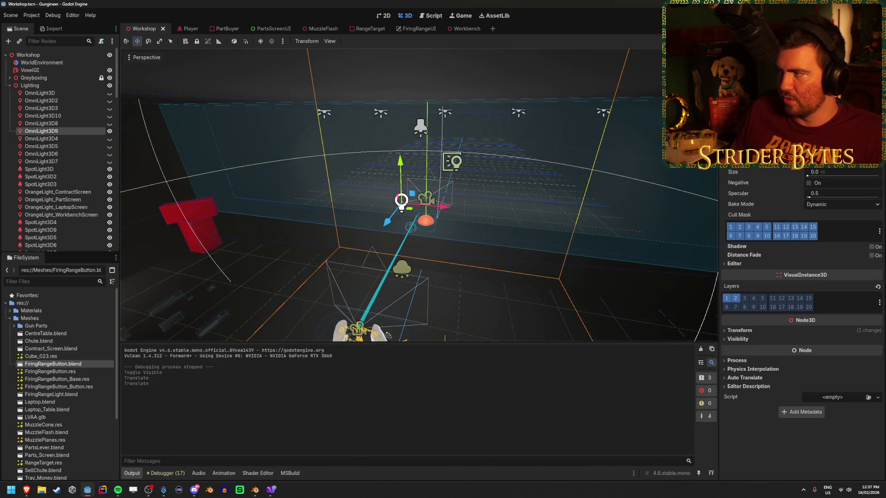
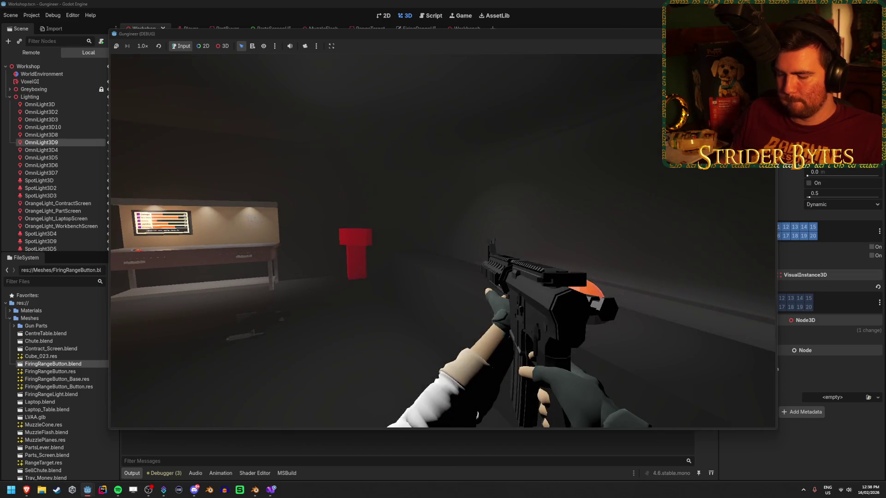
Step: Look toward the workbench and red object, select SpotLight3D9, and stop the game with F8
{"action": "key", "text": "Escape"}
{"action": "mouse_move", "coordinate": [442, 244]}
{"action": "left_mouse_down"}
{"action": "mouse_move", "coordinate": [401, 248]}
{"action": "mouse_move", "coordinate": [417, 68]}
{"action": "left_mouse_up"}
{"action": "left_click", "coordinate": [393, 81]}
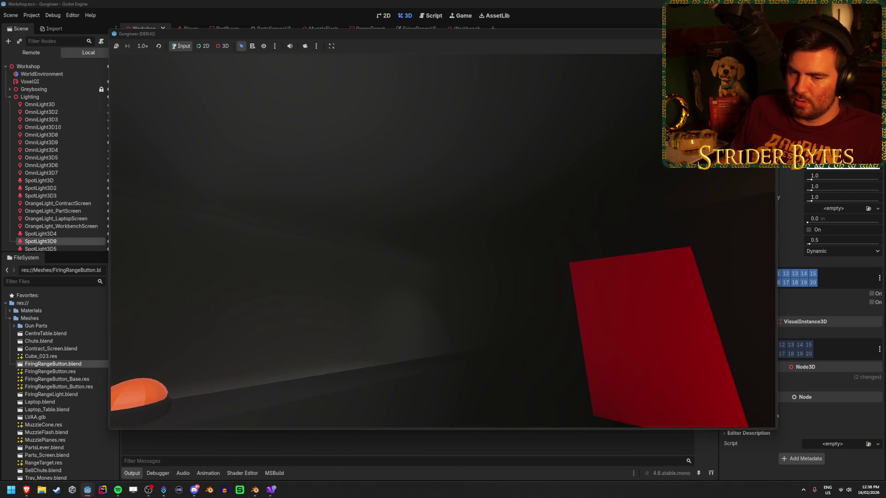
{"action": "key", "text": "F8"}
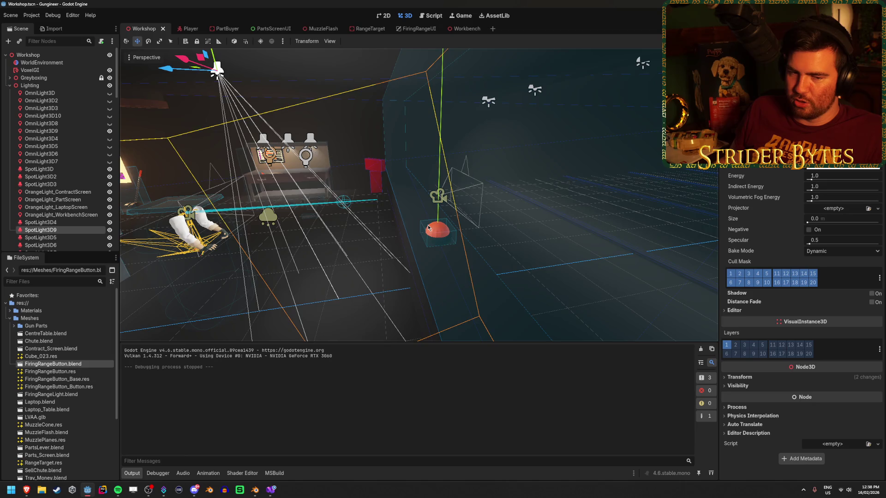
Step: Centre the view on SpotLight3D9 and pull back to frame the tables and workbench
{"action": "left_click_drag", "start_coordinate": [428, 227], "coordinate": [369, 219]}
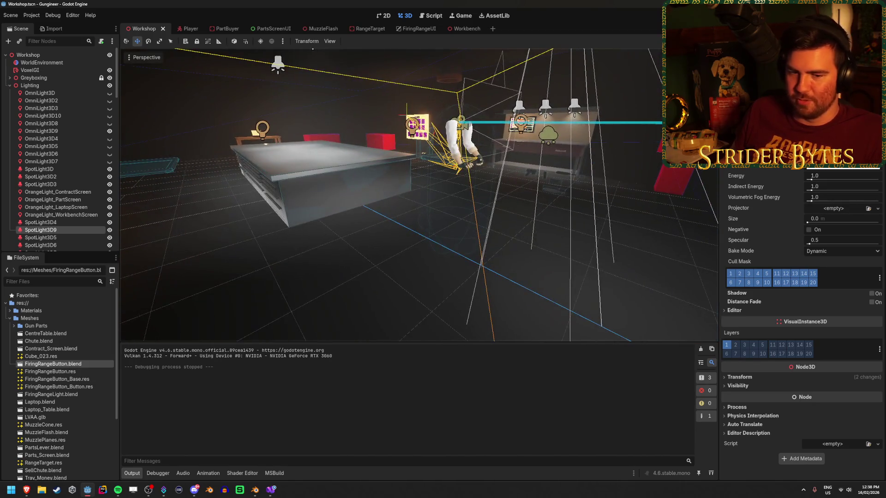
{"action": "key", "text": "f"}
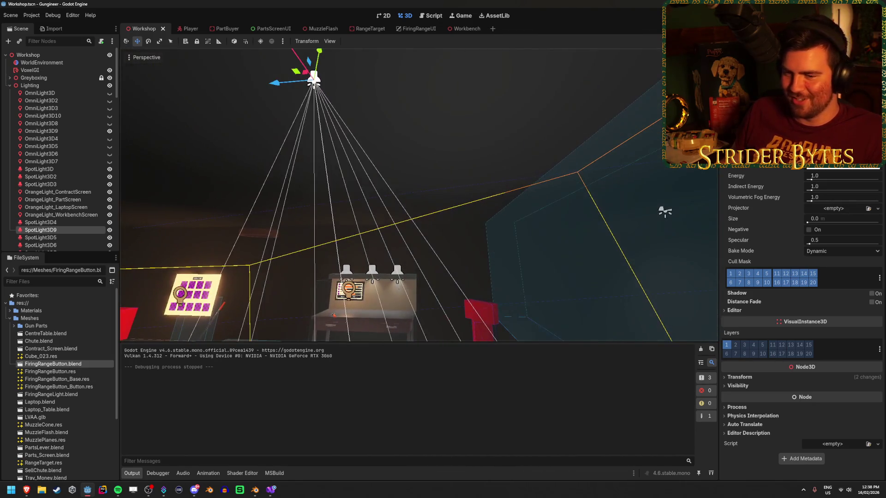
{"action": "left_click_drag", "start_coordinate": [475, 224], "coordinate": [475, 224]}
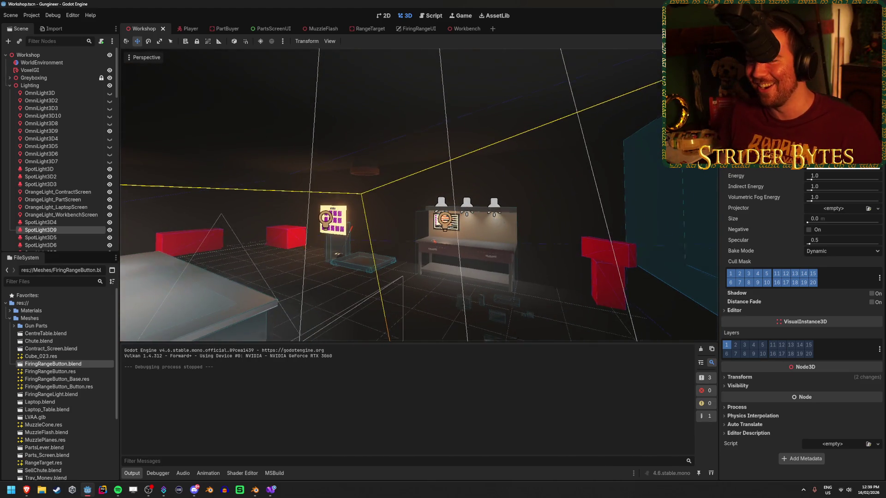
Step: Save the Workshop scene and end the follow-up play-test with F8
{"action": "scroll", "coordinate": [475, 222], "scroll_direction": "up", "scroll_amount": 5}
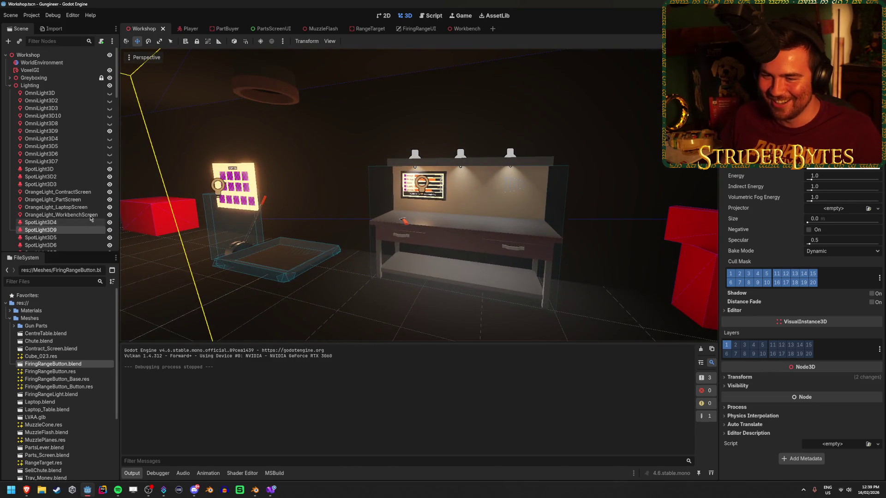
{"action": "key", "text": "ctrl+s"}
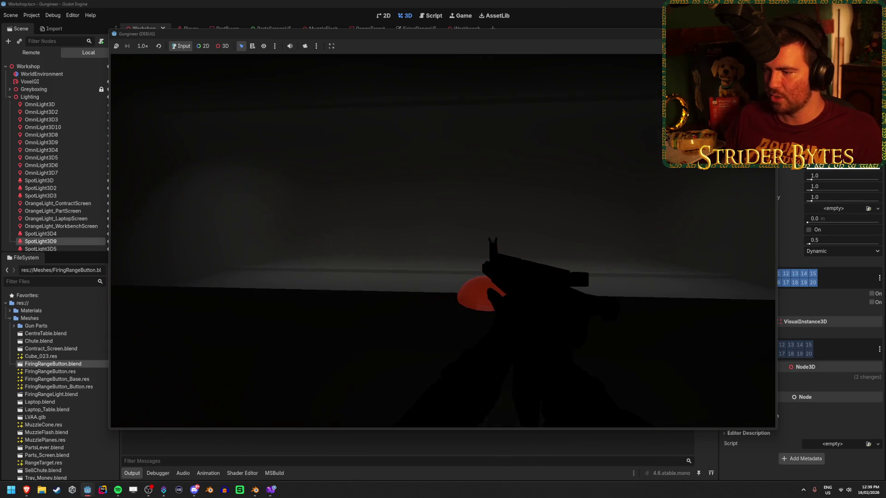
{"action": "key", "text": "F8"}
Step: Make OmniLight3D9 visible in the Workshop scene's Lighting group
{"action": "key", "text": "w"}
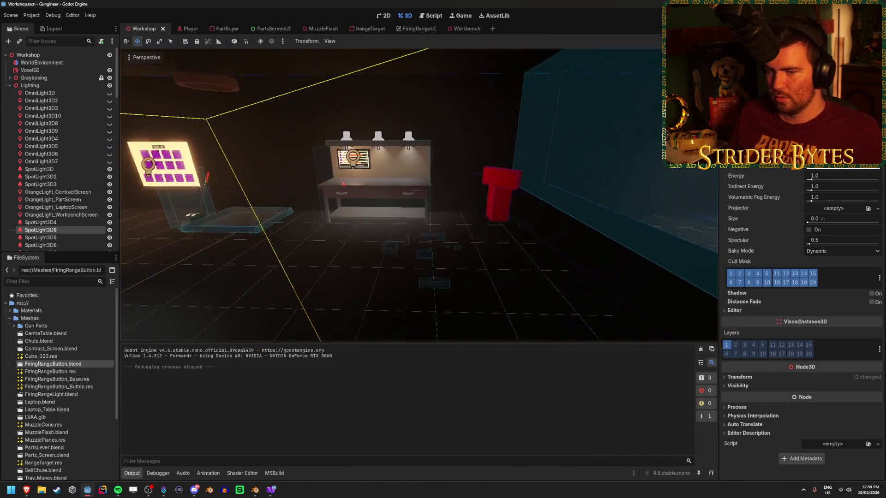
{"action": "key", "text": "s"}
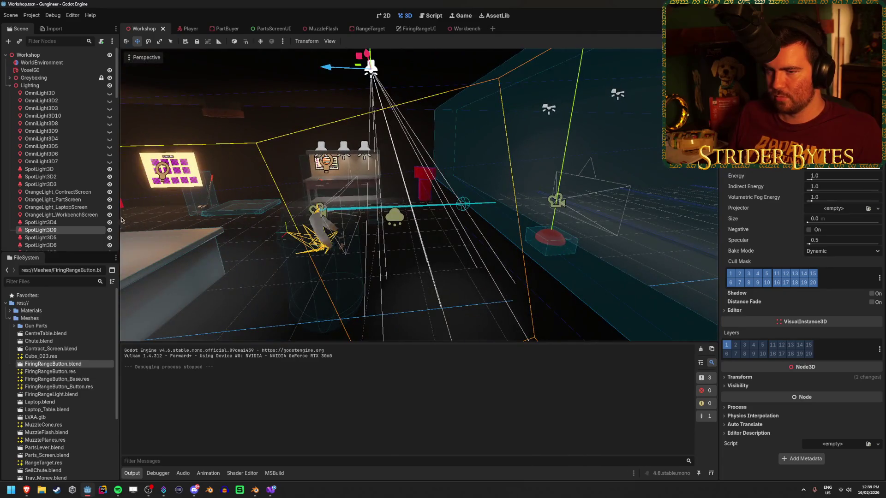
{"action": "left_click", "coordinate": [92, 134]}
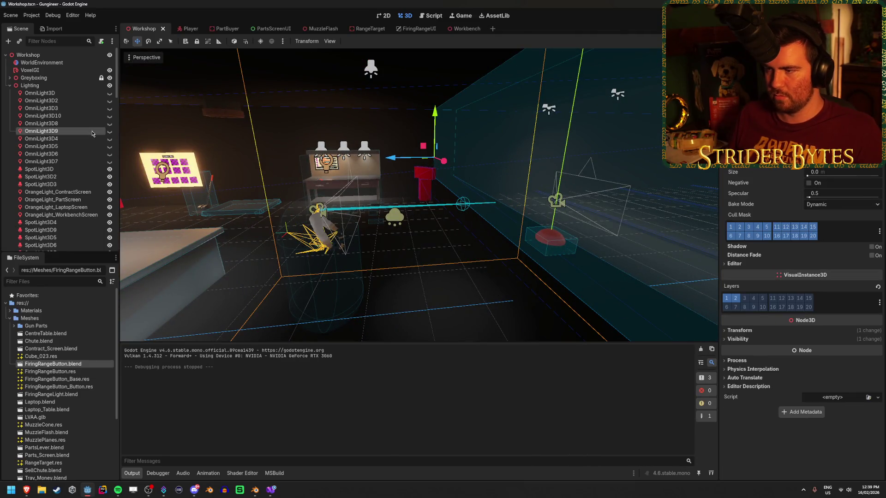
{"action": "left_click", "coordinate": [109, 132]}
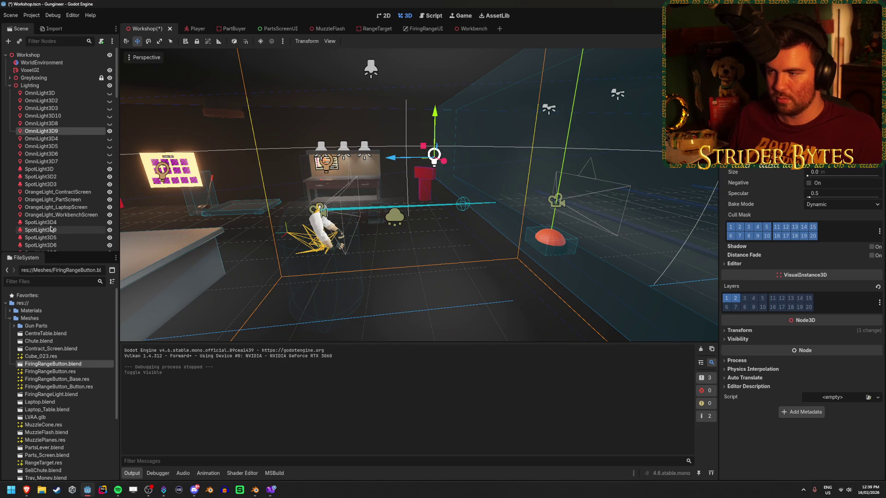
Step: Inspect the lighting from several angles, reselect OmniLight3D9, and launch the game with F5
{"action": "left_click", "coordinate": [51, 229]}
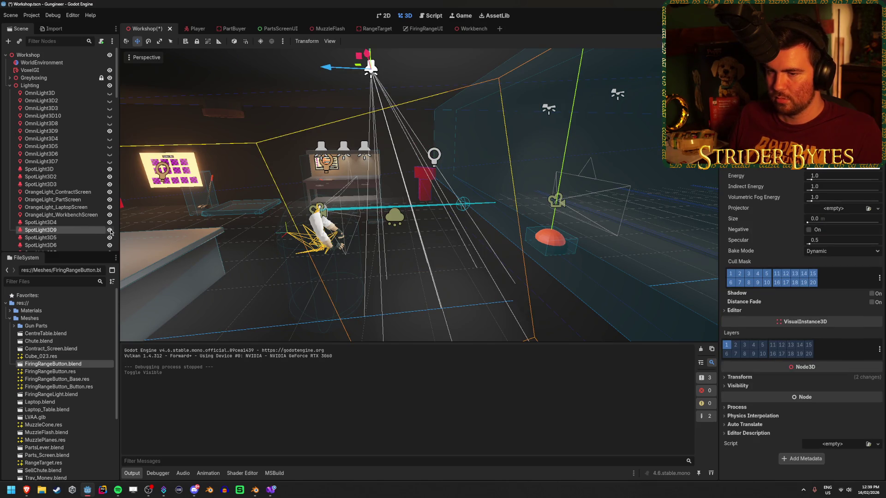
{"action": "left_click_drag", "start_coordinate": [439, 248], "coordinate": [439, 248]}
{"action": "left_click_drag", "start_coordinate": [369, 262], "coordinate": [369, 262]}
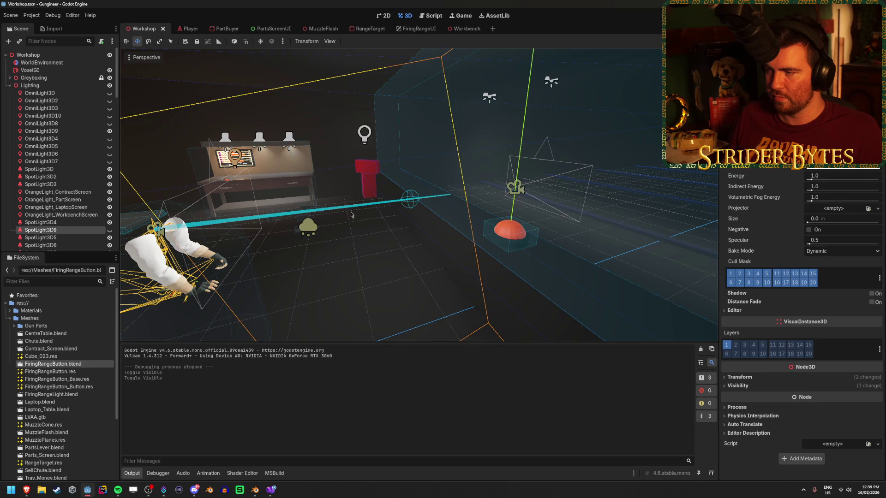
{"action": "left_click", "coordinate": [83, 132]}
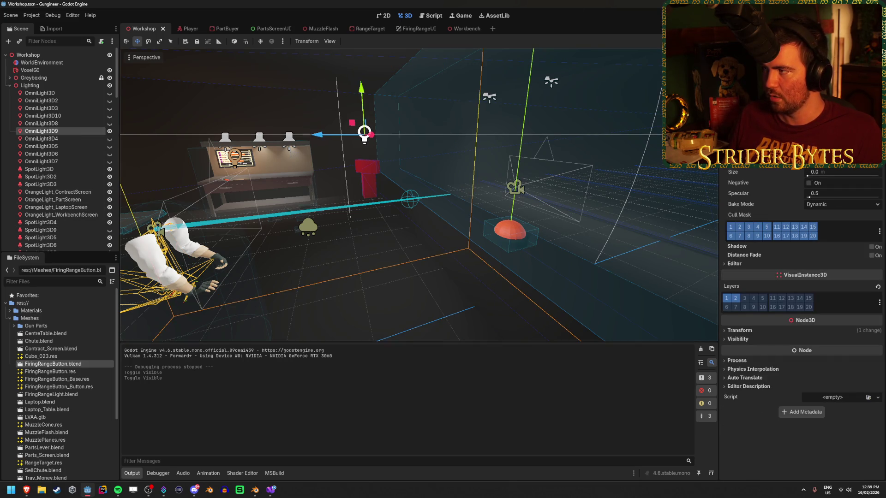
{"action": "key", "text": "F5"}
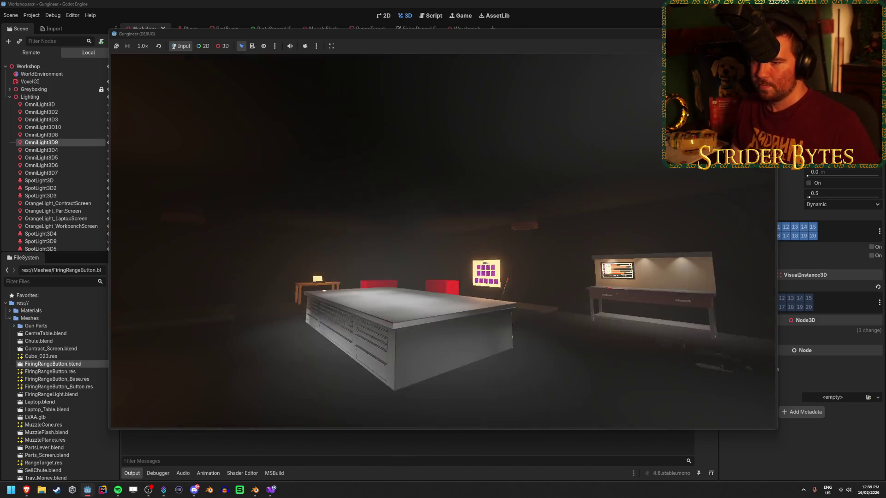
Step: Walk around the workshop in-game, stop the play-test, and switch to the 'dark workshop lighting' image results
{"action": "key", "text": "w"}
{"action": "key", "text": "s"}
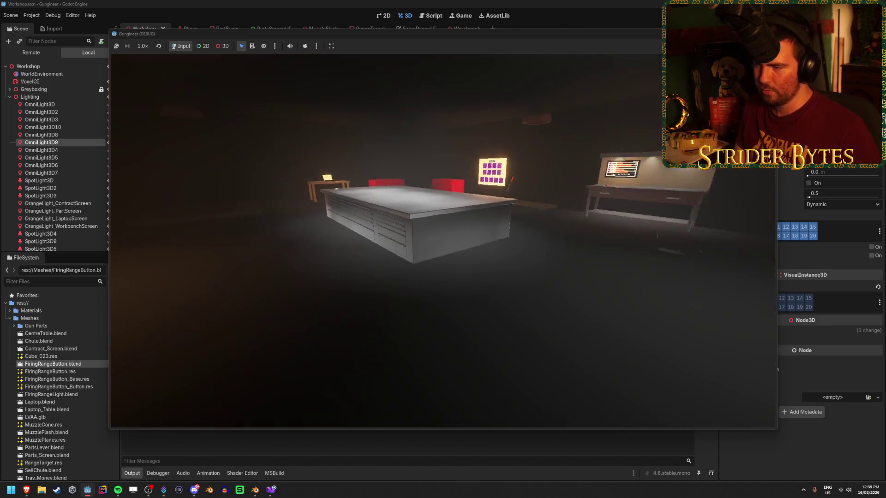
{"action": "key", "text": "F8"}
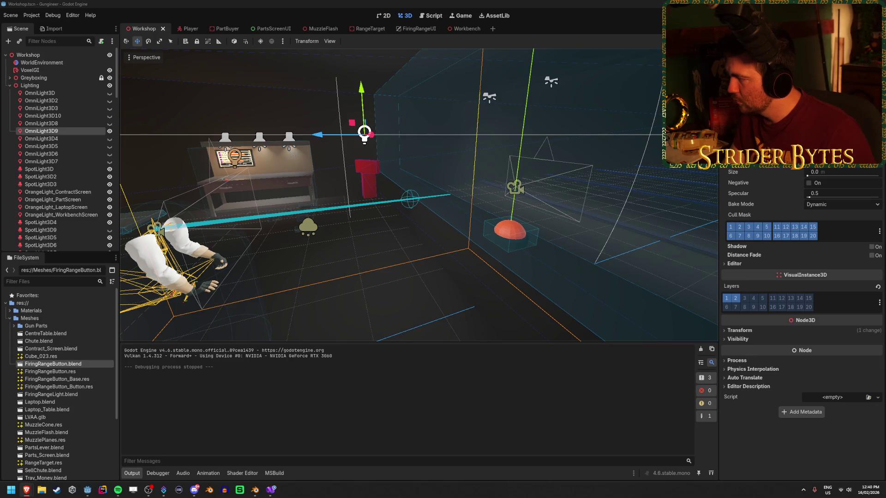
{"action": "key", "text": "alt+Tab"}
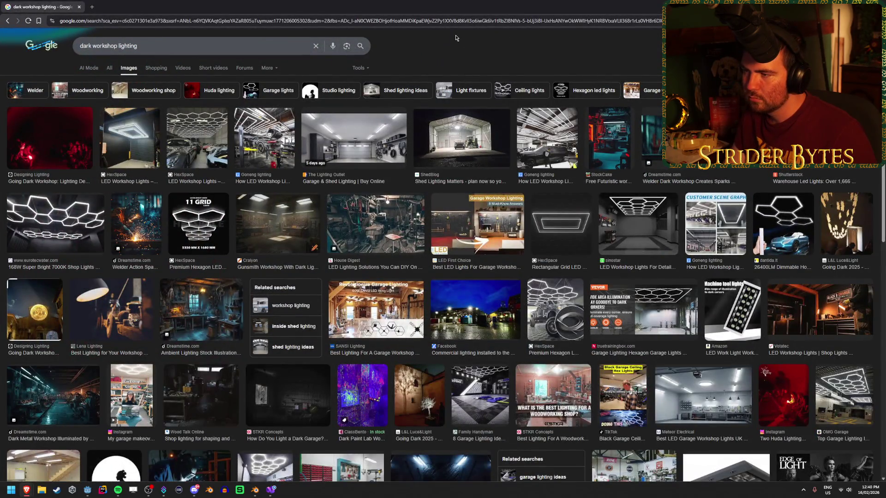
Step: Open the dim gunsmith workshop image in a new tab and compare a related gunsmith preview
{"action": "left_click", "coordinate": [312, 215]}
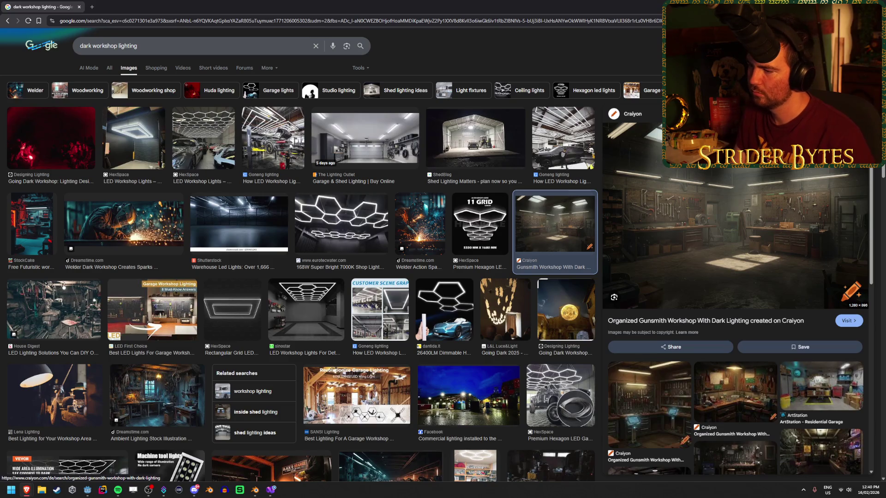
{"action": "right_click", "coordinate": [723, 221]}
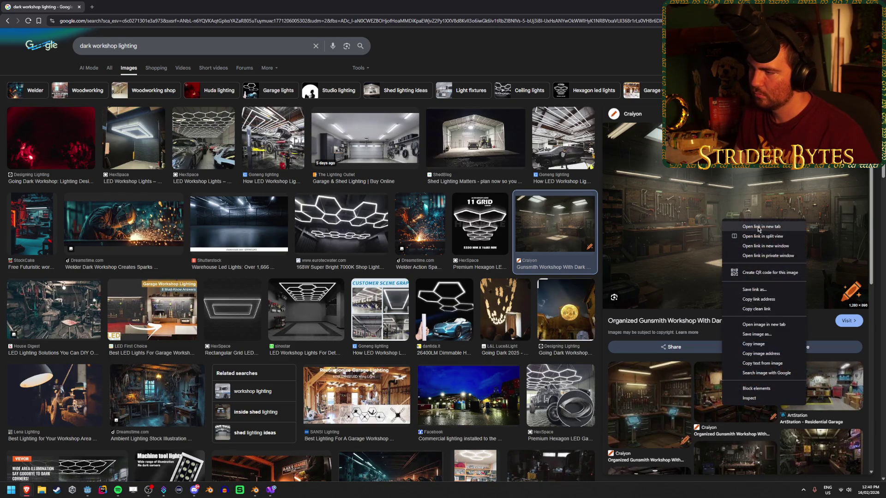
{"action": "left_click", "coordinate": [769, 324]}
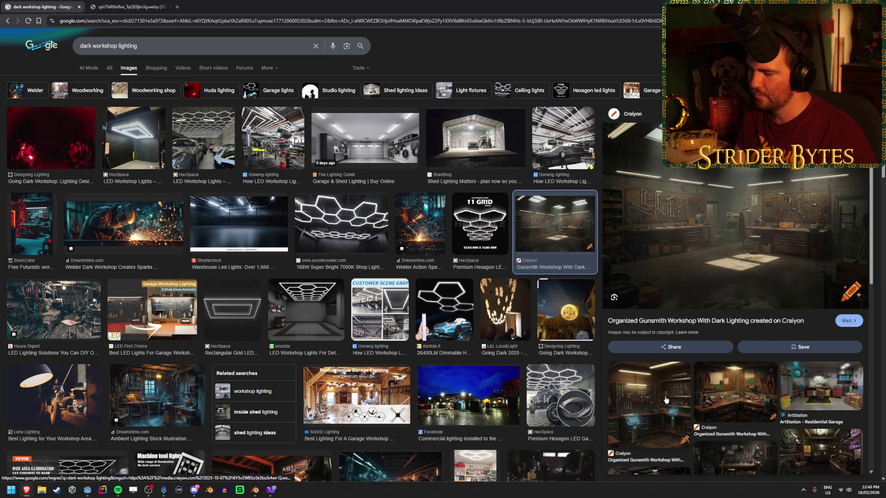
{"action": "left_click", "coordinate": [649, 401]}
{"action": "left_click", "coordinate": [648, 455]}
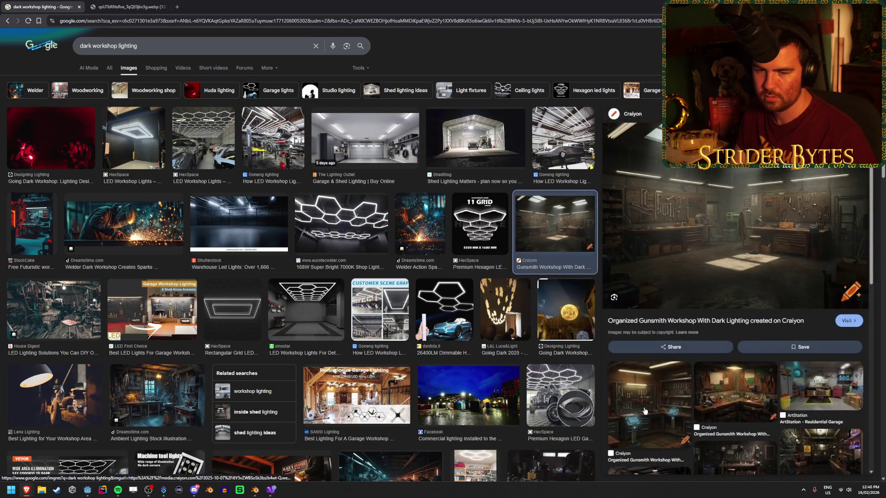
Step: Browse previews of the dark garage, hexagon shop light, HexSpace and LED garage workshop images
{"action": "left_click", "coordinate": [91, 306]}
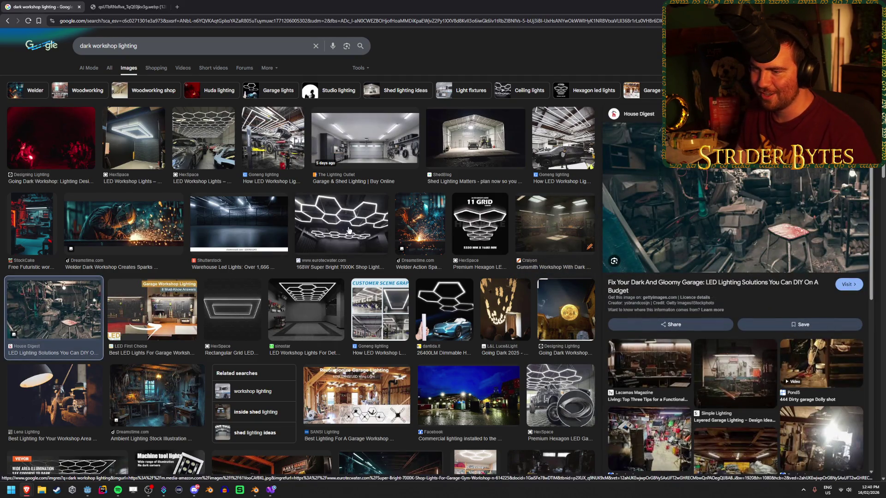
{"action": "left_click", "coordinate": [367, 224]}
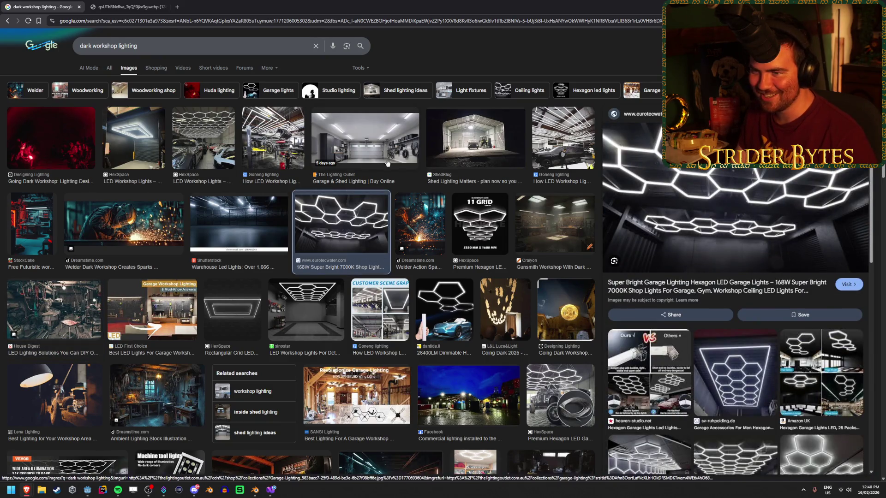
{"action": "left_click", "coordinate": [134, 138]}
{"action": "left_click", "coordinate": [51, 309]}
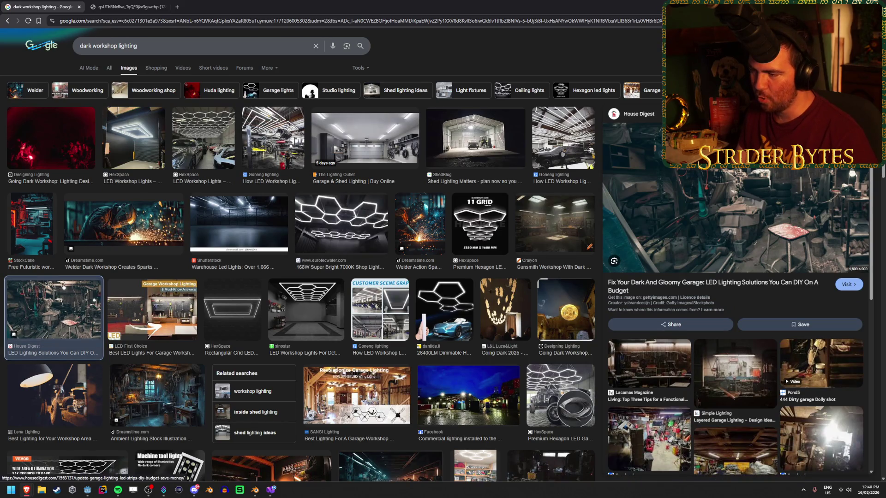
{"action": "scroll", "coordinate": [405, 295], "scroll_direction": "down", "scroll_amount": 3}
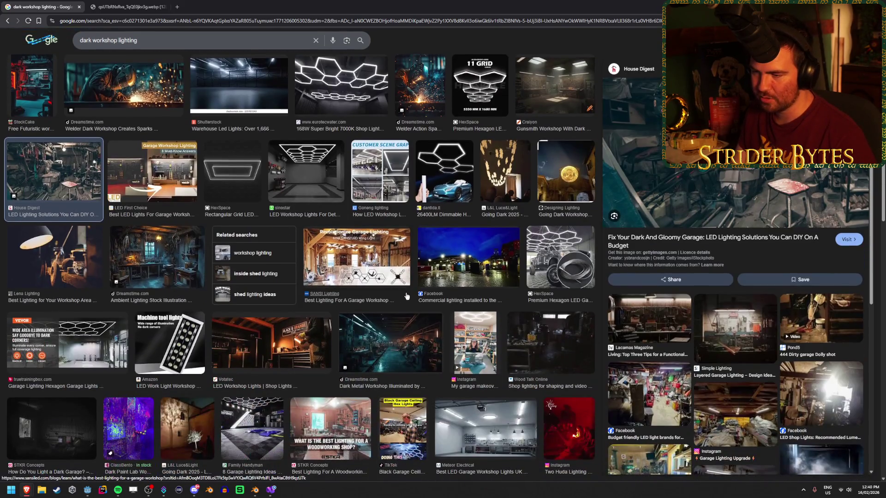
{"action": "scroll", "coordinate": [415, 297], "scroll_direction": "down", "scroll_amount": 2}
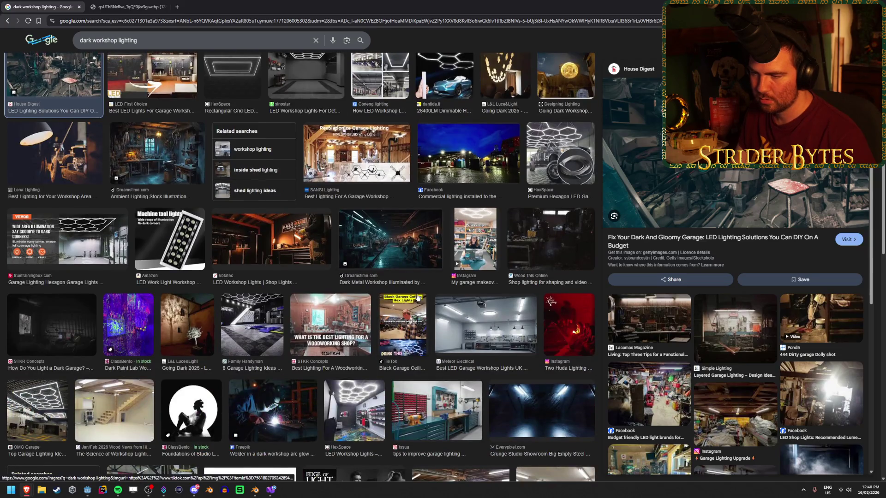
{"action": "scroll", "coordinate": [418, 297], "scroll_direction": "down", "scroll_amount": 2}
{"action": "left_click", "coordinate": [484, 226]}
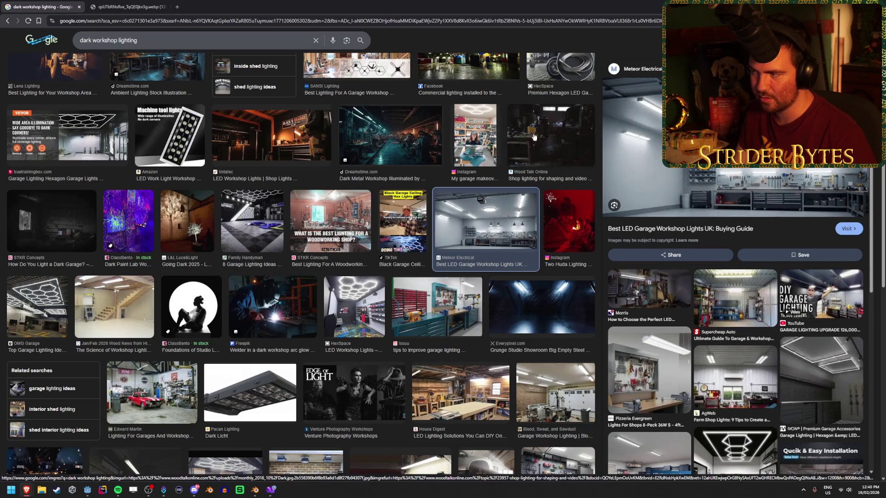
{"action": "left_click", "coordinate": [51, 221]}
Step: Open the dark hangar lights image in a new tab, then switch to the workshop image tab
{"action": "scroll", "coordinate": [290, 313], "scroll_direction": "down", "scroll_amount": 3}
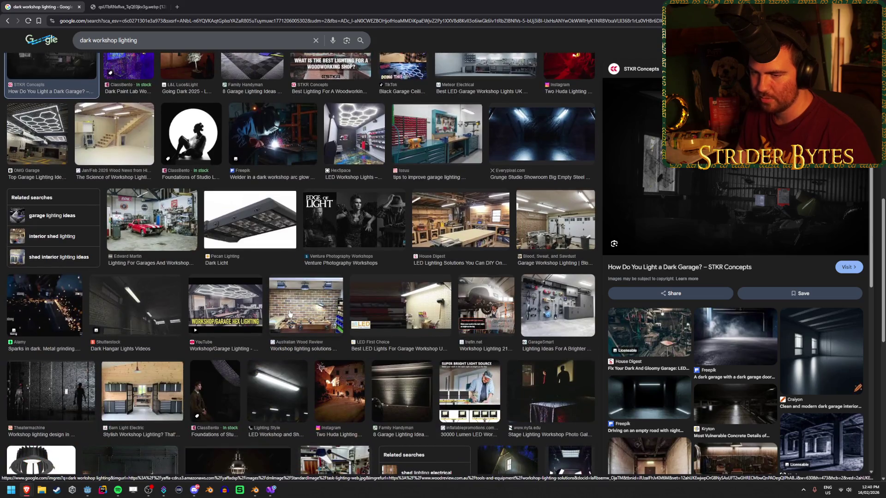
{"action": "left_click", "coordinate": [136, 304]}
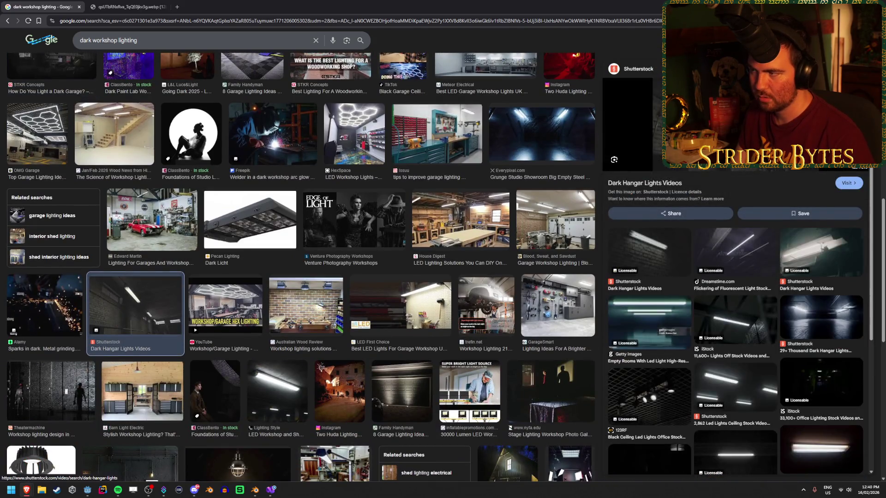
{"action": "right_click", "coordinate": [730, 118]}
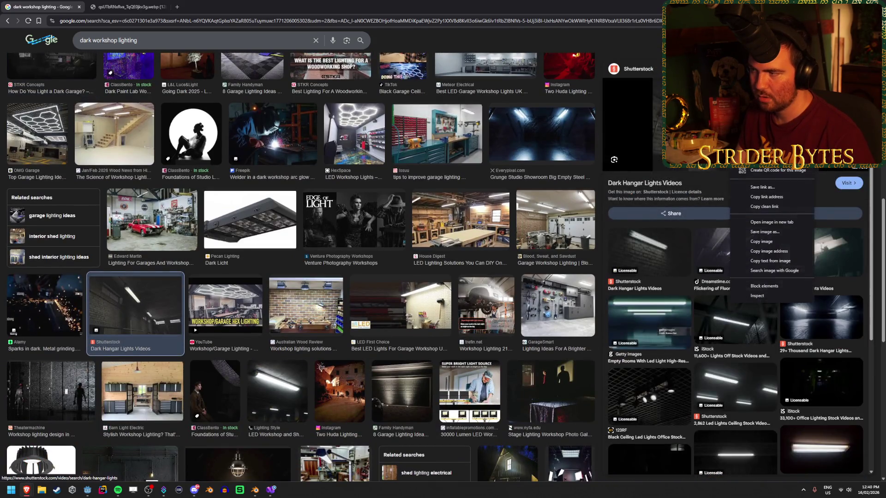
{"action": "left_click", "coordinate": [771, 222]}
{"action": "key", "text": "ctrl+Tab"}
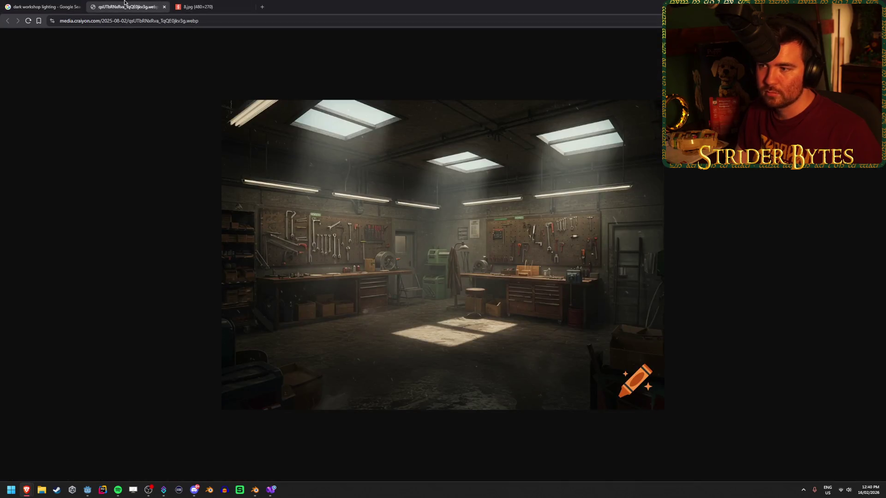